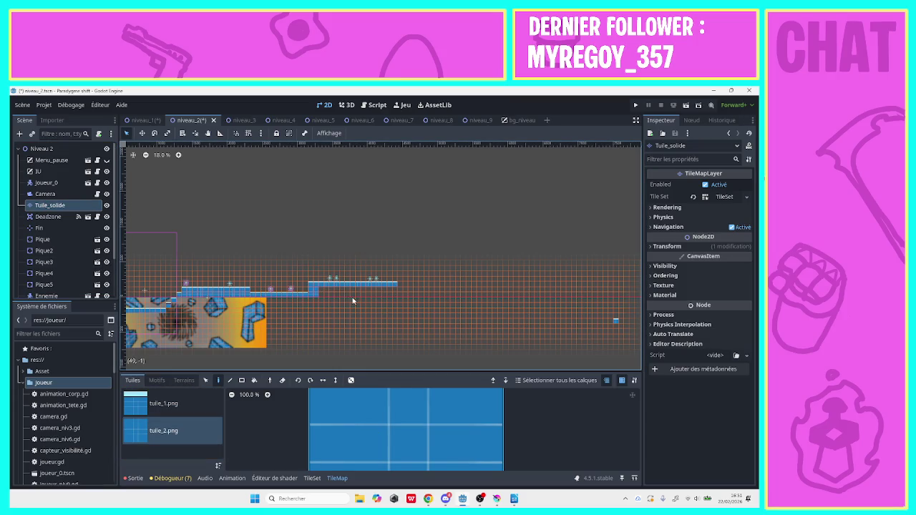
Fill a 14x2 block and the area below the ground under the stepped platforms with tuile_2.png tiles.
click(243, 382)
mouse_move(314, 289)
mouse_down()
mouse_move(395, 290)
mouse_move(248, 329)
mouse_move(173, 308)
mouse_up()
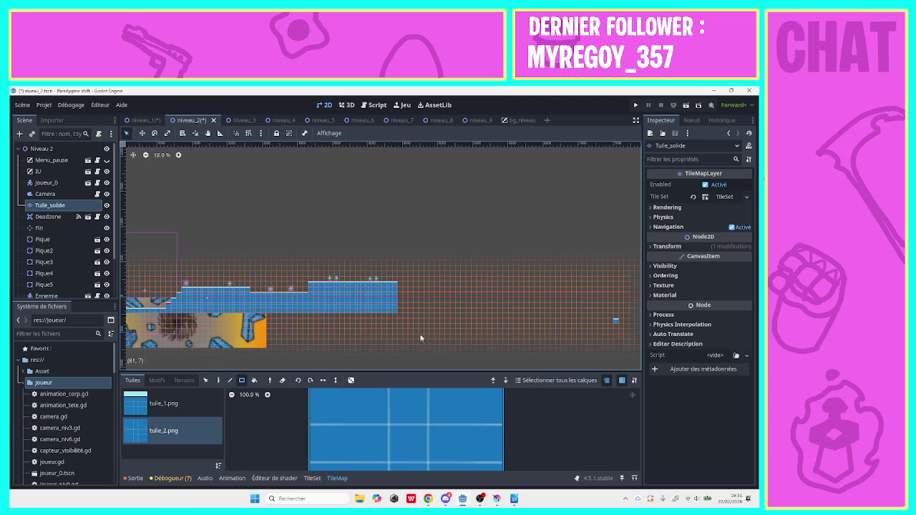
drag(397, 350, 91, 318)
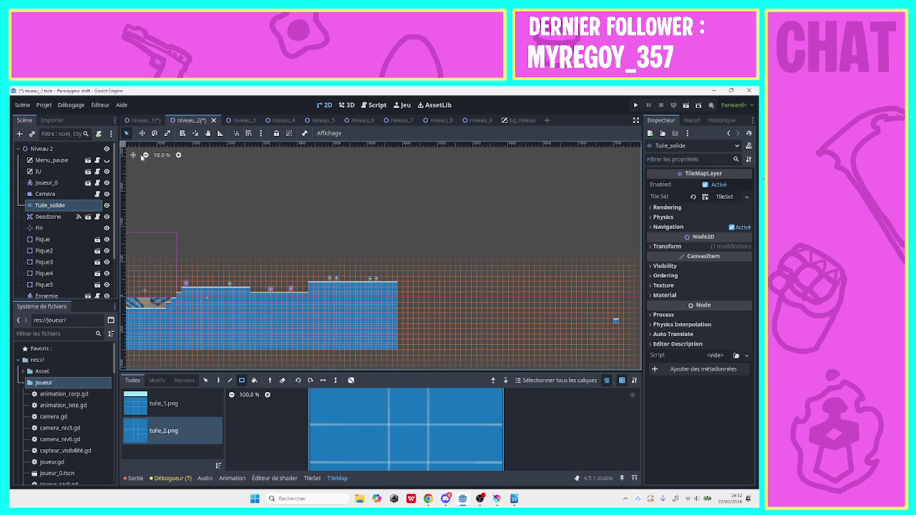
Add a large, tall block of solid blue tiles left of the level start.
click(208, 134)
mouse_move(256, 182)
mouse_down()
mouse_move(342, 217)
mouse_move(384, 196)
mouse_move(350, 152)
mouse_move(435, 160)
mouse_move(511, 148)
mouse_up()
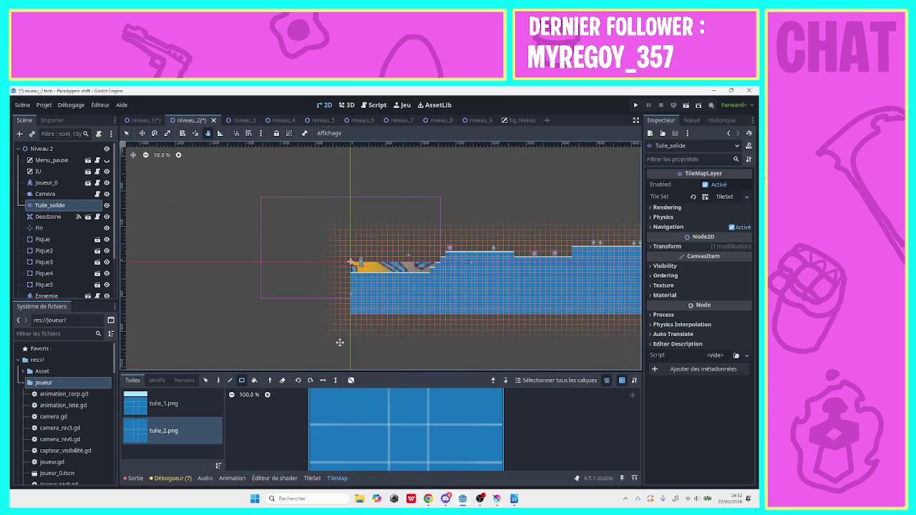
click(206, 380)
click(242, 380)
click(126, 134)
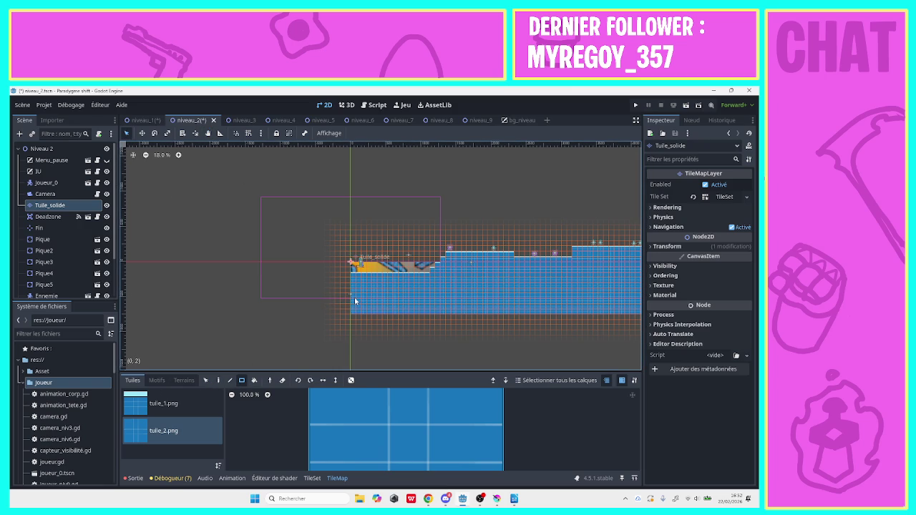
mouse_move(349, 317)
mouse_down()
mouse_move(296, 255)
mouse_move(260, 135)
mouse_move(238, 127)
mouse_up()
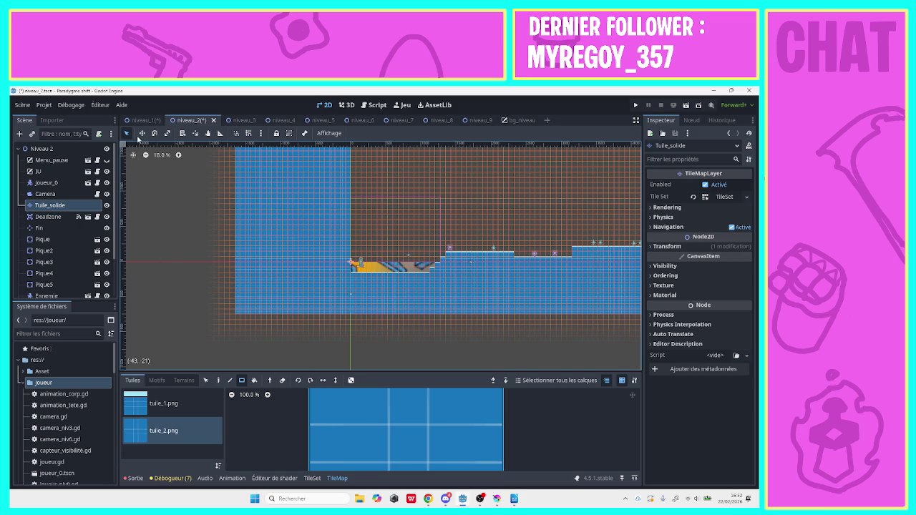
click(218, 382)
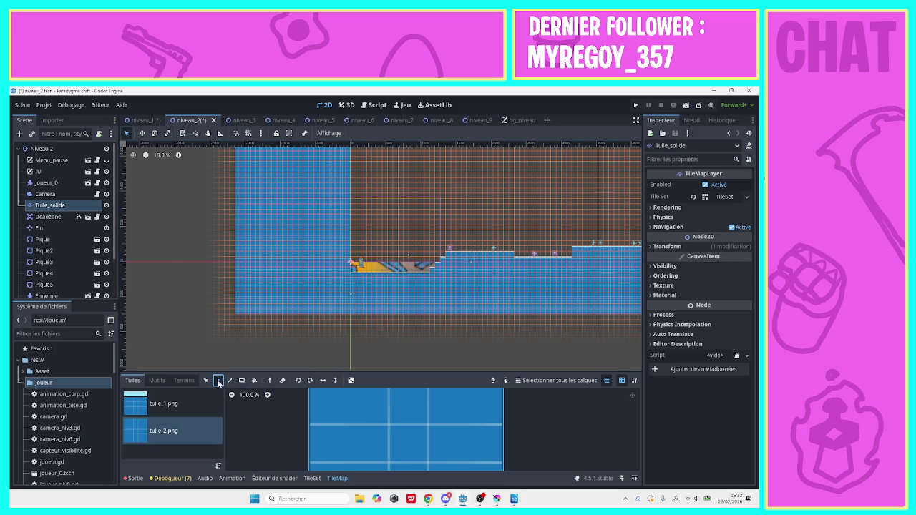
click(205, 380)
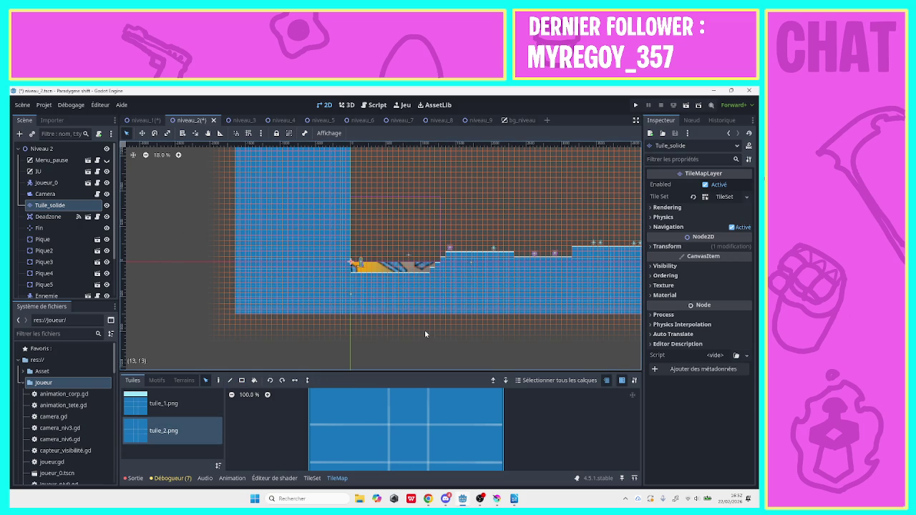
click(207, 133)
Draw a 12x1 tuile_1.png ledge extending right from the raised block, replacing an undone 3-tile attempt.
mouse_move(419, 218)
mouse_down()
mouse_move(370, 212)
mouse_move(251, 245)
mouse_move(368, 194)
mouse_move(365, 231)
mouse_move(430, 250)
mouse_move(466, 244)
mouse_move(330, 272)
mouse_move(313, 264)
mouse_move(391, 272)
mouse_move(323, 321)
mouse_move(262, 321)
mouse_move(250, 279)
mouse_up()
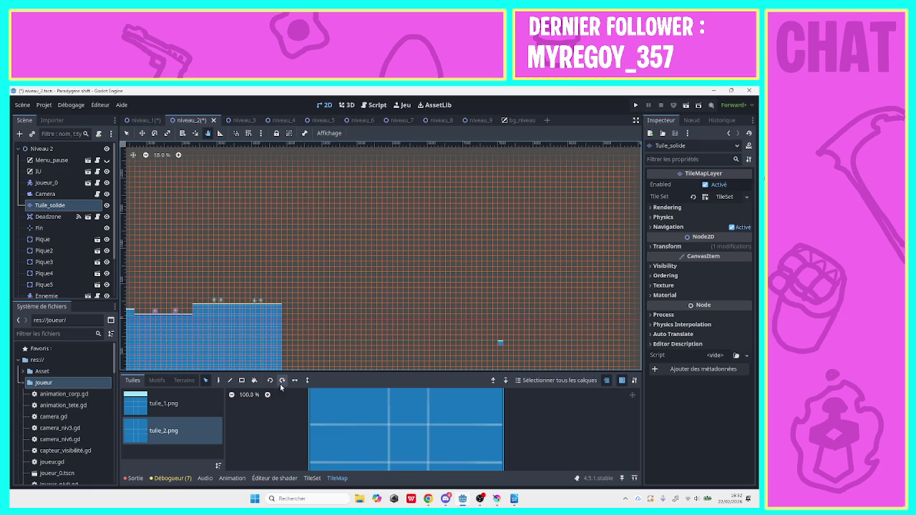
click(164, 403)
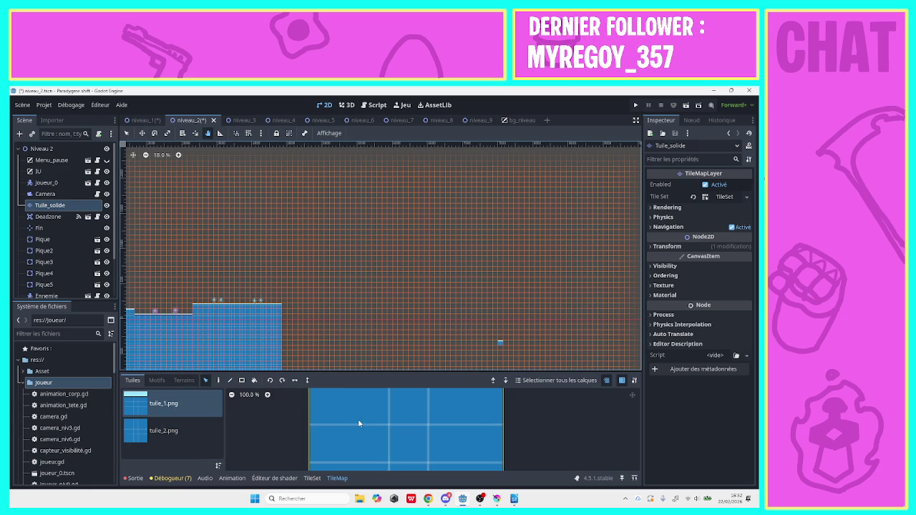
click(126, 134)
click(218, 380)
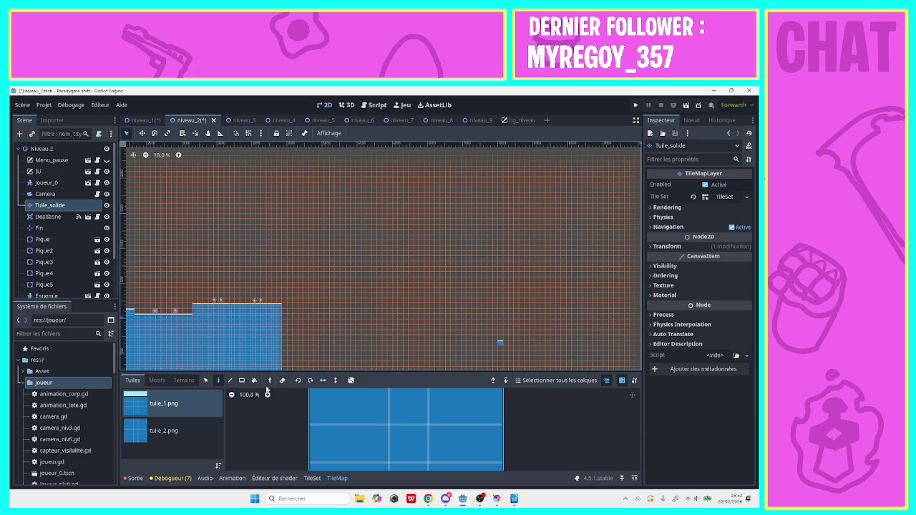
key(r)
drag(284, 315, 344, 319)
key(ctrl+z)
drag(284, 313, 377, 314)
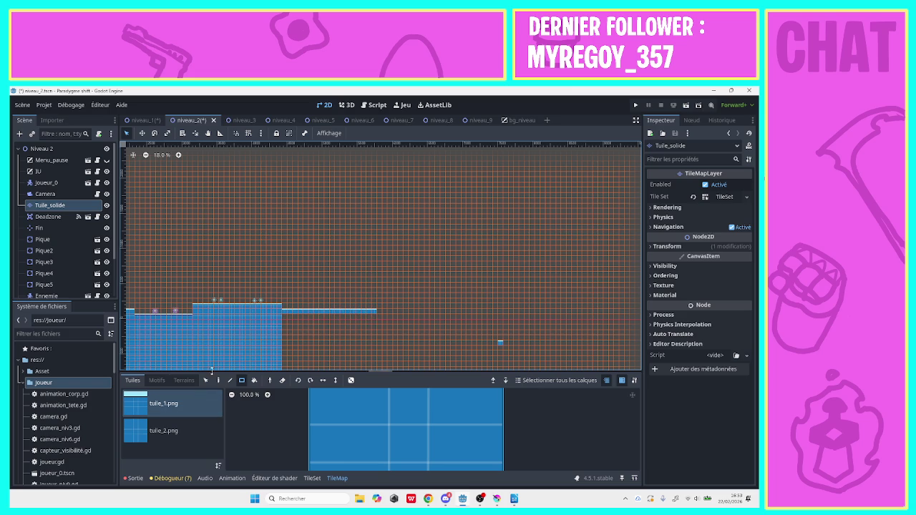
click(47, 284)
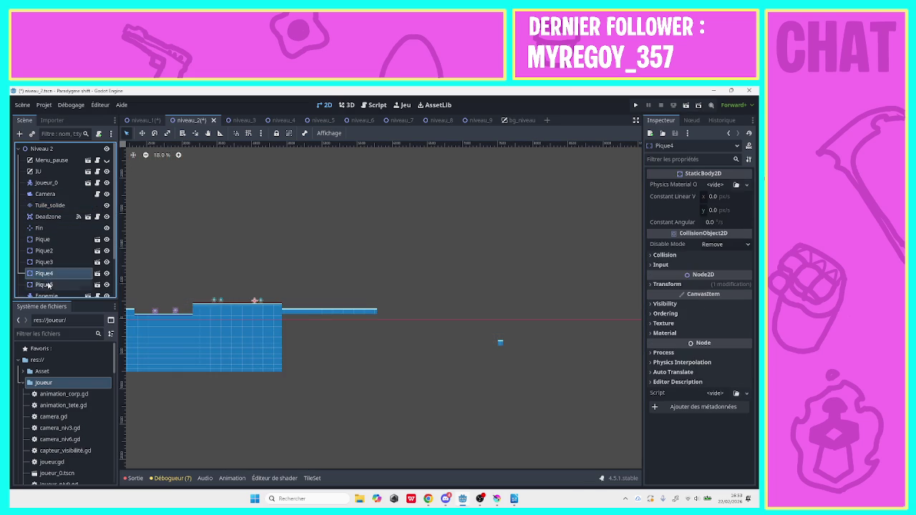
Duplicate Pique5 into spikes Pique6 and Pique7 and space them along the thin ledge.
right_click(53, 284)
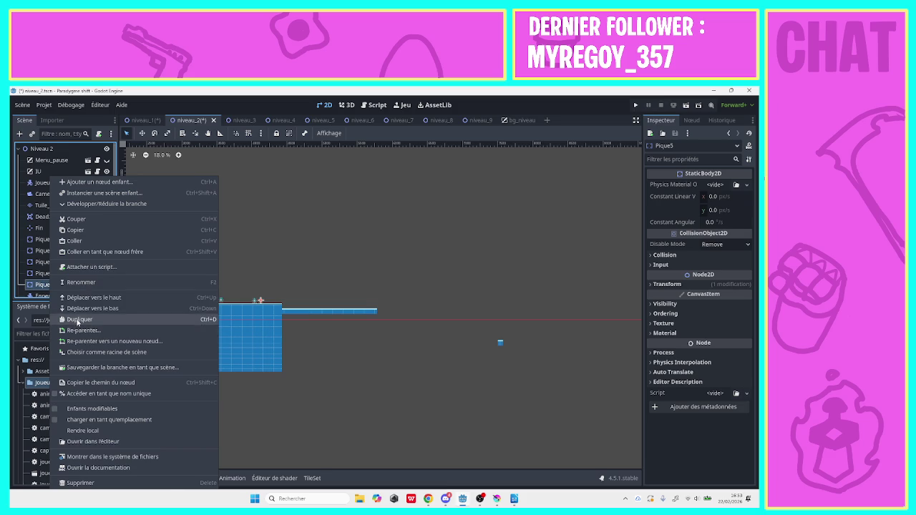
click(79, 319)
click(266, 305)
drag(270, 306, 306, 306)
right_click(88, 296)
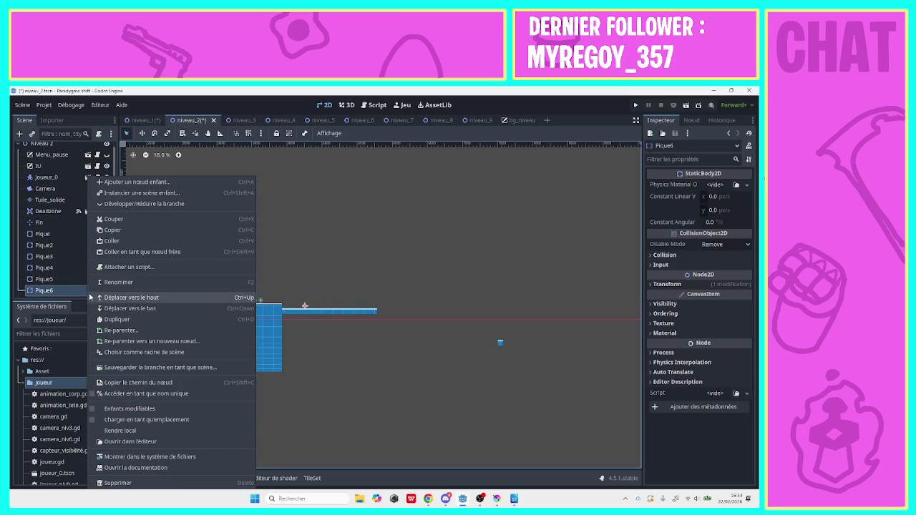
click(116, 322)
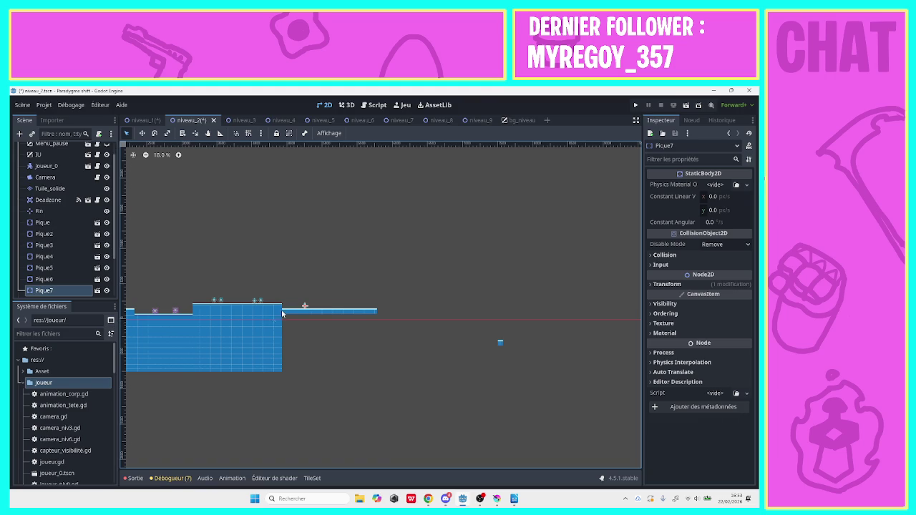
drag(306, 307, 348, 305)
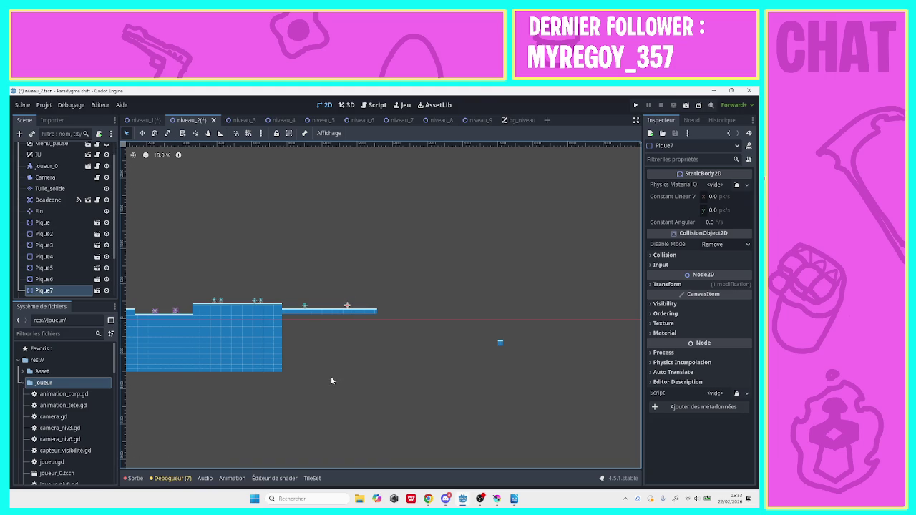
click(305, 307)
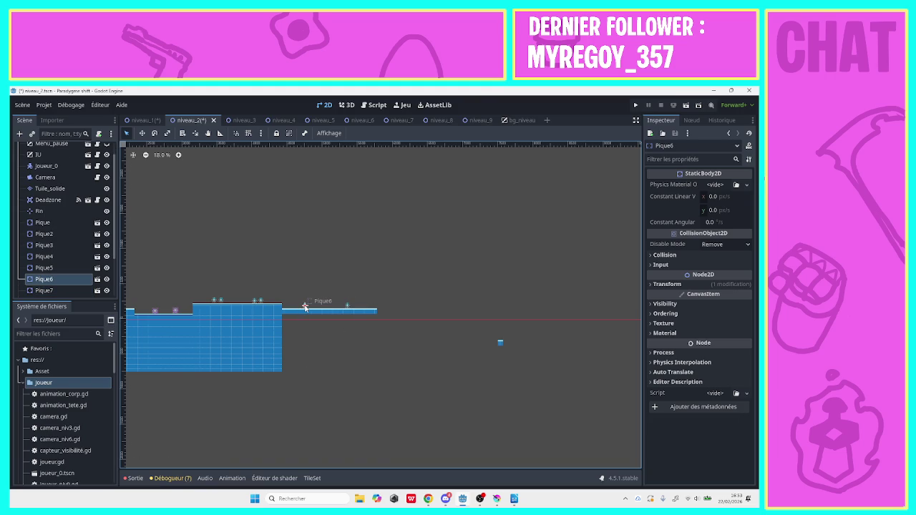
click(341, 383)
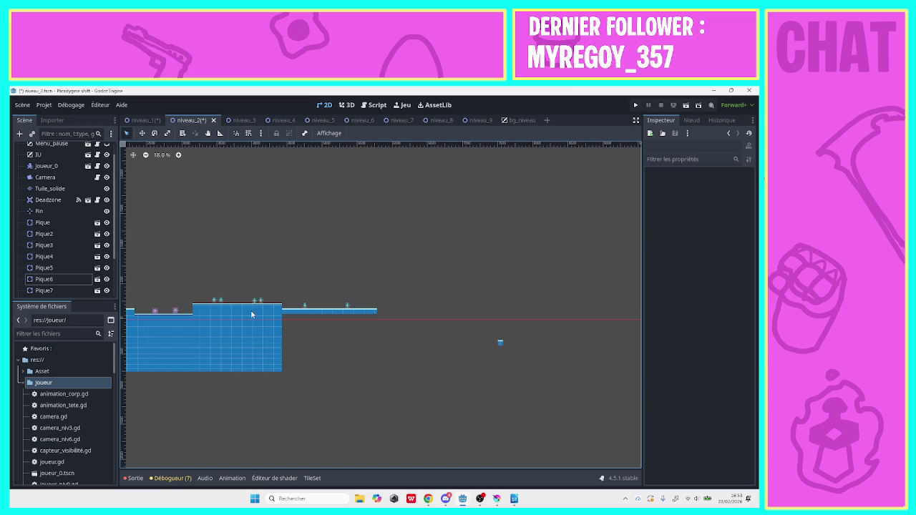
Duplicate Ennemie3 into Ennemie4 and place it on the right part of the ledge.
scroll(115, 290, down, 3)
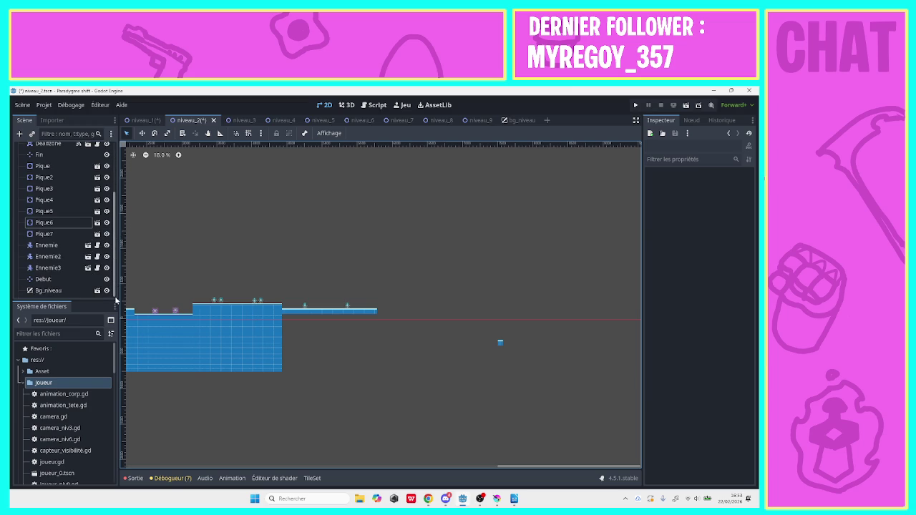
click(49, 268)
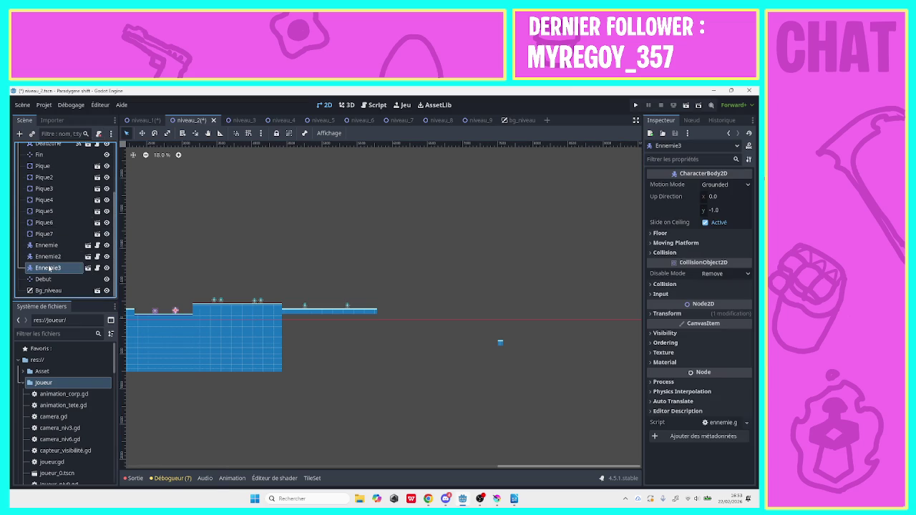
right_click(49, 268)
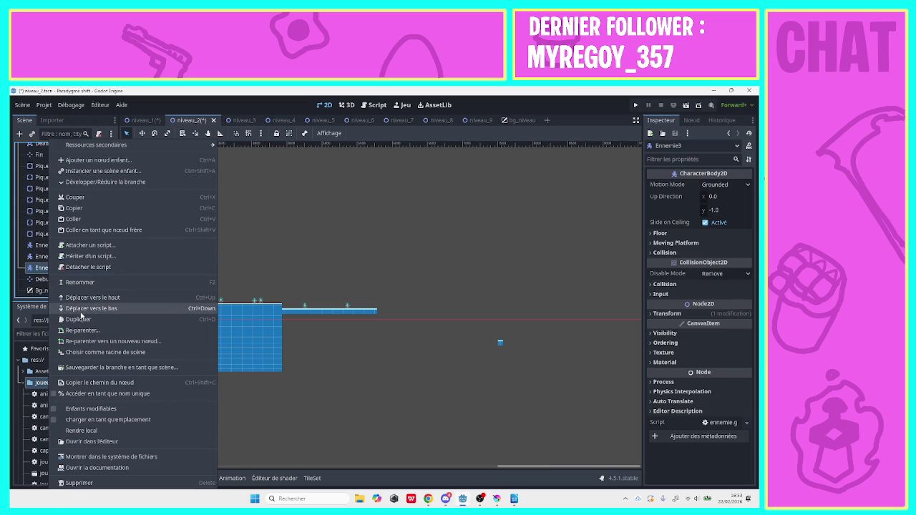
click(79, 319)
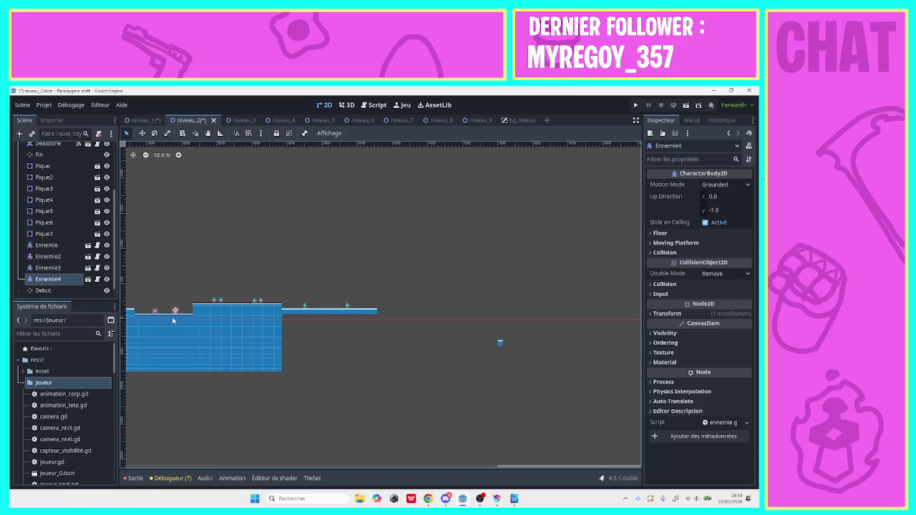
mouse_move(172, 321)
mouse_down()
mouse_move(344, 319)
mouse_move(351, 327)
mouse_up()
drag(115, 209, 117, 151)
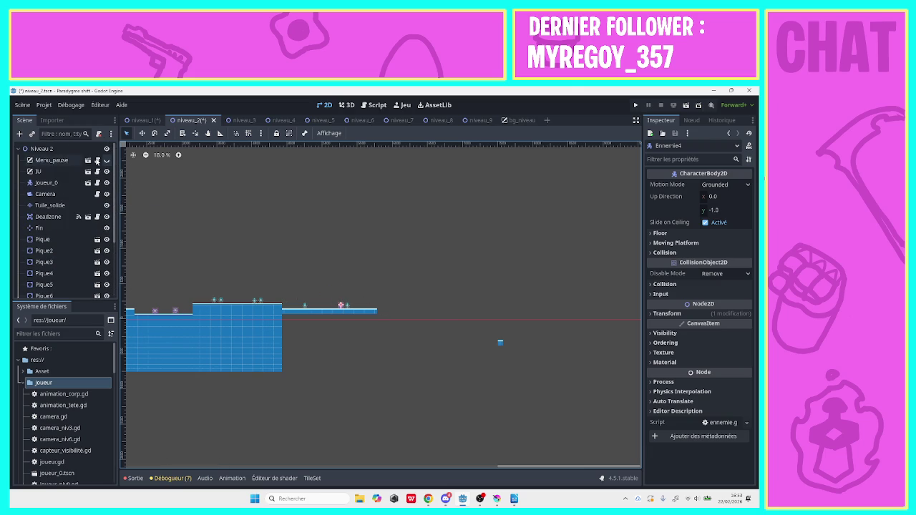
click(50, 205)
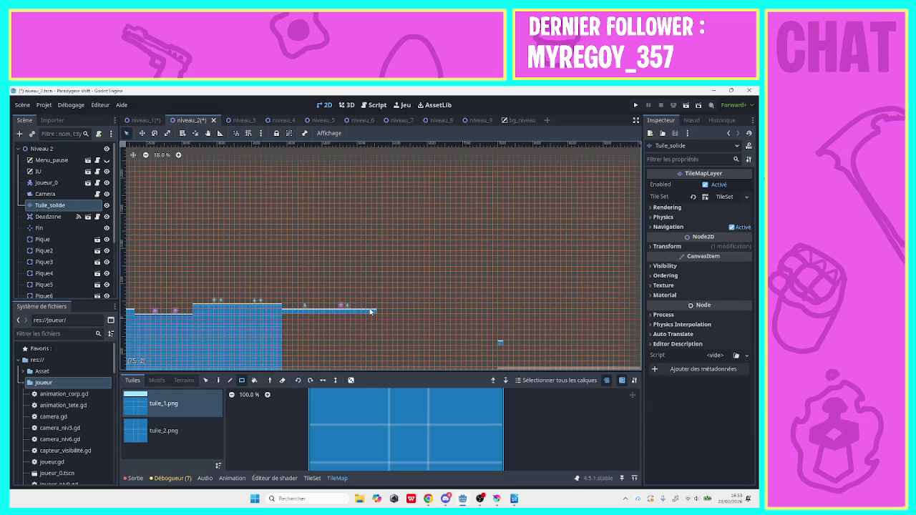
Paint a step tile and a row of tuile_1.png tiles at the staircase end.
click(171, 433)
click(173, 415)
click(386, 328)
mouse_move(413, 335)
mouse_down()
mouse_move(438, 334)
mouse_move(390, 335)
mouse_move(389, 360)
mouse_move(285, 373)
mouse_up()
click(164, 430)
Fill the area under the staircase, the gap beside the step and the edge notch with solid tiles.
click(207, 133)
drag(298, 232, 263, 196)
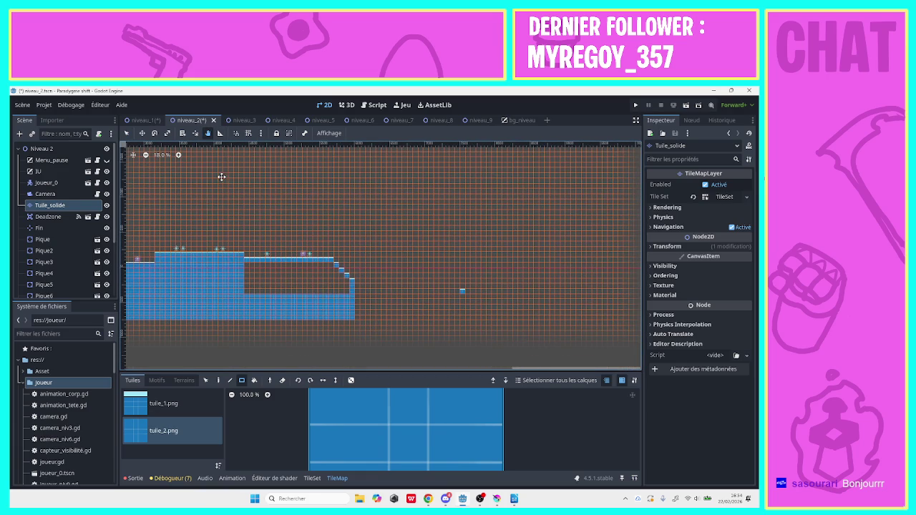
click(127, 133)
mouse_move(342, 292)
mouse_down()
mouse_move(307, 272)
mouse_move(265, 269)
mouse_move(244, 284)
mouse_up()
drag(329, 266, 233, 286)
drag(342, 280, 331, 272)
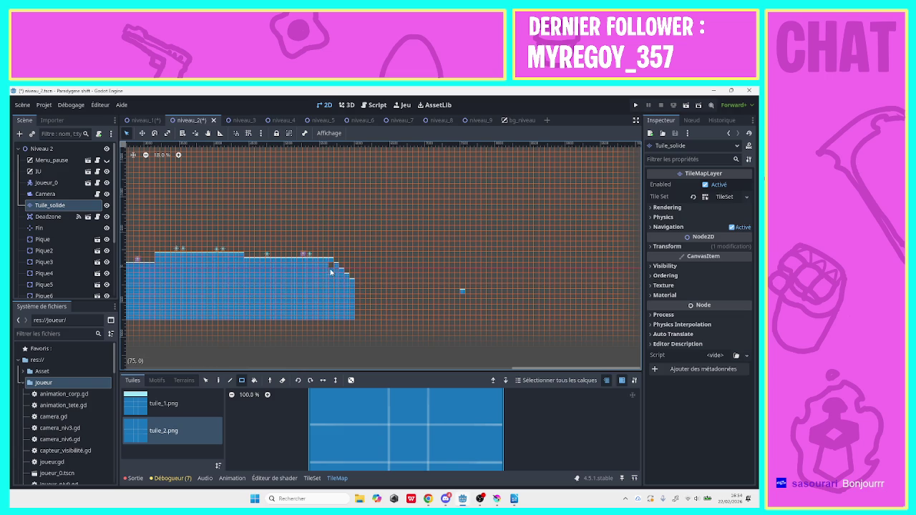
Paint a row of tuile_1.png tiles extending past the staircase.
click(217, 380)
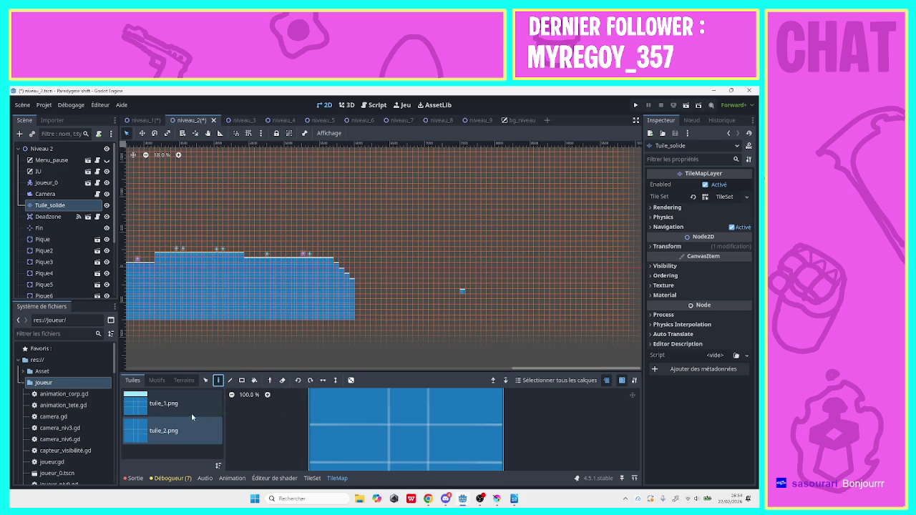
click(163, 404)
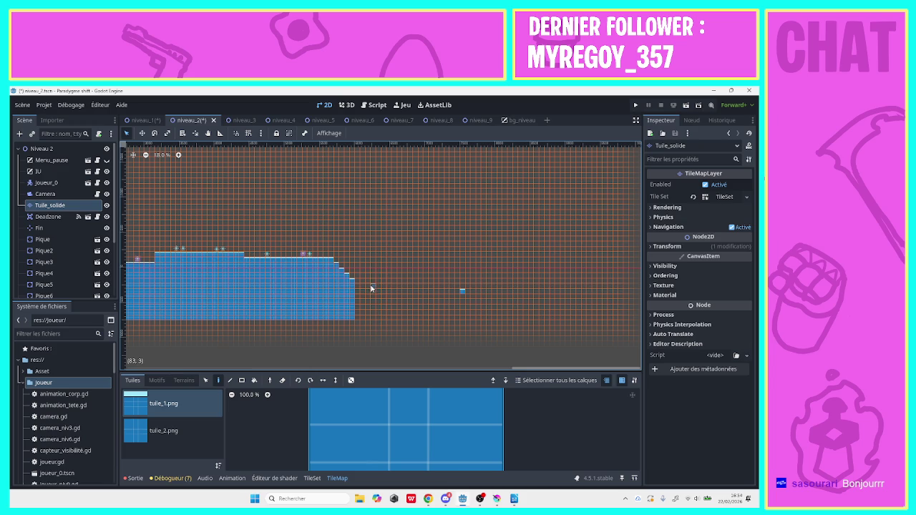
drag(372, 285, 386, 294)
drag(390, 292, 459, 296)
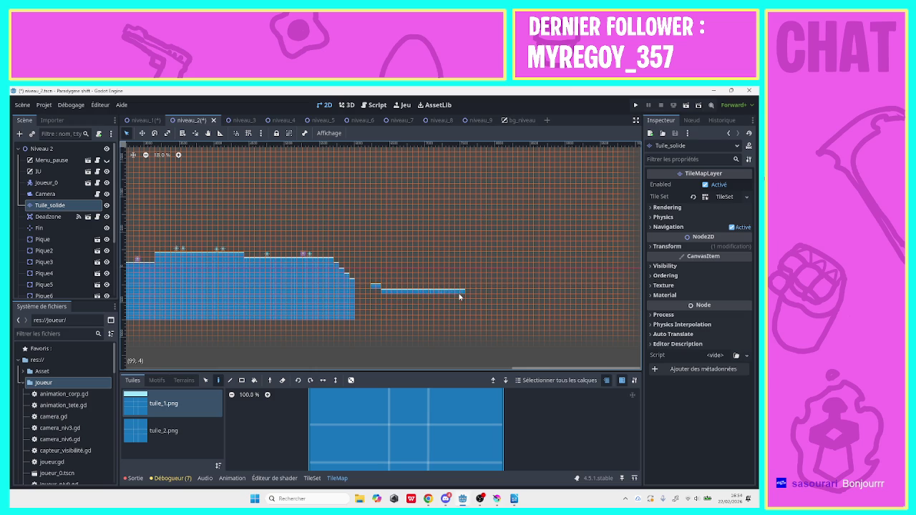
Fill a 17x5 block of tuile_2.png tiles on the right section.
click(175, 430)
click(406, 428)
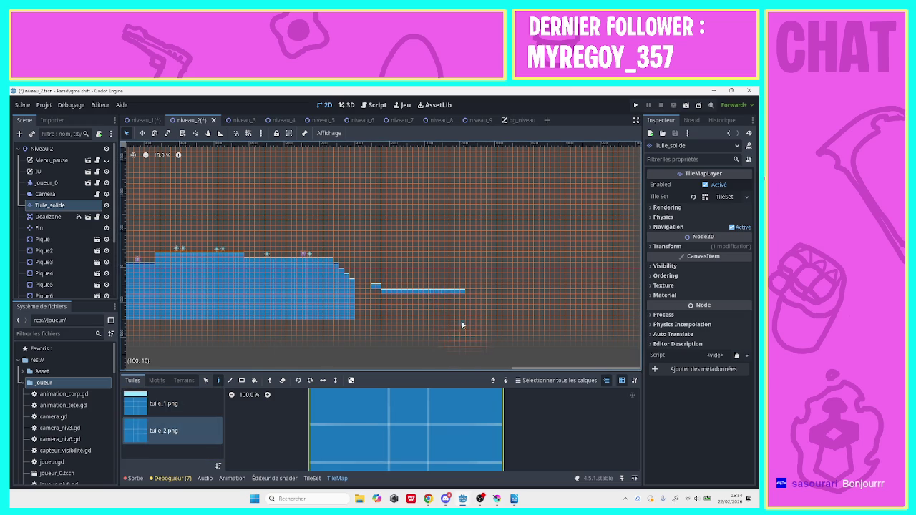
drag(461, 317, 382, 302)
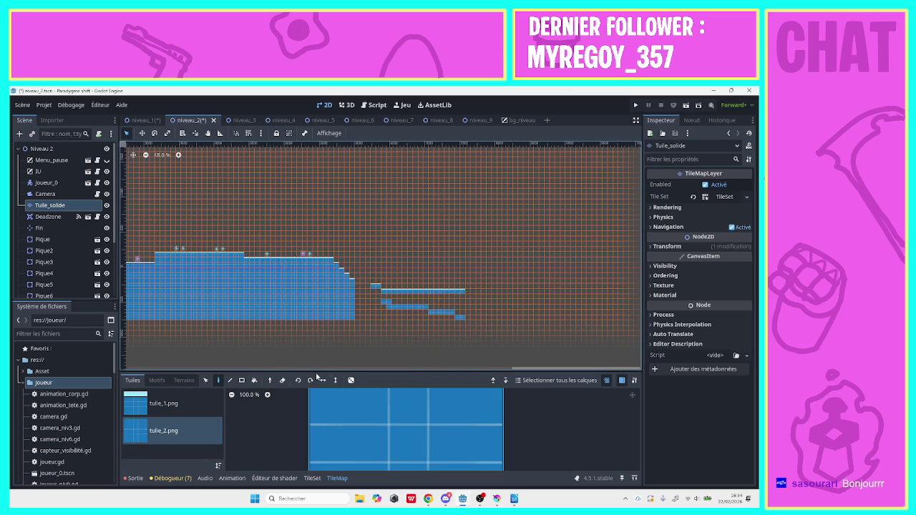
click(241, 380)
drag(464, 319, 375, 293)
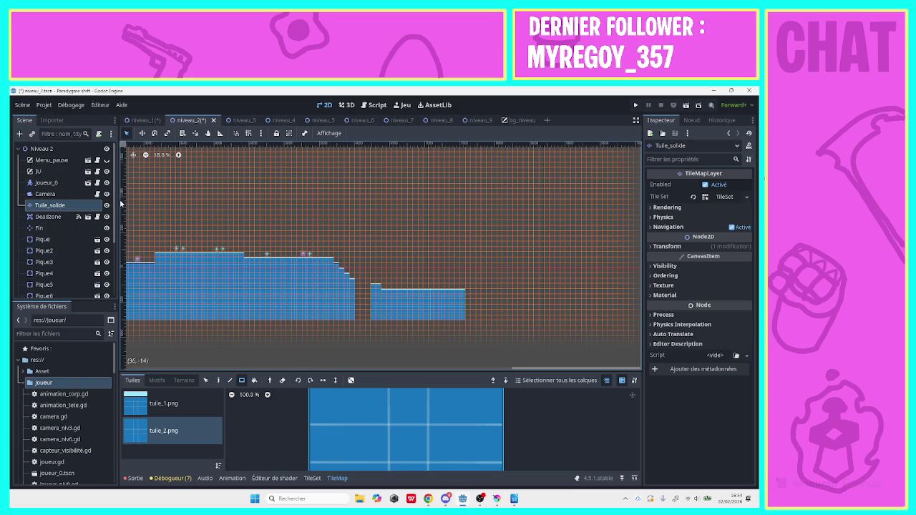
scroll(115, 236, down, 3)
scroll(116, 236, up, 1)
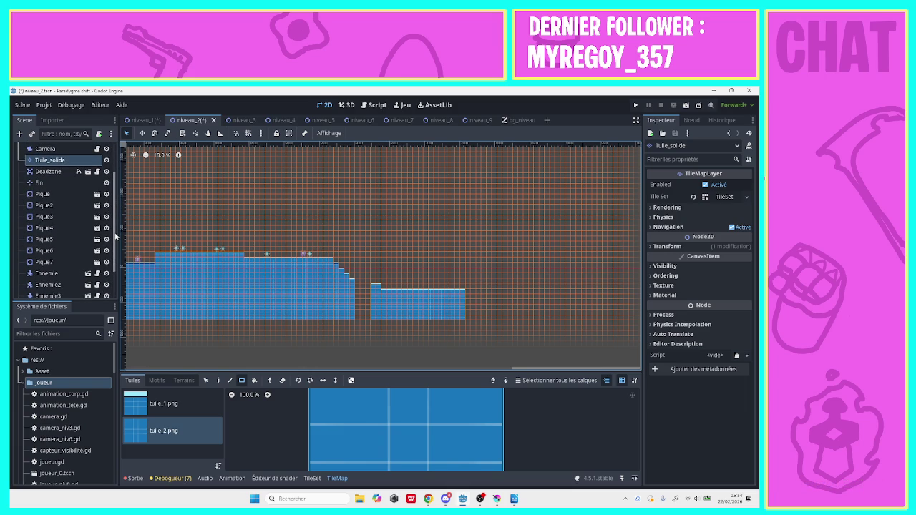
click(43, 194)
Duplicate the Pique spike as Pique8 and place it below Pique7 in the Scene tree.
right_click(43, 194)
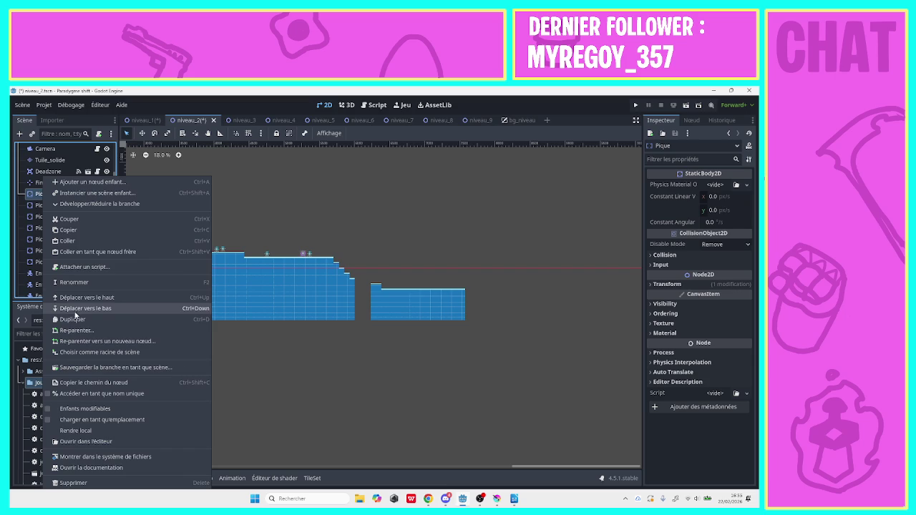
key(Escape)
key(ctrl+d)
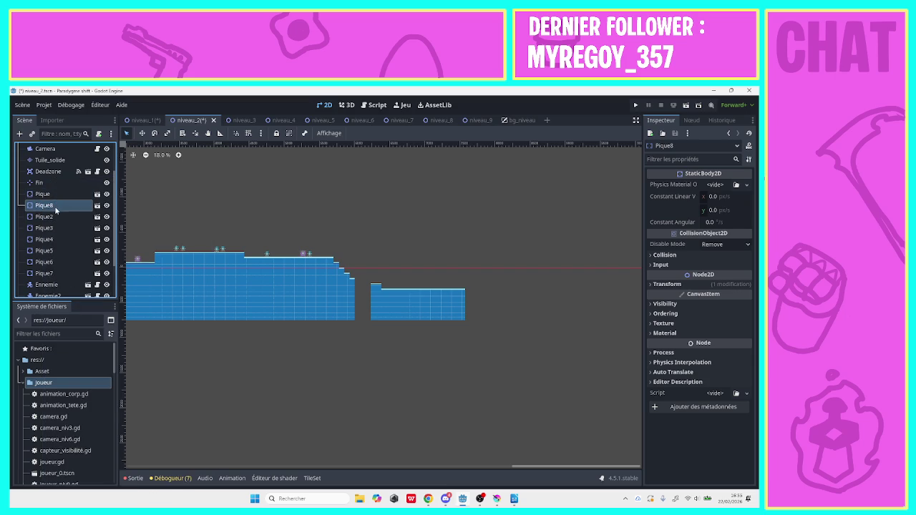
drag(57, 274, 59, 279)
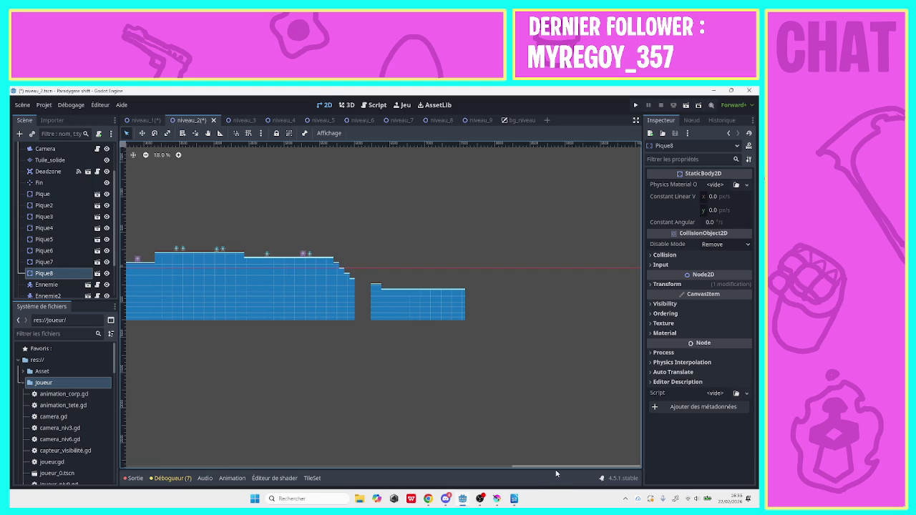
Shift the second enemy right on the platform and reposition Pique8 toward the staircase's right end.
mouse_move(556, 469)
mouse_down()
mouse_move(402, 357)
mouse_move(343, 253)
mouse_up()
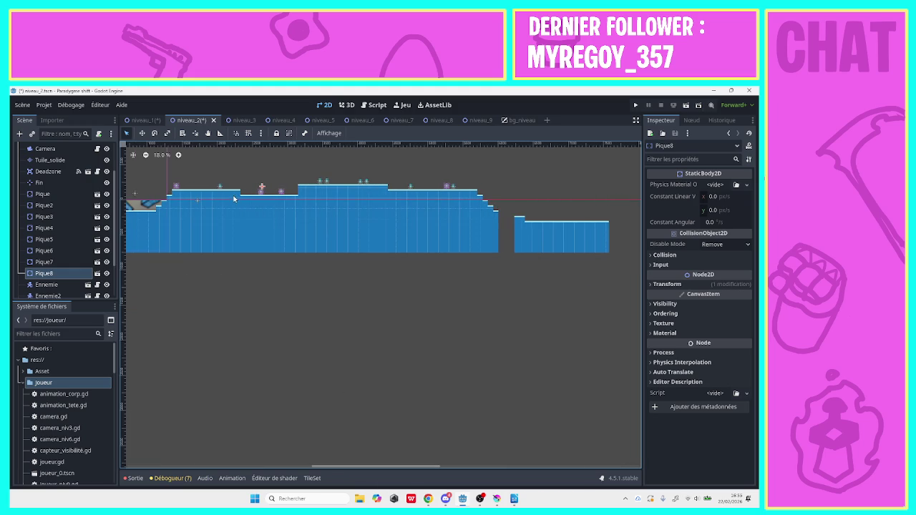
drag(262, 189, 356, 187)
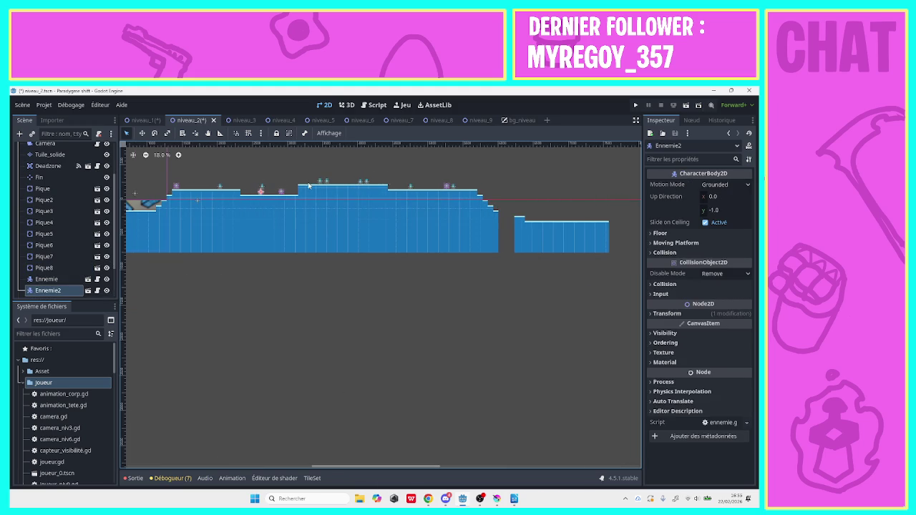
click(263, 189)
mouse_move(263, 189)
mouse_down()
mouse_move(543, 198)
mouse_move(562, 219)
mouse_up()
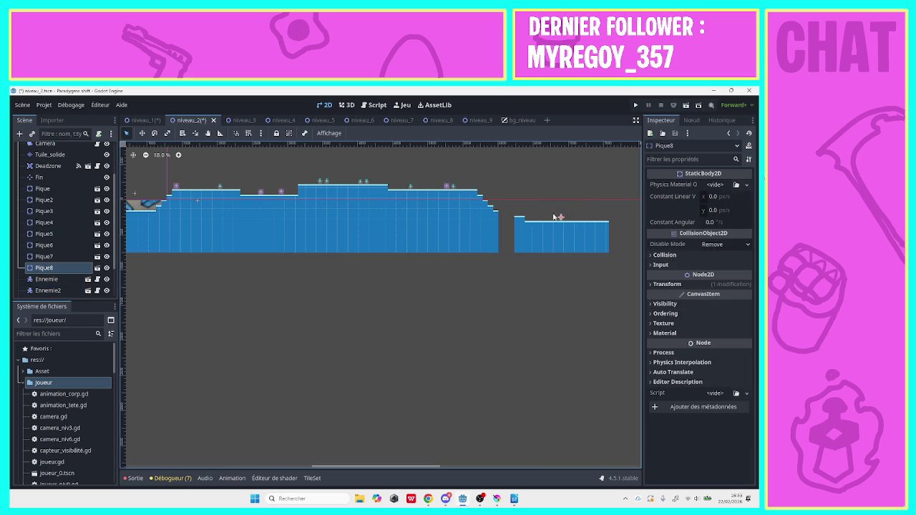
click(513, 212)
mouse_move(564, 219)
mouse_down()
mouse_move(483, 189)
mouse_move(485, 197)
mouse_up()
scroll(437, 333, up, 5)
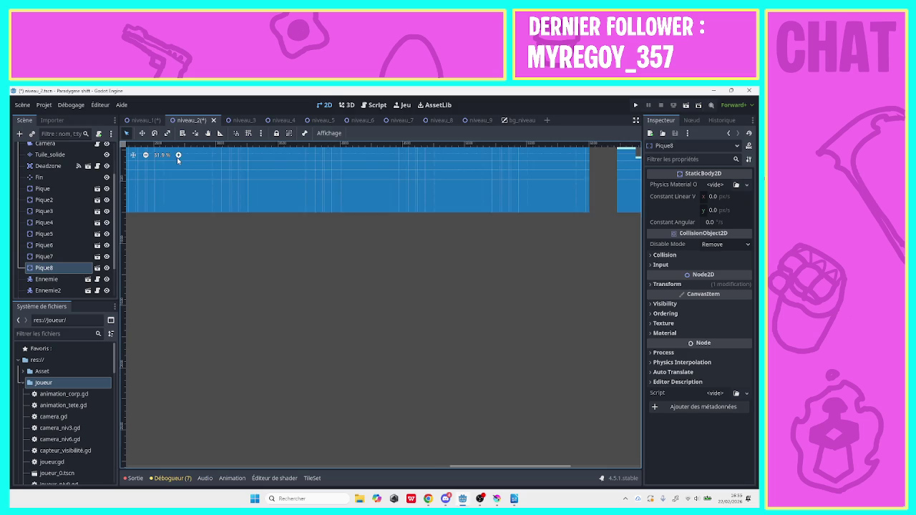
Set Pique8 on an upper staircase step just before the gap, then zoom back out.
click(472, 464)
mouse_move(472, 469)
mouse_down()
mouse_move(571, 469)
mouse_move(628, 444)
mouse_move(637, 419)
mouse_move(601, 297)
mouse_up()
drag(348, 259, 347, 258)
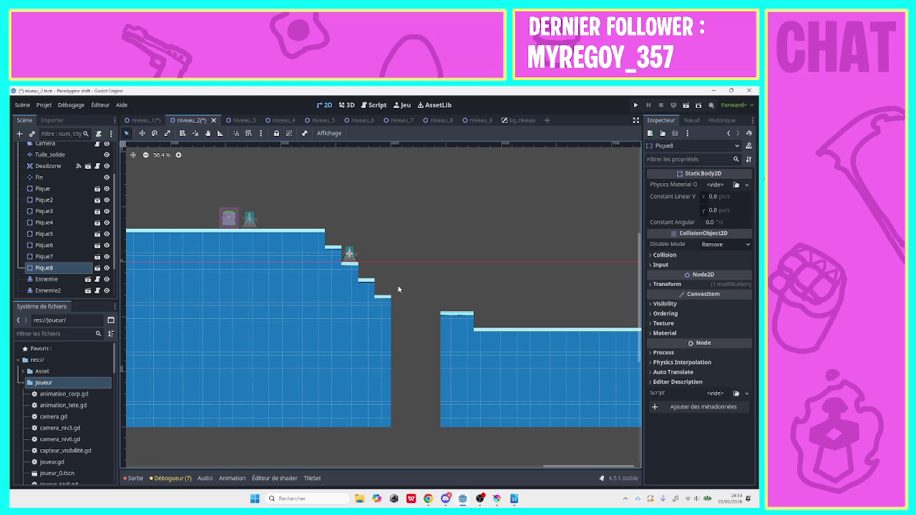
click(402, 245)
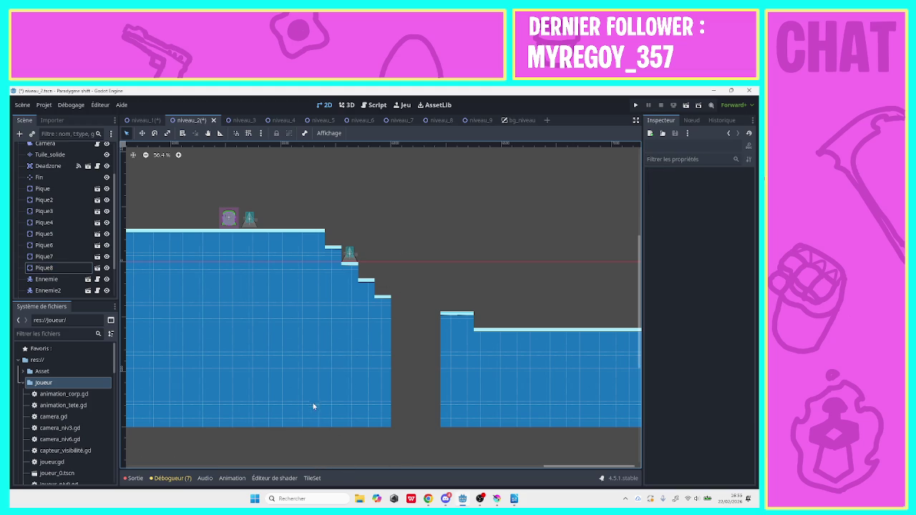
drag(595, 468, 598, 468)
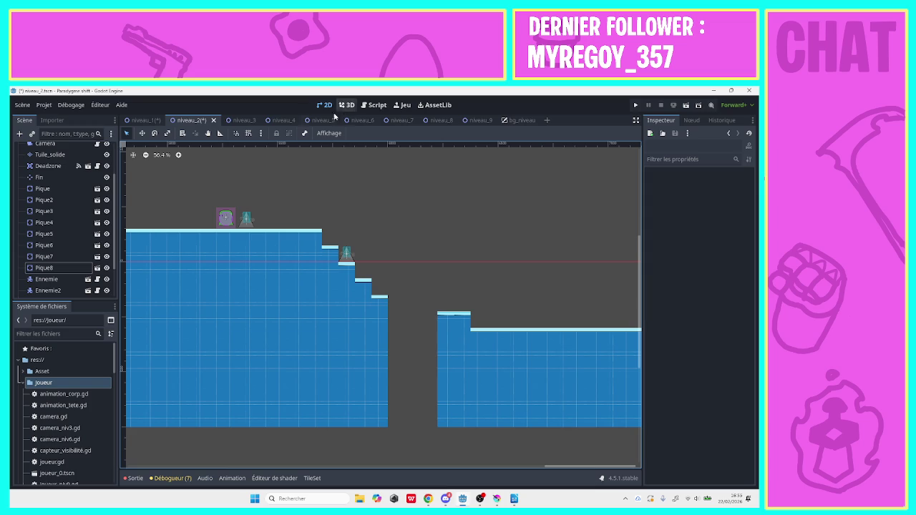
click(146, 155)
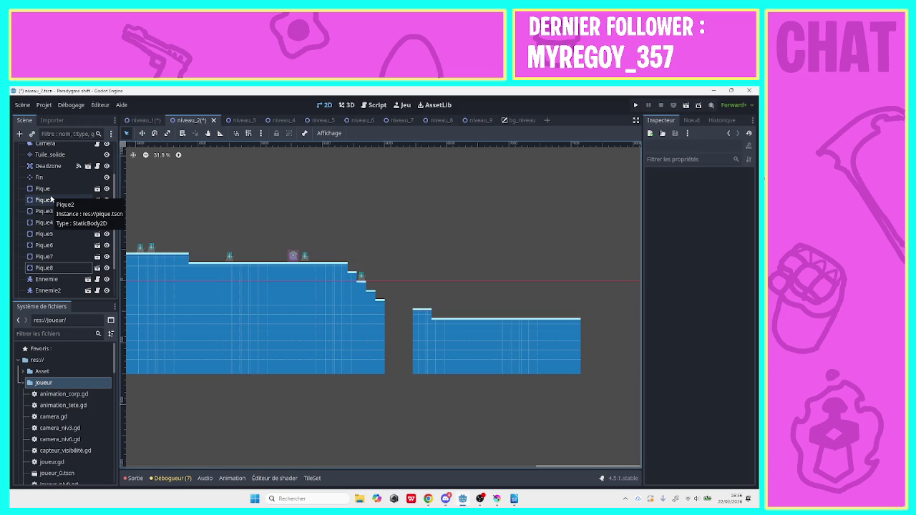
Duplicate Pique8 into Pique9 and drop it at the lower right platform's end.
right_click(49, 267)
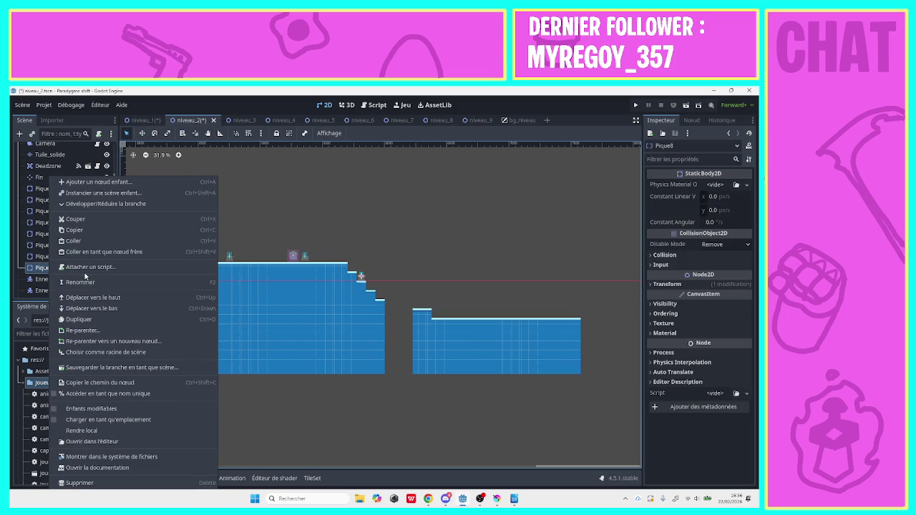
click(95, 320)
mouse_move(361, 277)
mouse_down()
mouse_move(546, 299)
mouse_move(555, 310)
mouse_up()
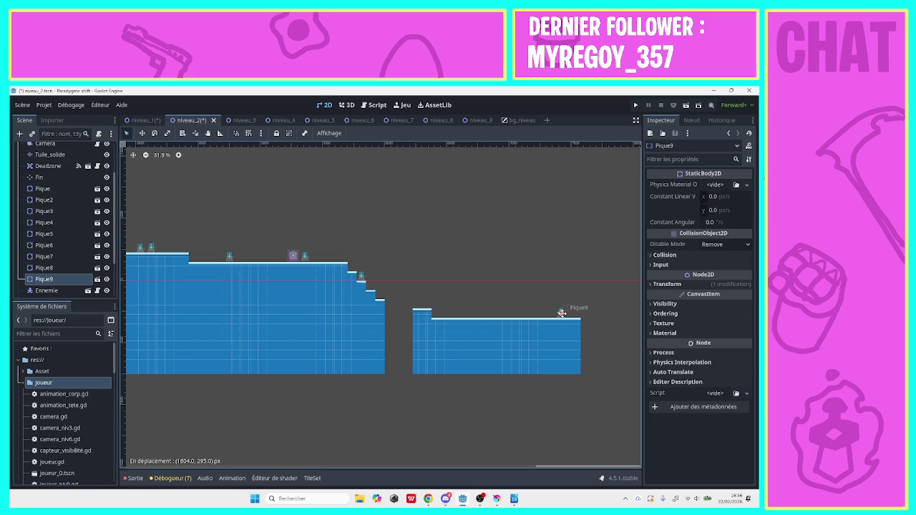
drag(562, 313, 561, 313)
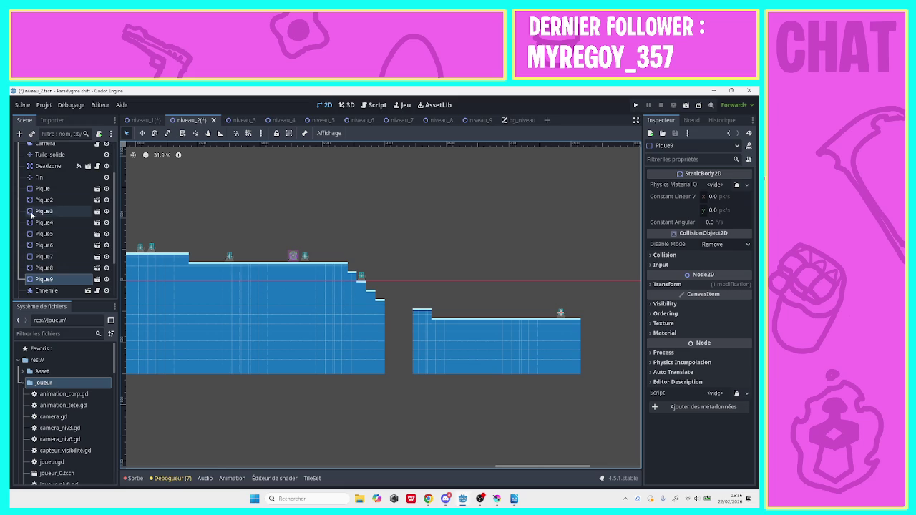
click(46, 291)
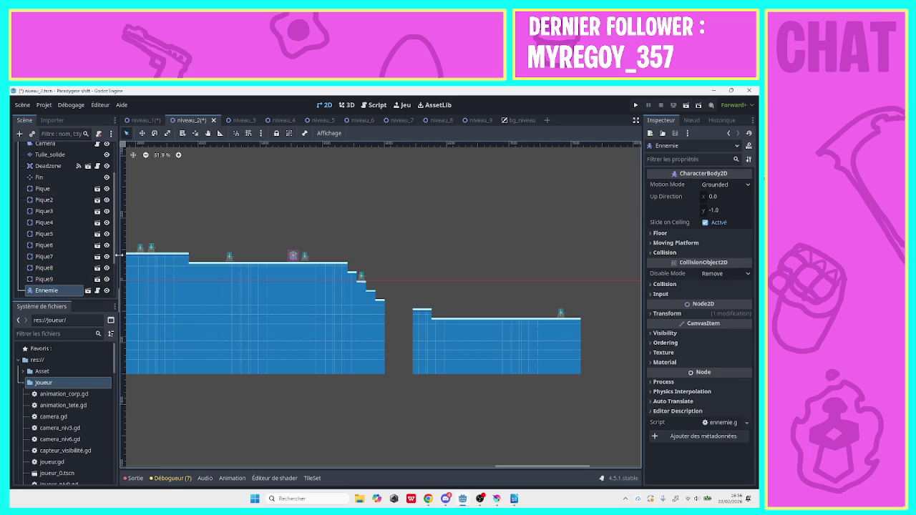
key(ctrl+d)
key(ctrl+d)
key(ctrl+d)
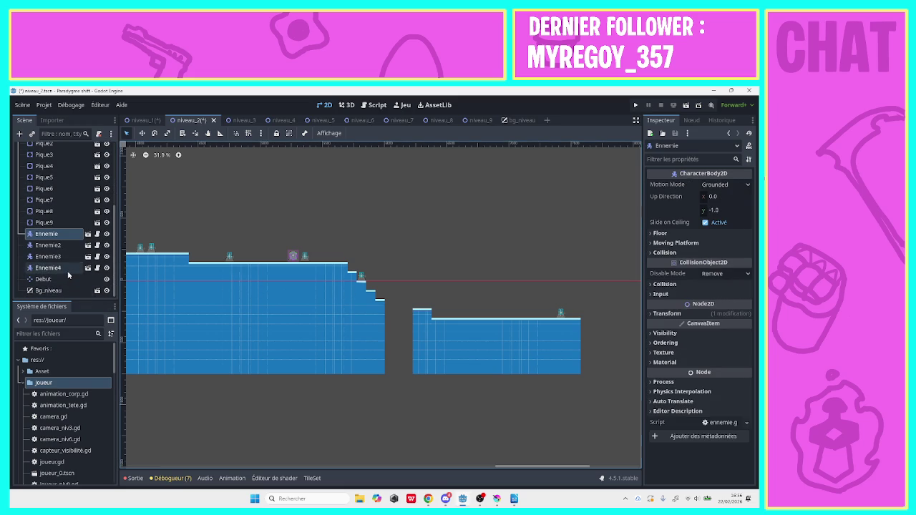
Duplicate enemies Ennemie5 and Ennemie6 onto the lower right platform beside the spike, then save.
right_click(69, 272)
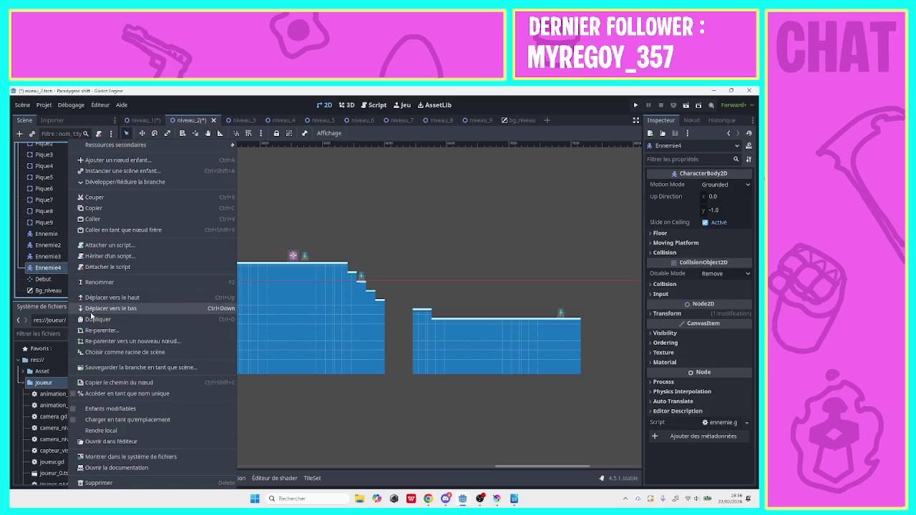
click(95, 322)
mouse_move(292, 258)
mouse_down()
mouse_move(489, 274)
mouse_move(553, 313)
mouse_move(543, 313)
mouse_up()
right_click(53, 279)
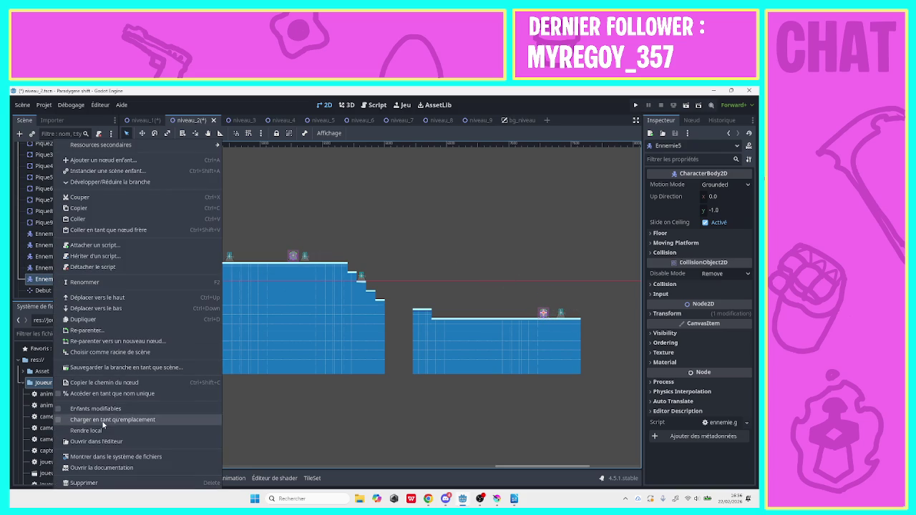
click(104, 319)
drag(542, 313, 522, 312)
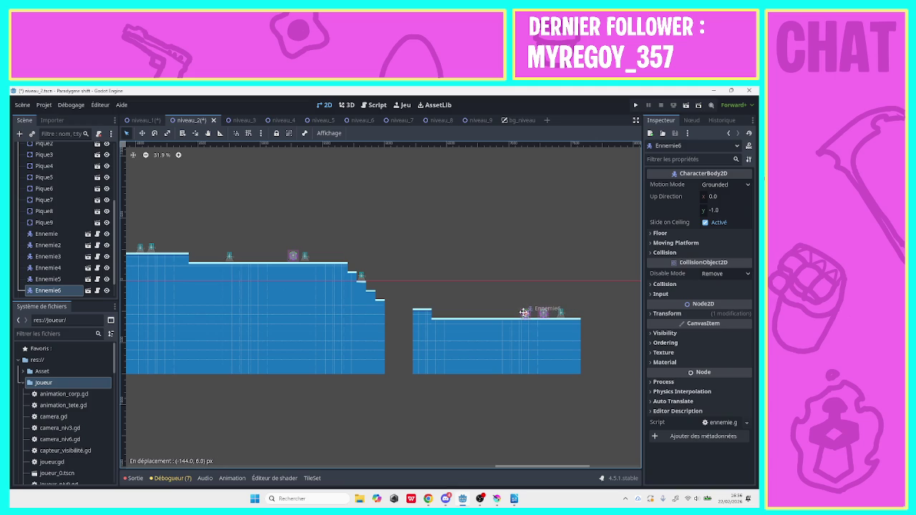
drag(524, 312, 525, 314)
click(468, 299)
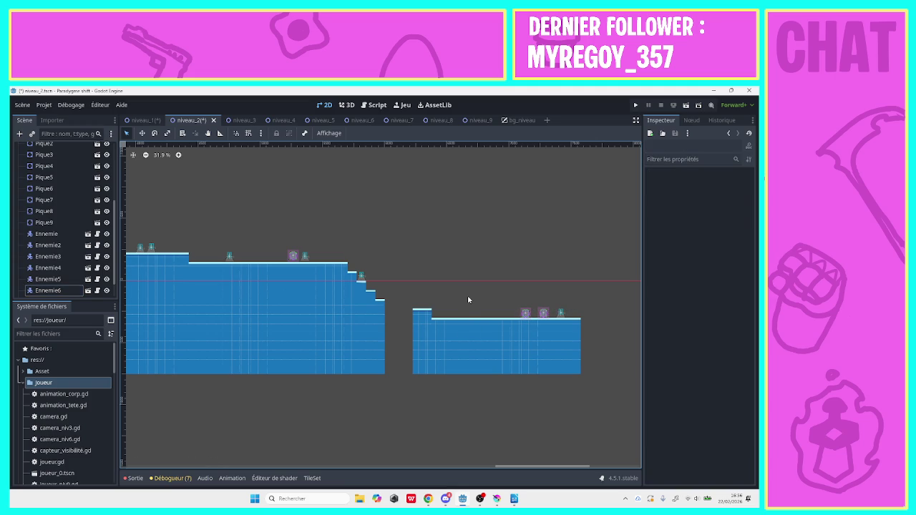
key(ctrl+s)
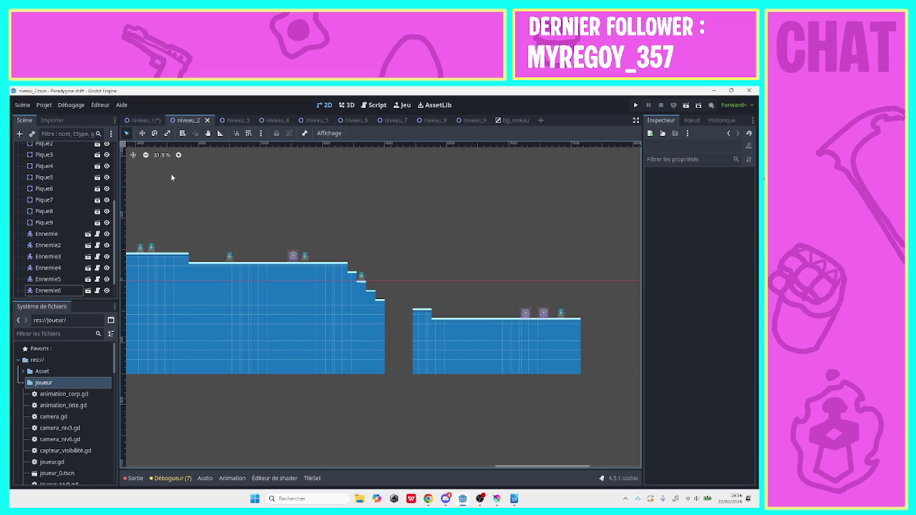
Drag the Fin end marker from the level start to just past the staircase above the gap.
click(143, 154)
drag(523, 465, 125, 471)
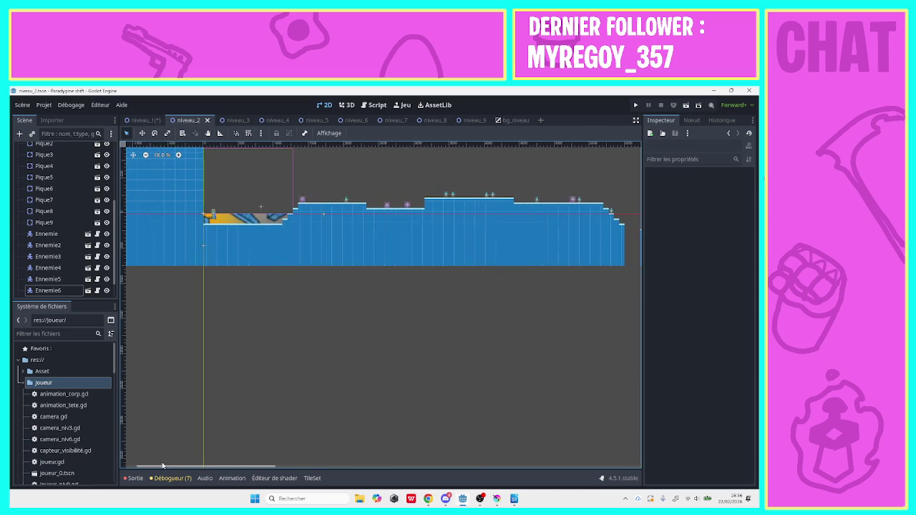
mouse_move(321, 210)
mouse_down()
mouse_move(475, 209)
mouse_move(605, 176)
mouse_up()
drag(269, 463, 602, 466)
click(423, 172)
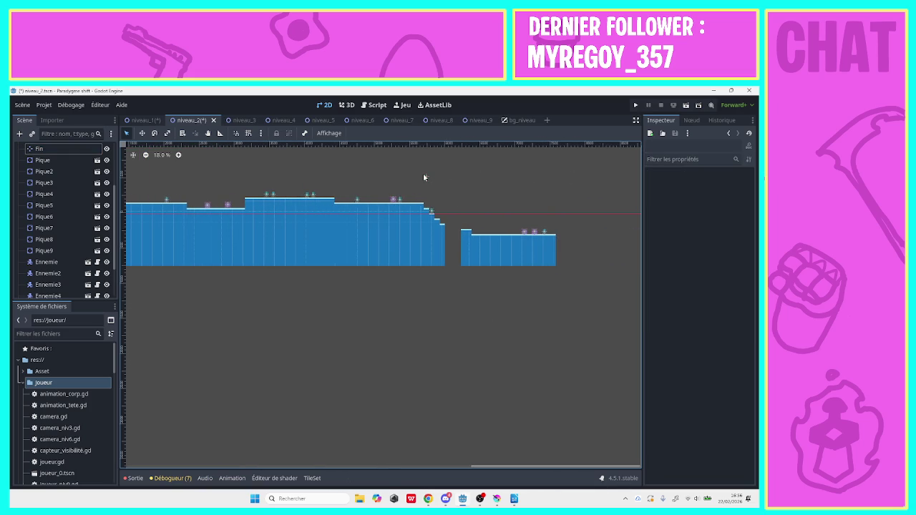
mouse_move(426, 176)
mouse_down()
mouse_move(450, 203)
mouse_move(558, 202)
mouse_up()
click(220, 133)
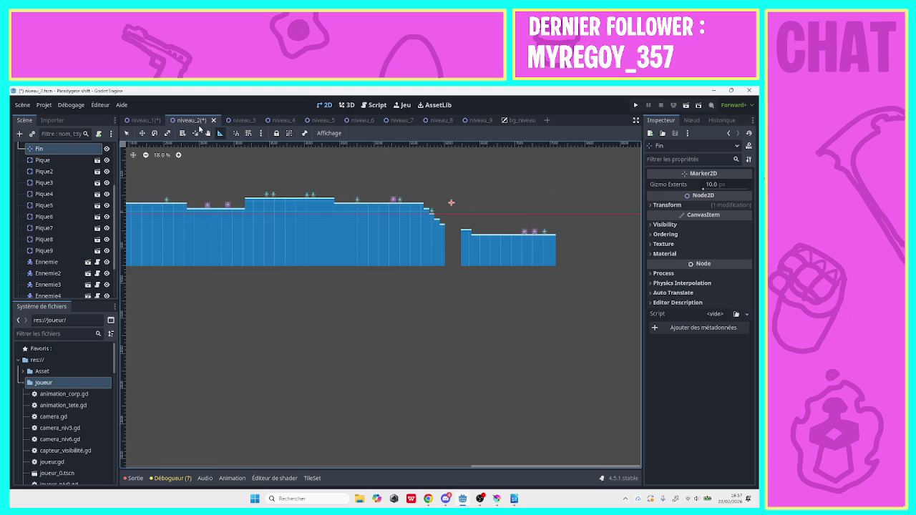
Nudge the Fin marker slightly right and measure its distance down to the platform.
key(q)
drag(451, 204, 465, 202)
click(220, 134)
mouse_move(465, 201)
mouse_down()
mouse_move(555, 230)
mouse_move(556, 201)
mouse_move(556, 247)
mouse_up()
Save niveau_2 and run the project to test the level.
key(ctrl+s)
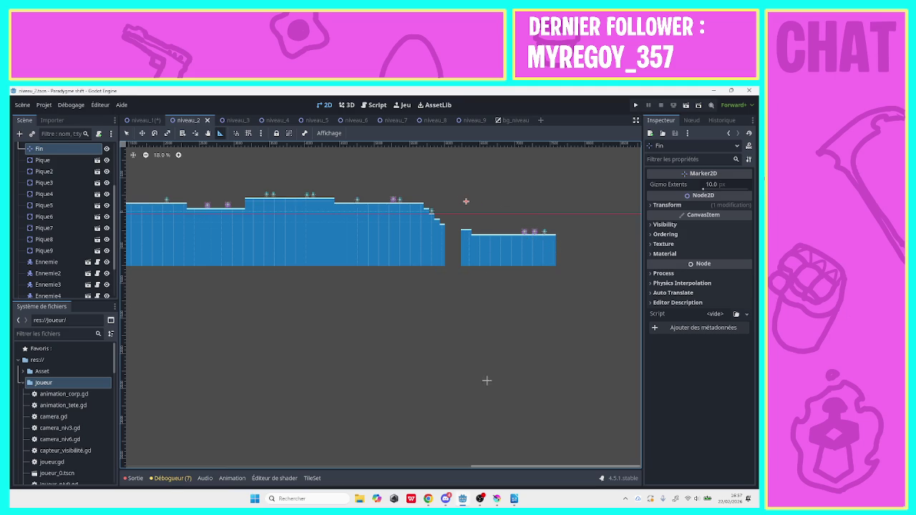
mouse_move(528, 466)
mouse_down()
mouse_move(383, 426)
mouse_move(230, 428)
mouse_move(433, 420)
mouse_move(386, 424)
mouse_up()
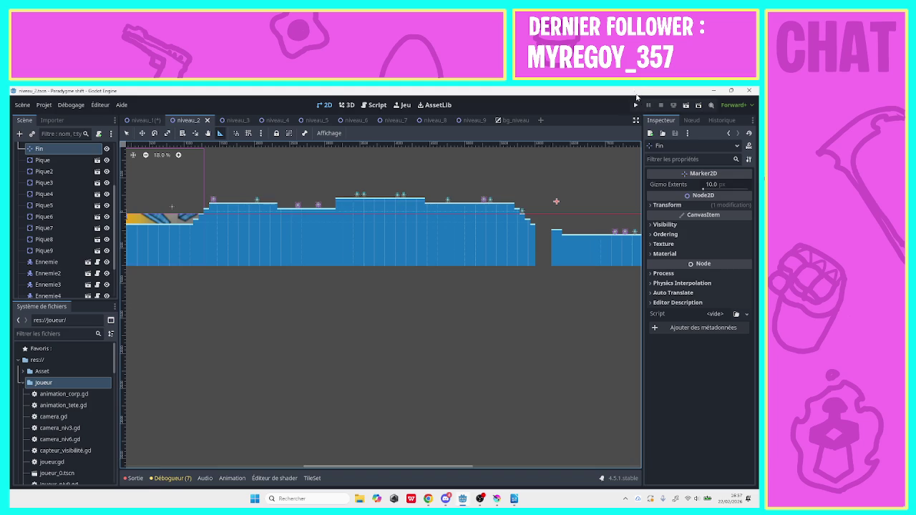
click(635, 104)
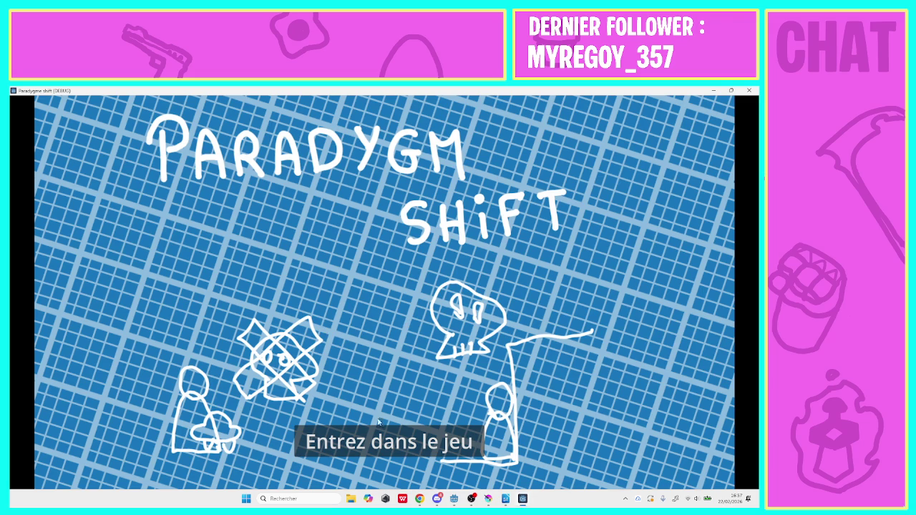
Enter the game, start the level, and jump up the stepped platforms and over the first spikes.
click(368, 439)
click(329, 228)
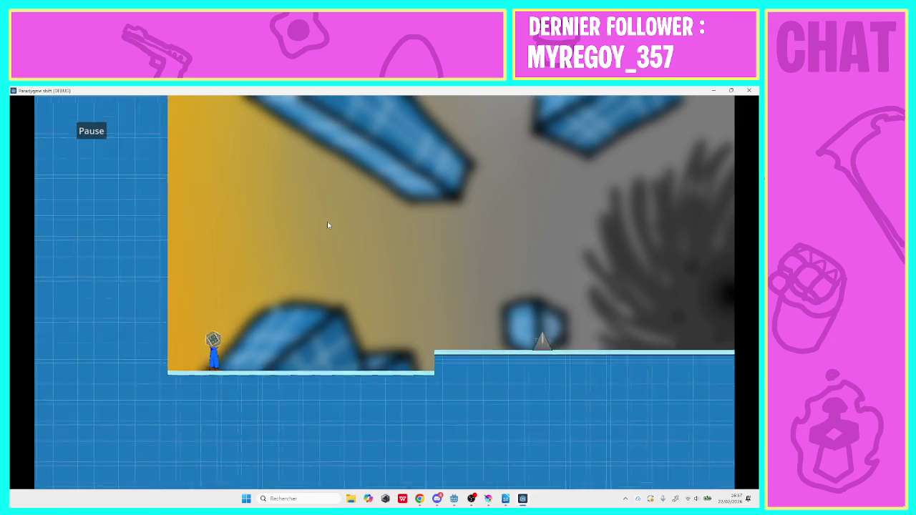
key(space)
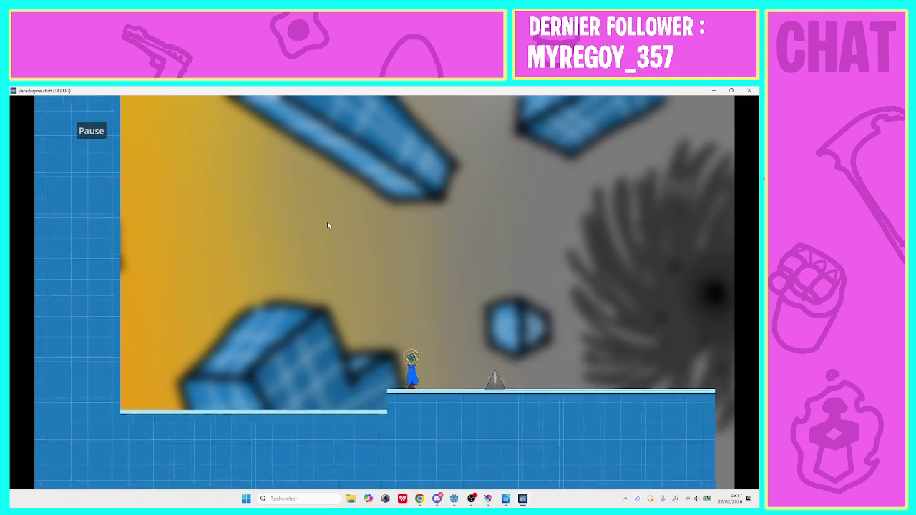
key(space)
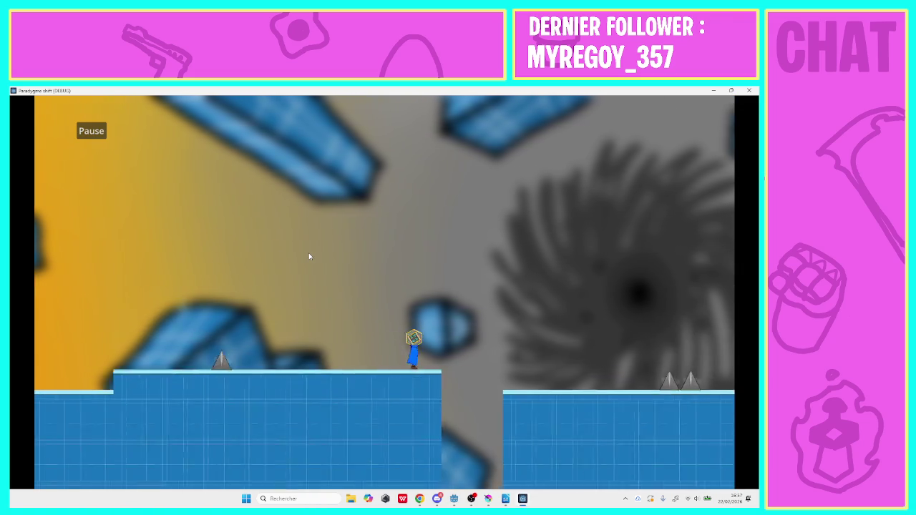
key(space)
key(space)
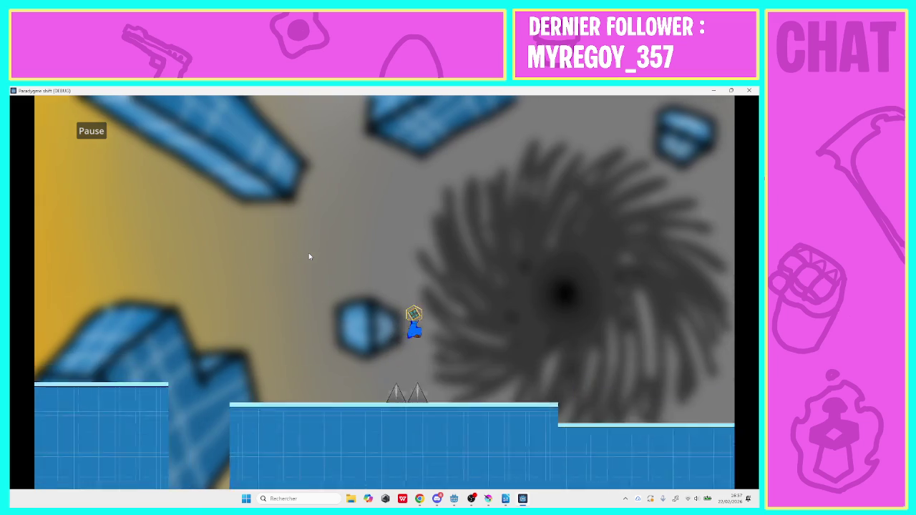
Jump past the green enemies, up the raised platforms and across the floating blocks.
key(space)
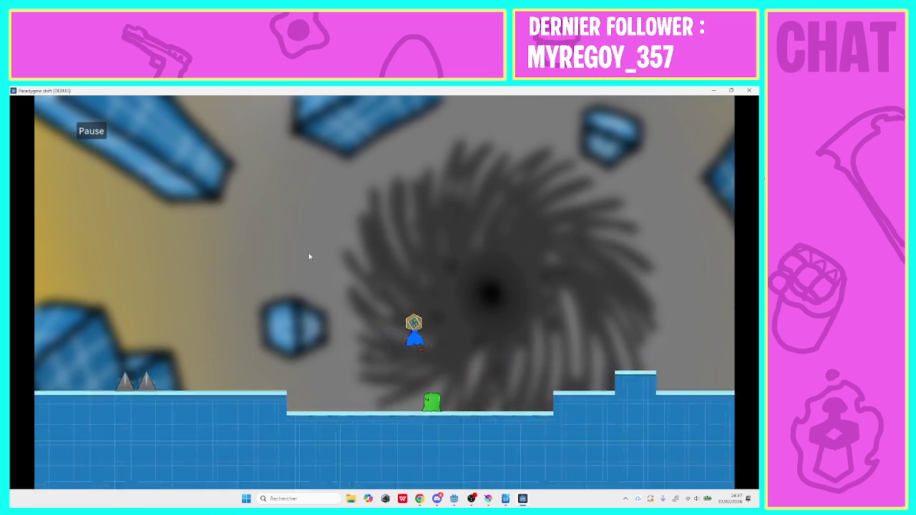
key(space)
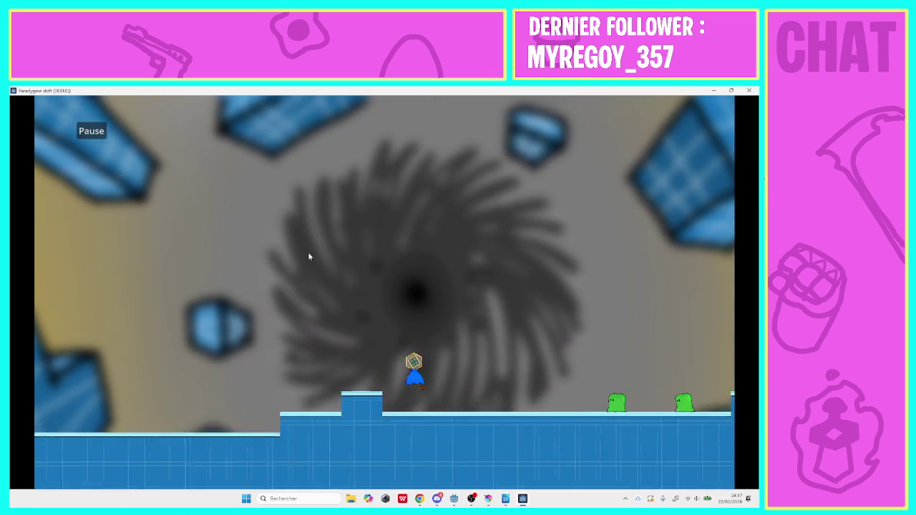
key(space)
key(space)
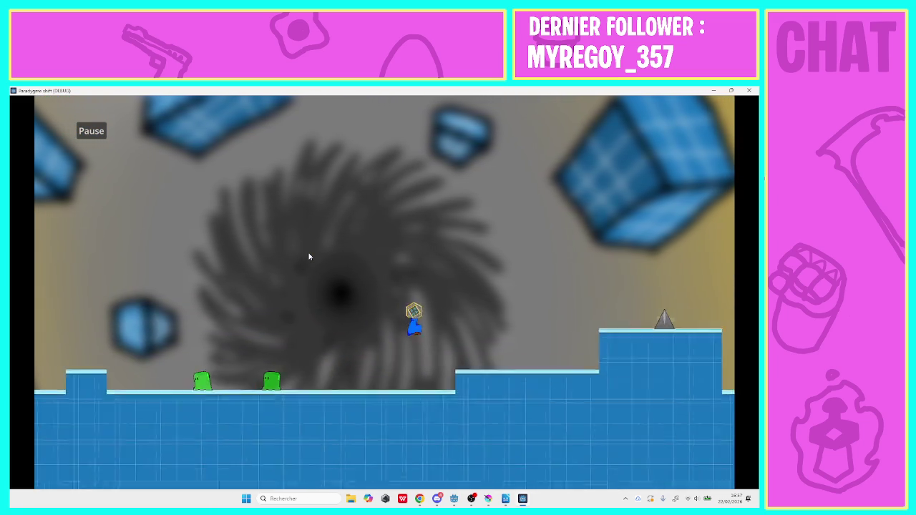
key(space)
key(space)
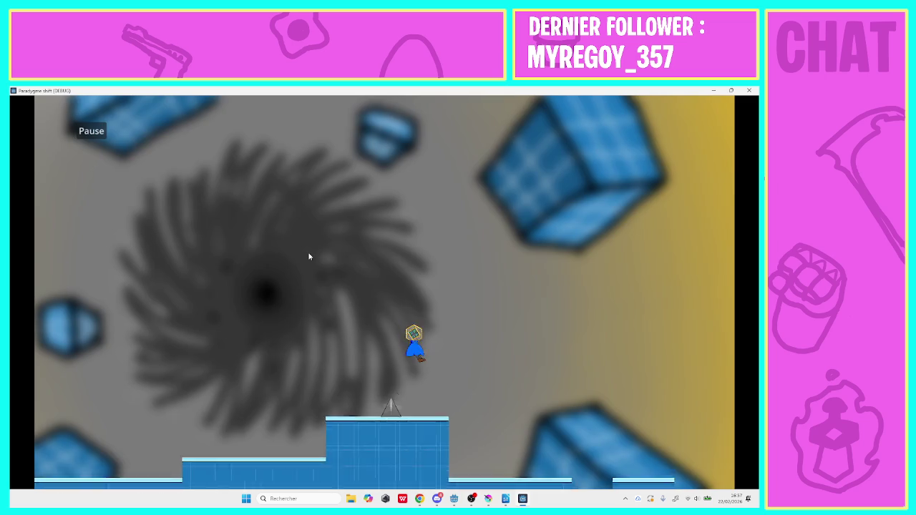
key(space)
key(space)
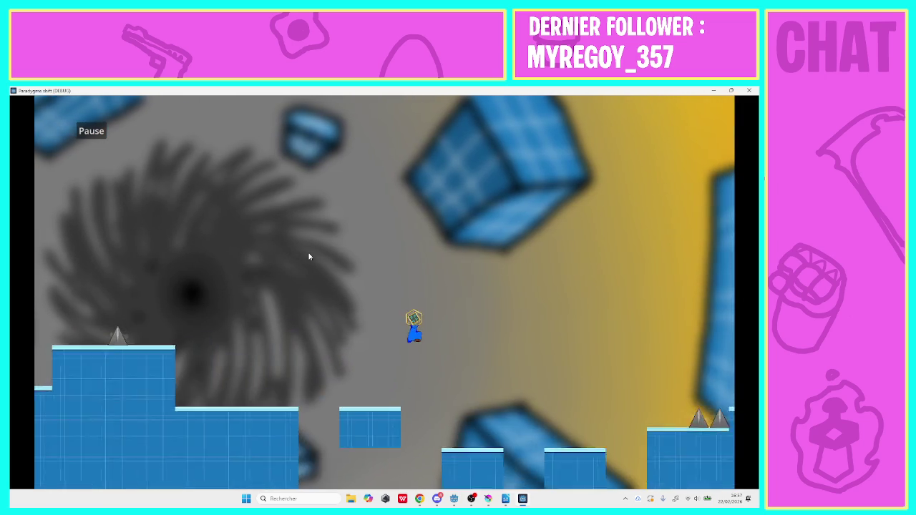
key(space)
key(space)
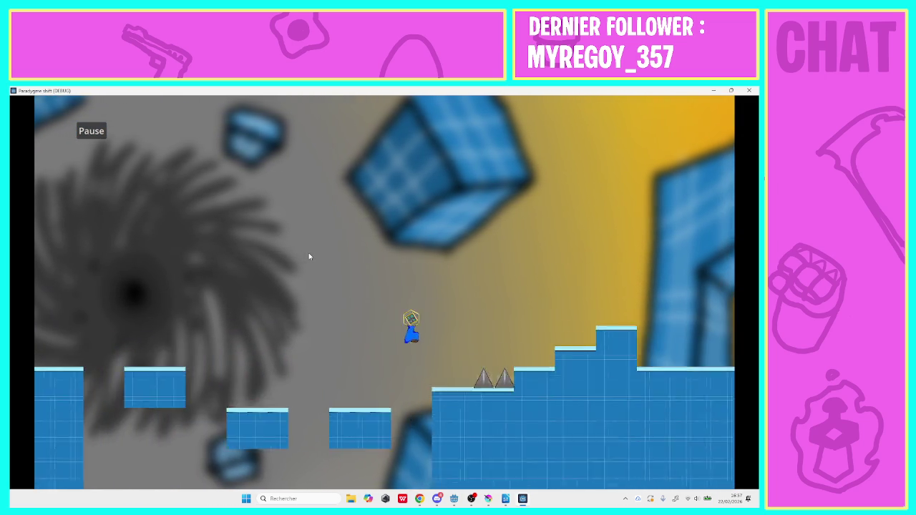
key(space)
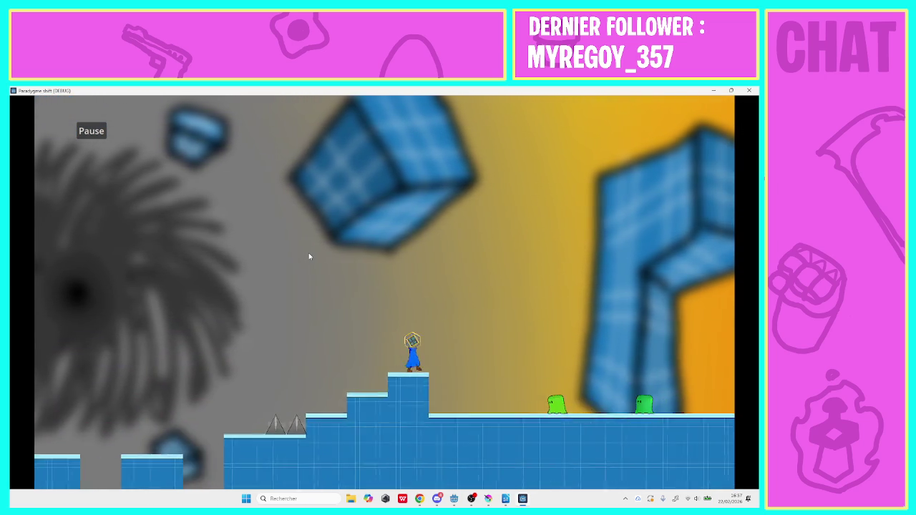
key(space)
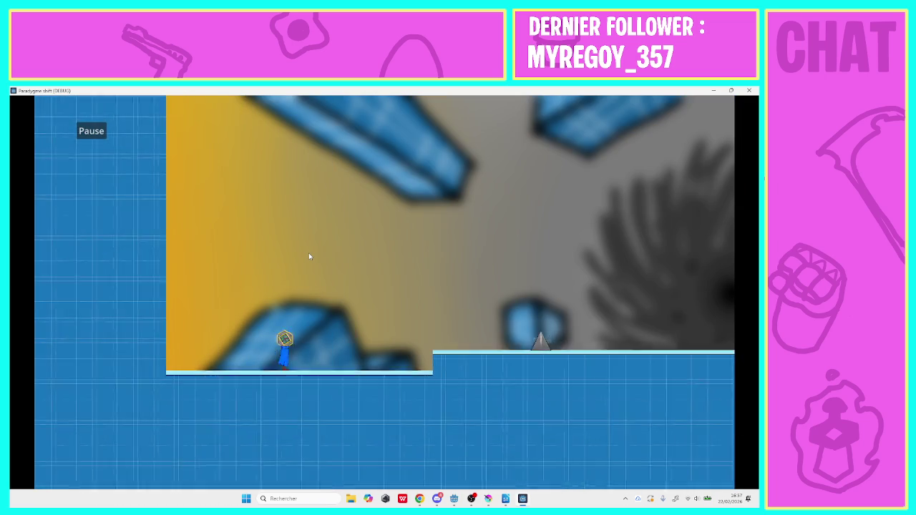
Jump onto the raised platform, over the single and paired spikes, and past the green slimes.
key(space)
key(space)
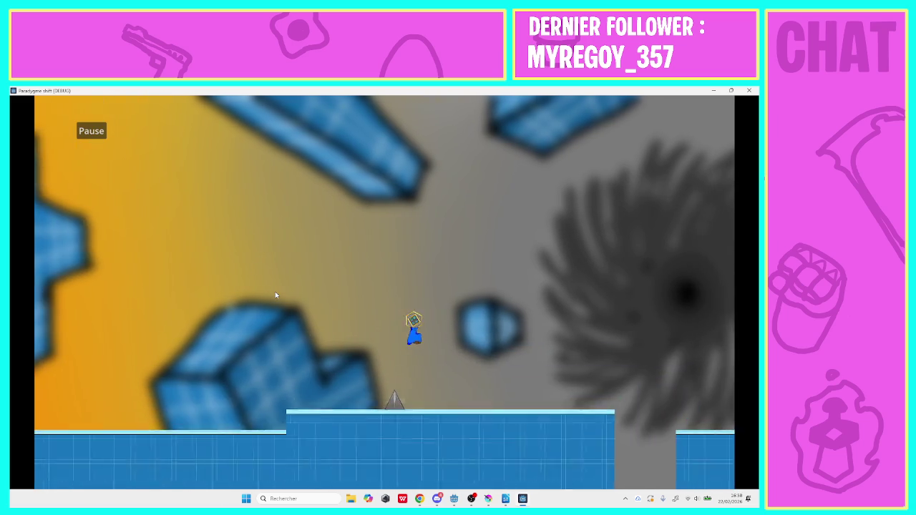
key(space)
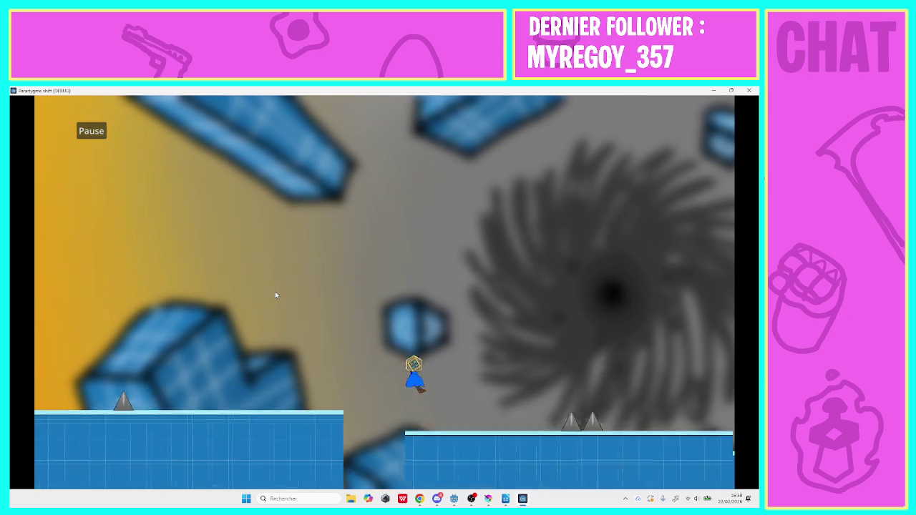
key(space)
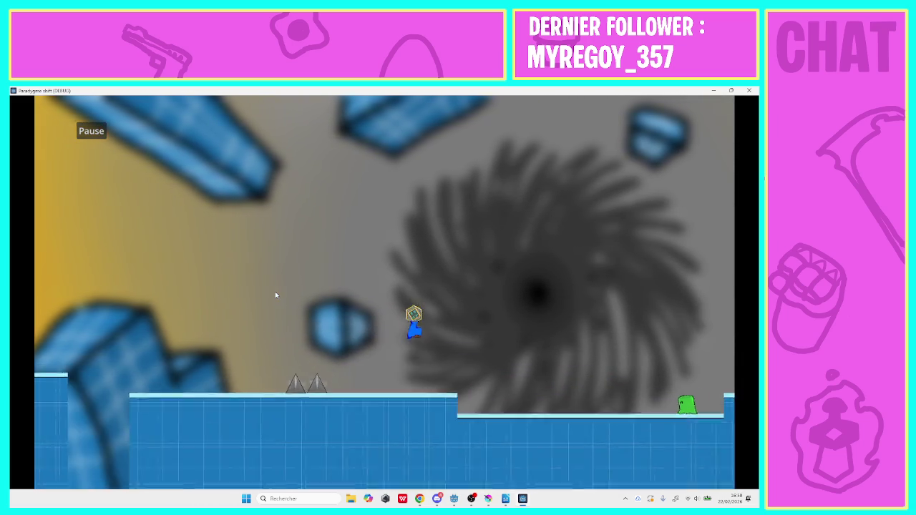
key(space)
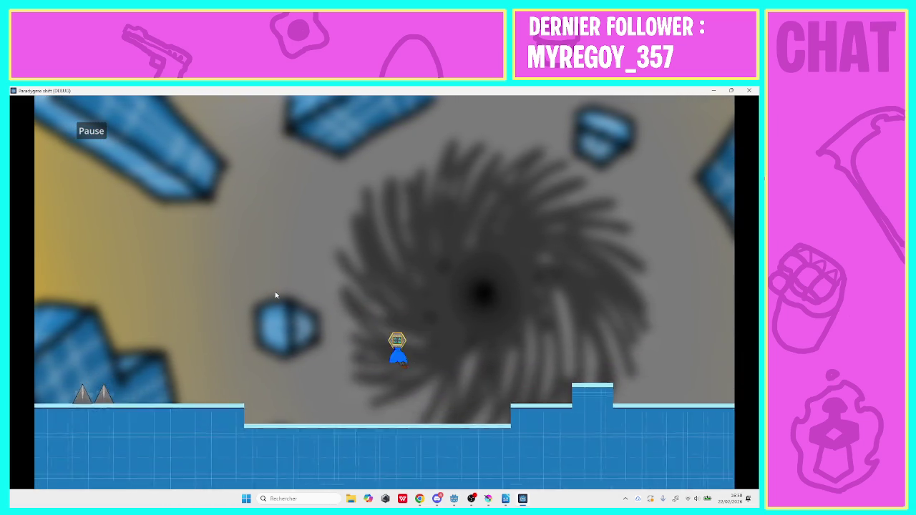
key(space)
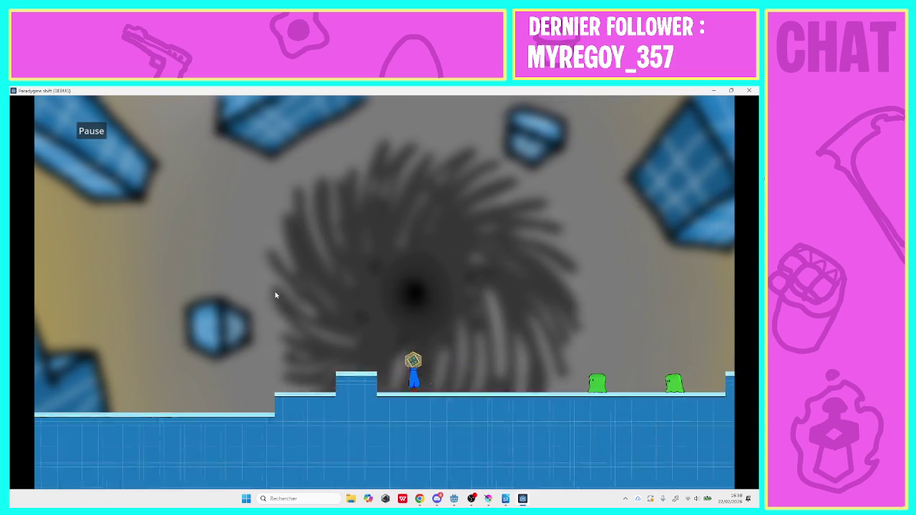
key(space)
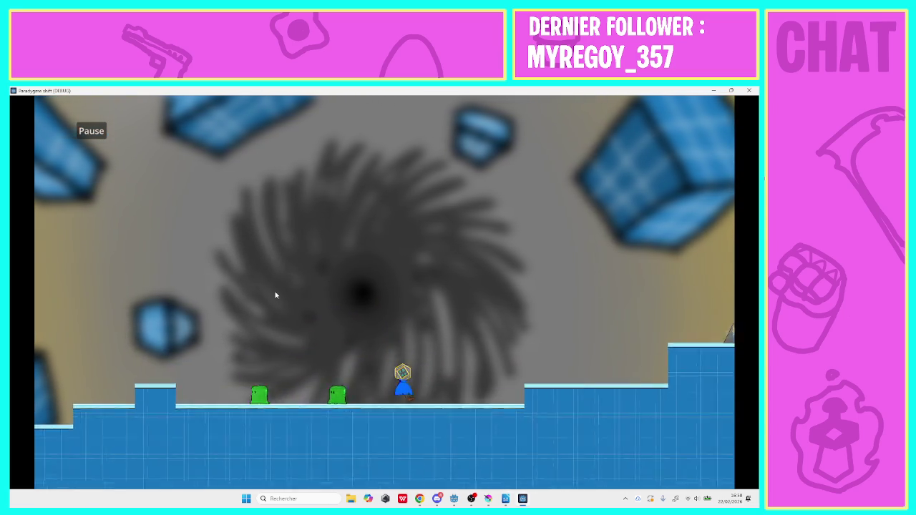
Climb the raised platforms and hop the floating blocks, clearing the spikes onto the steps.
key(space)
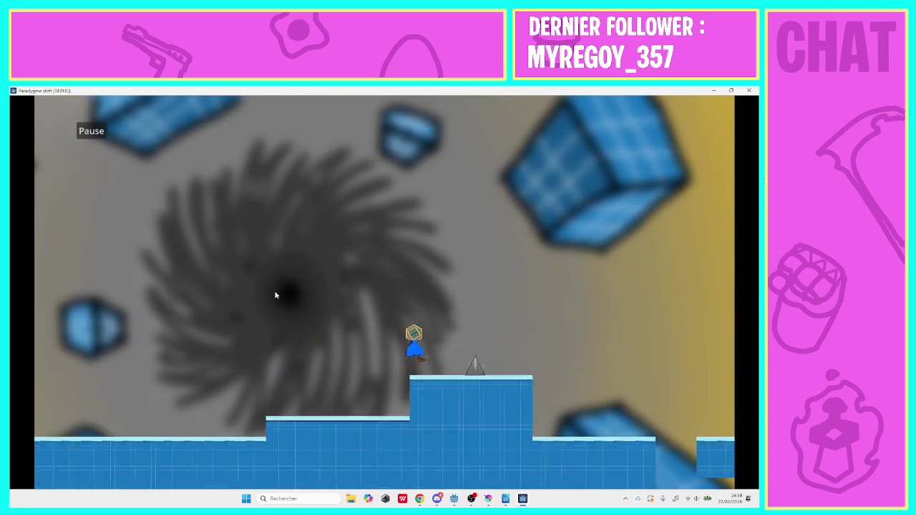
key(space)
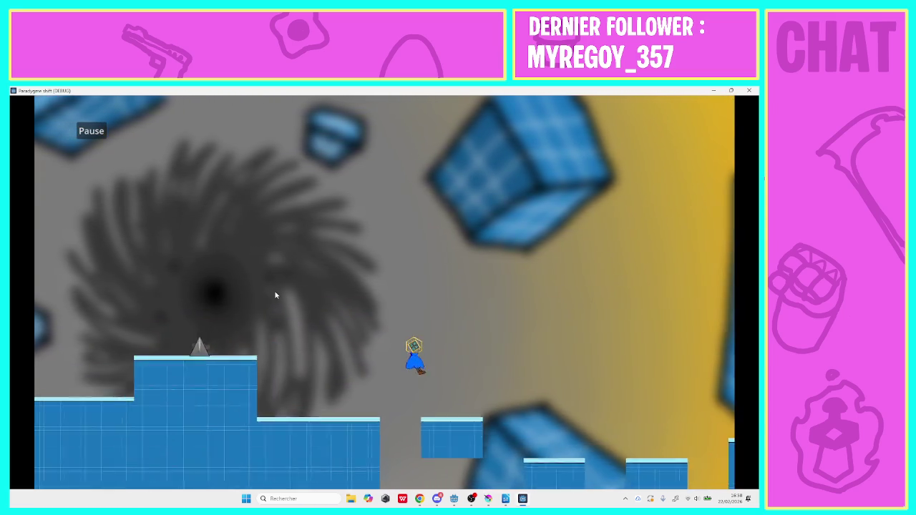
key(space)
key(space)
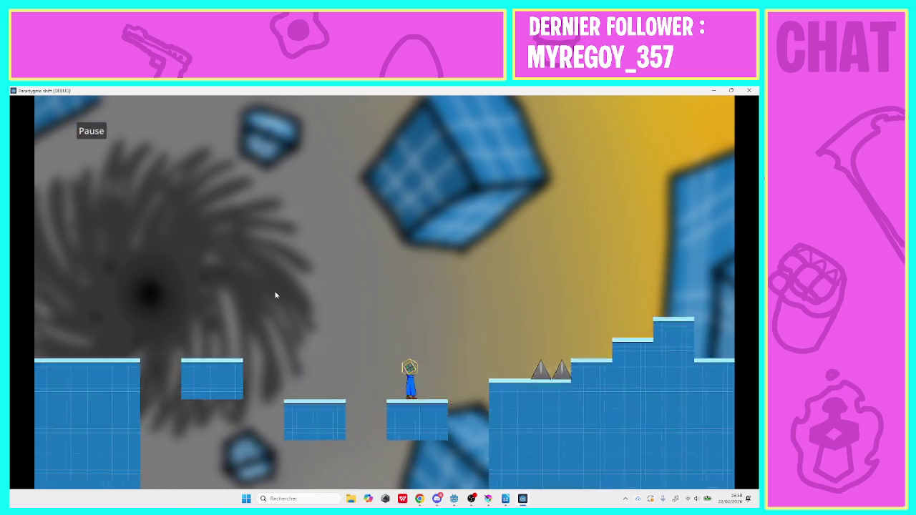
key(space)
key(space)
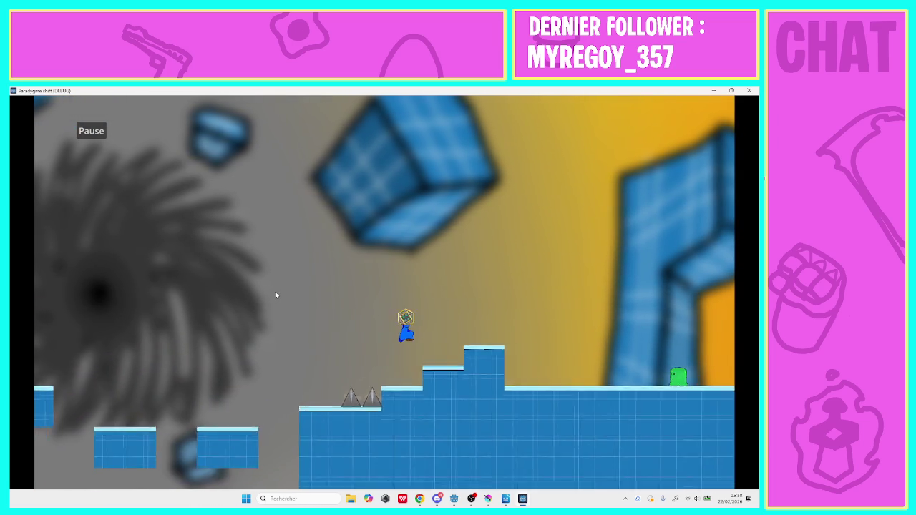
key(space)
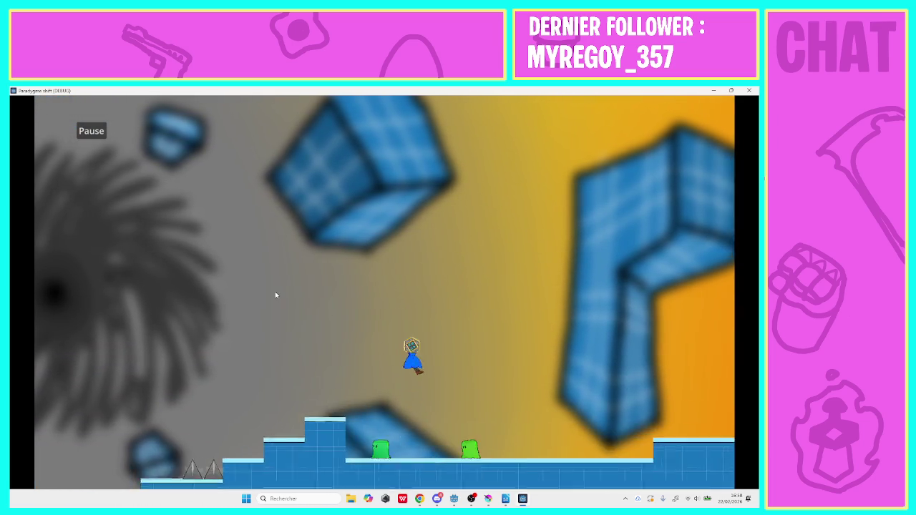
Jump up the raised step, over spikes and gaps, then drop to the lower floor.
key(space)
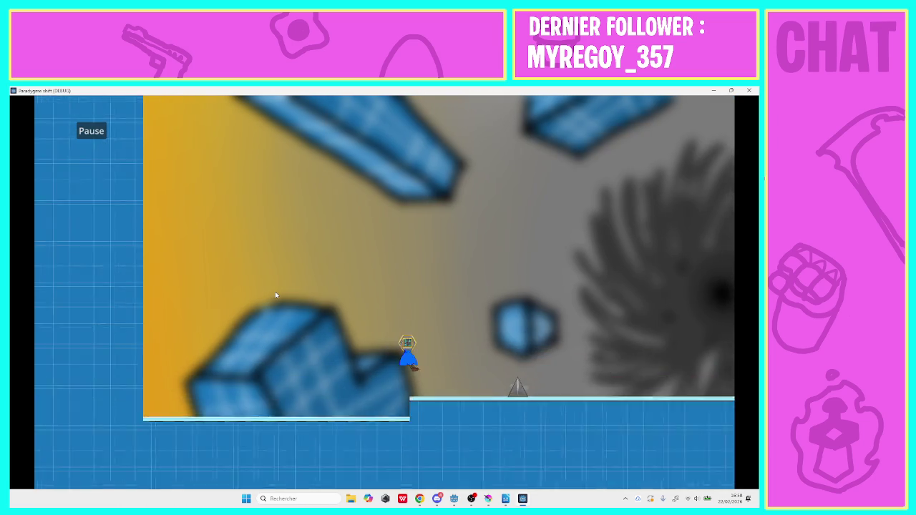
key(space)
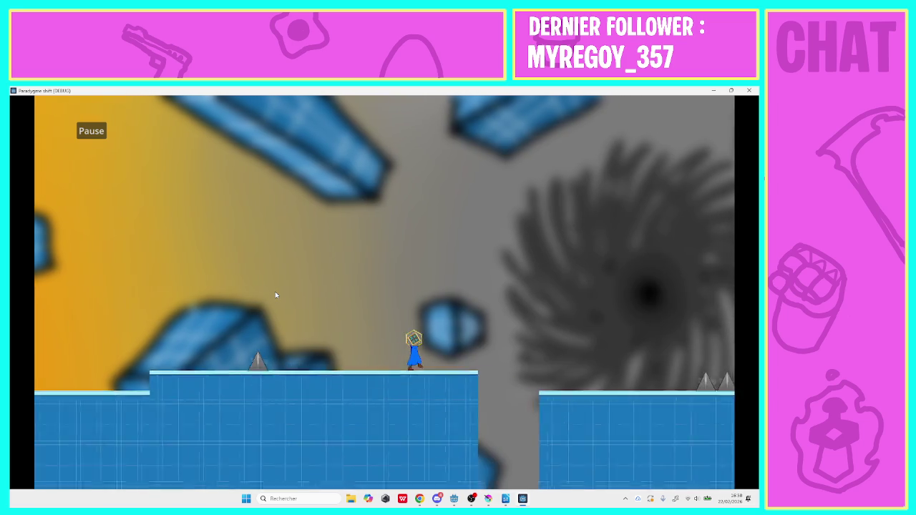
key(space)
key(space)
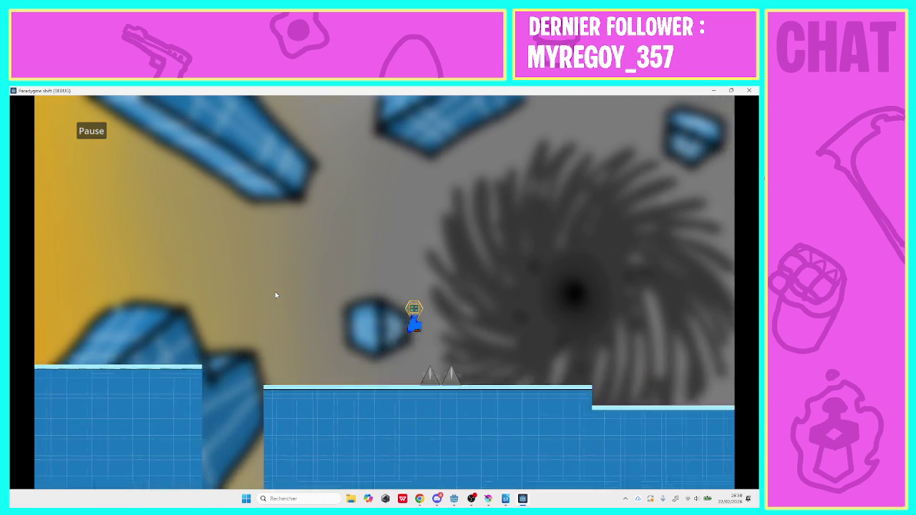
key(space)
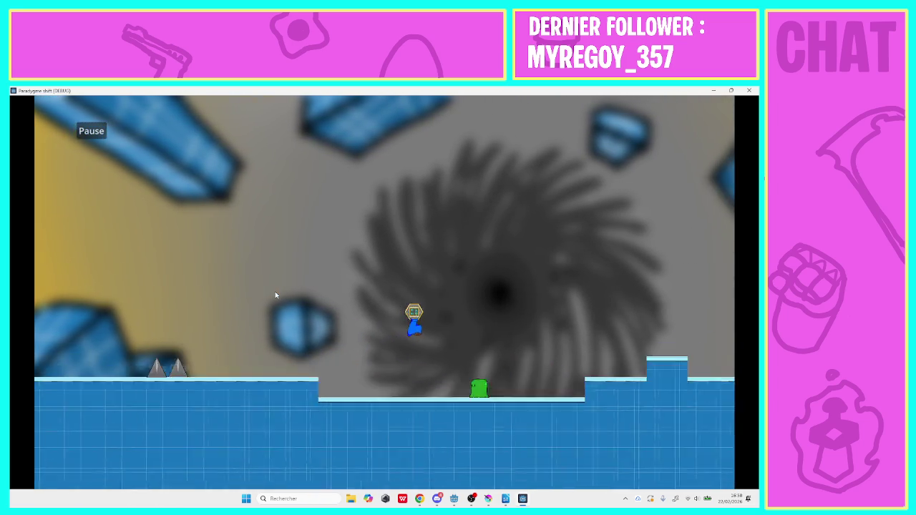
key(space)
key(space)
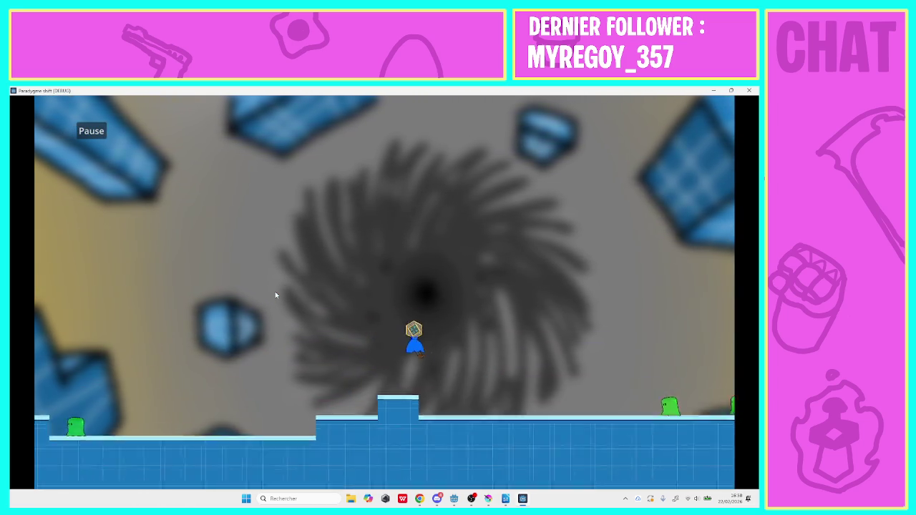
key(space)
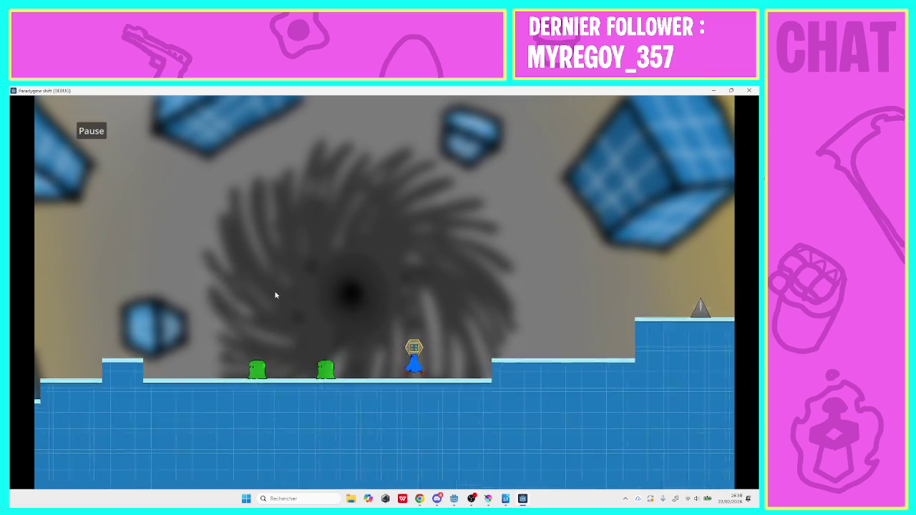
key(space)
Climb the rising steps, clear the floating blocks and slimes, and land on the final right platform.
key(space)
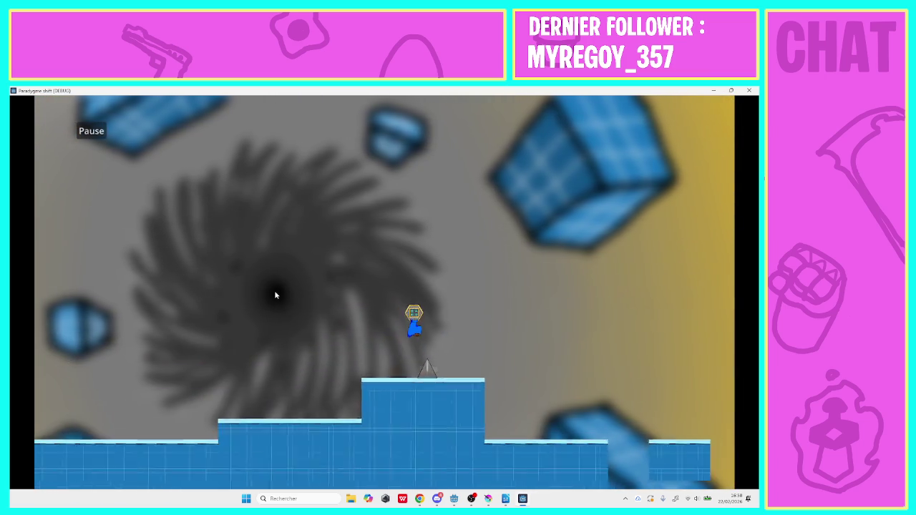
key(space)
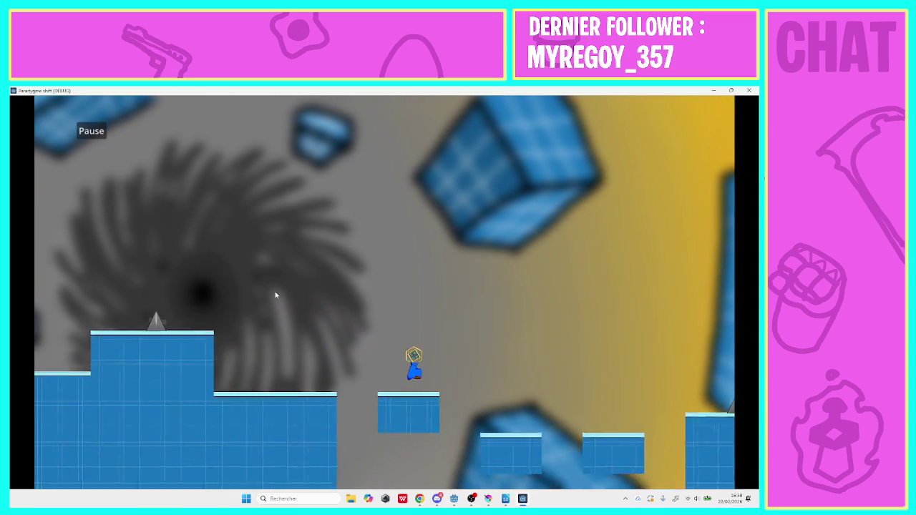
key(space)
key(space)
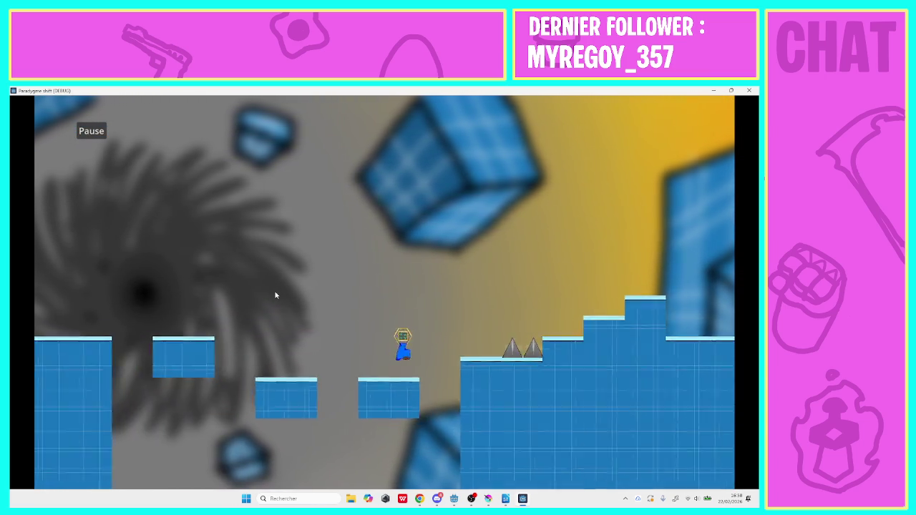
key(space)
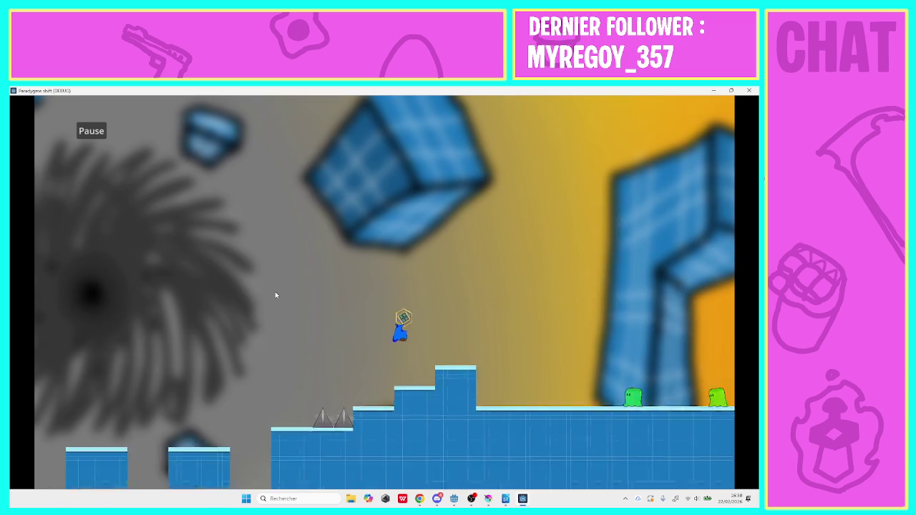
key(space)
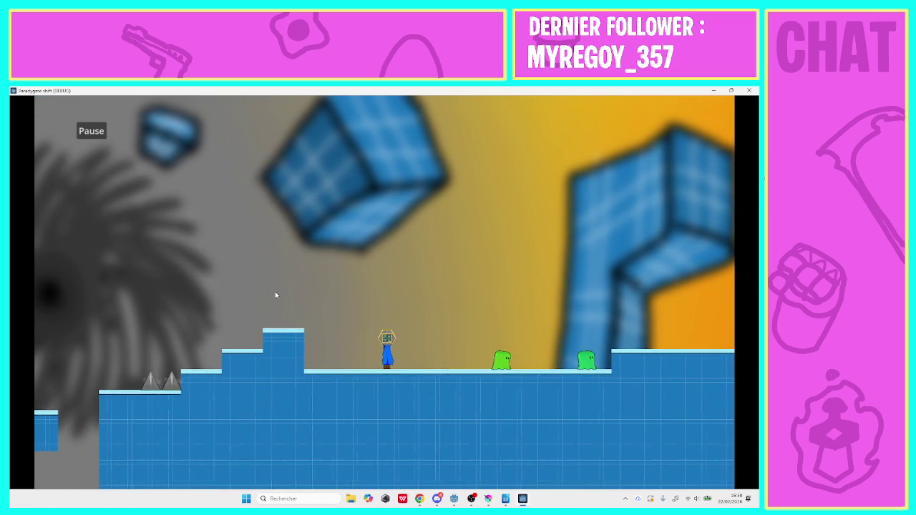
key(space)
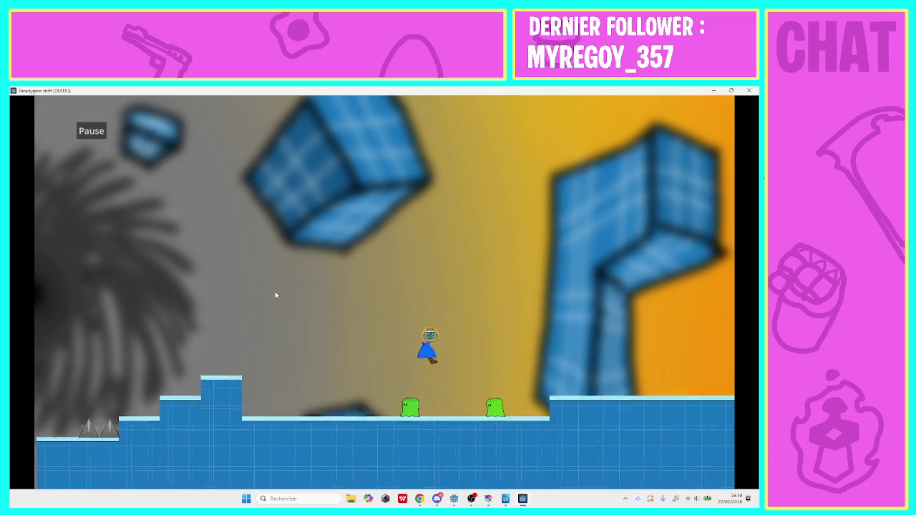
key(space)
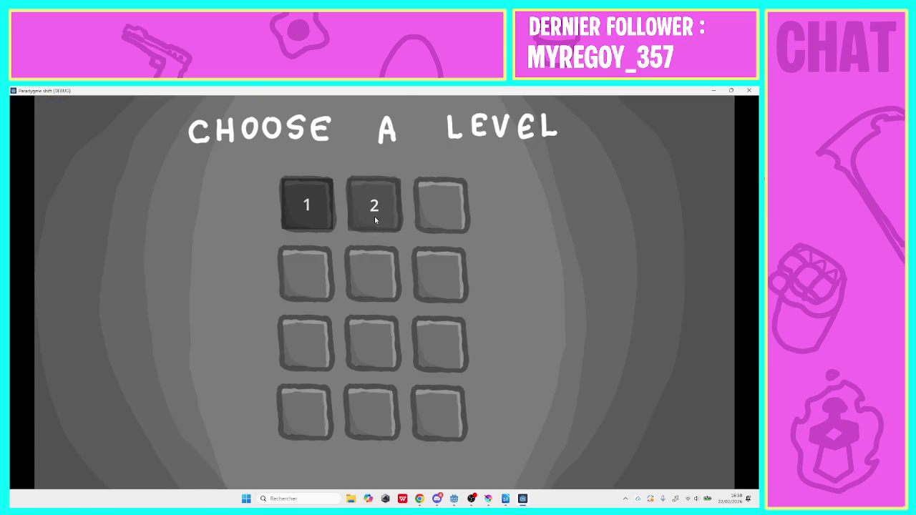
Start level 2, climb the stairs, jump the spike and walk past the slimes onto the raised platform.
click(374, 215)
key(Left)
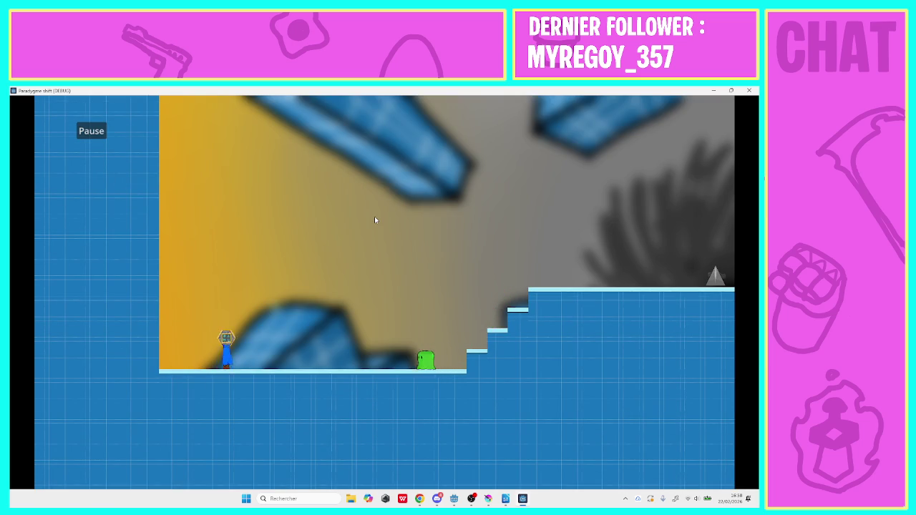
key(Right)
key(Right)
key(space)
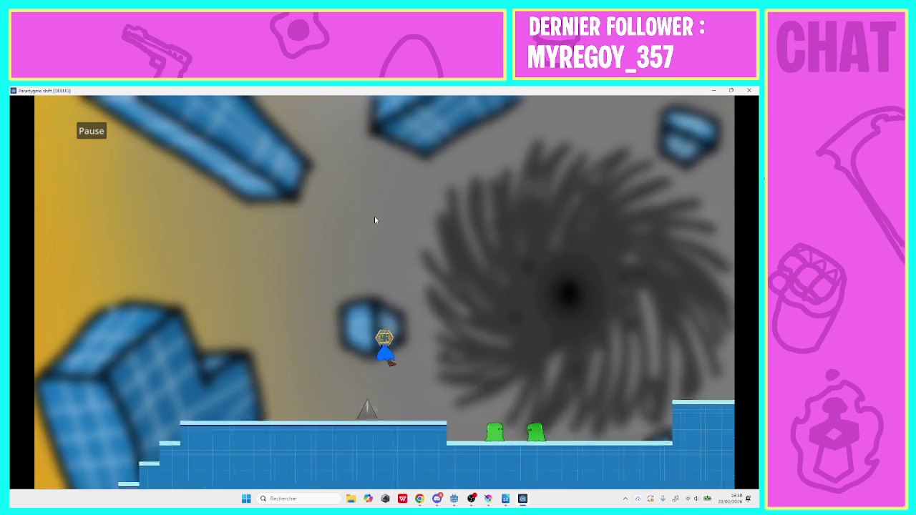
key(Right)
key(Right)
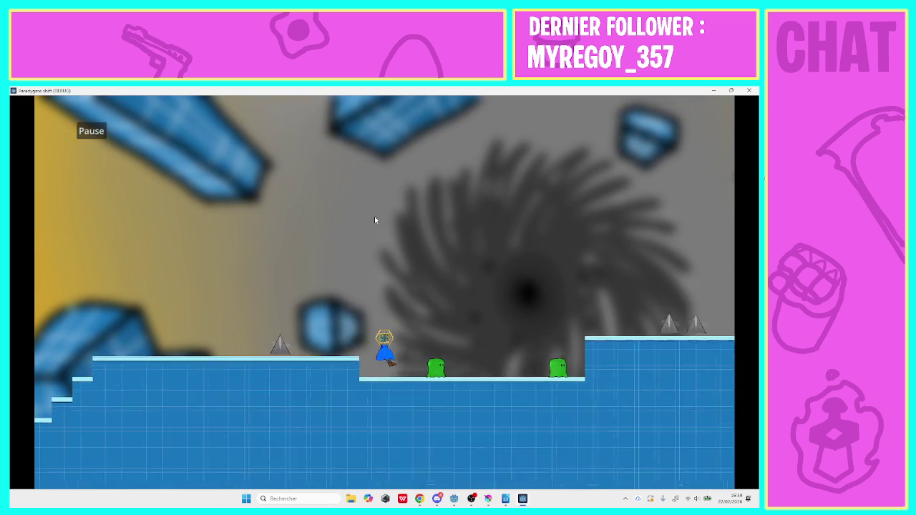
key(Right)
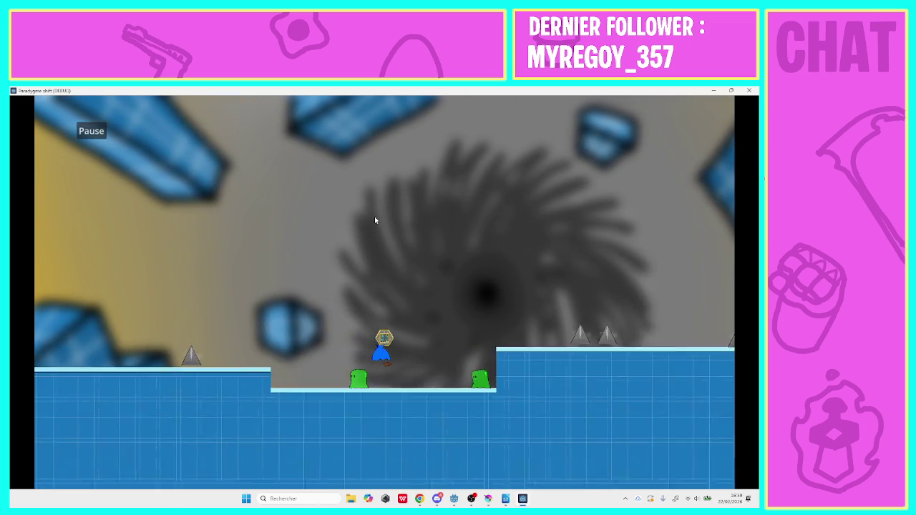
key(Right)
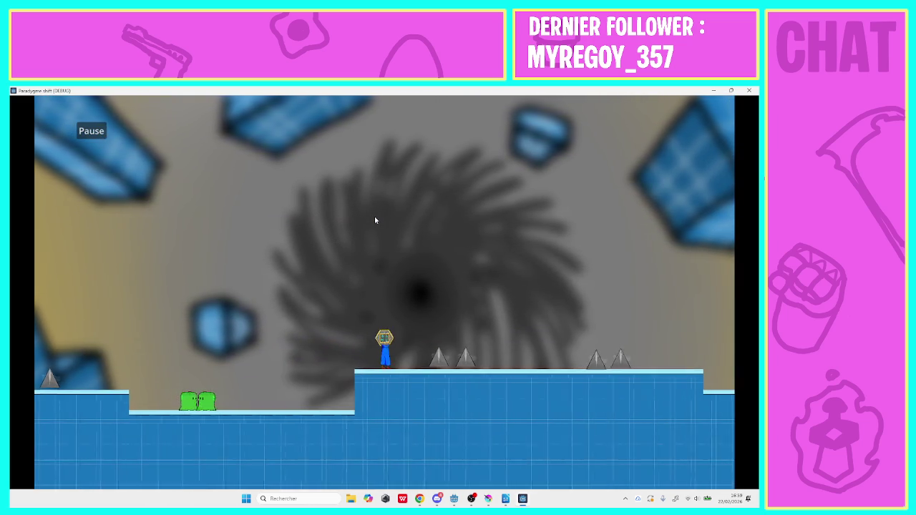
key(Right)
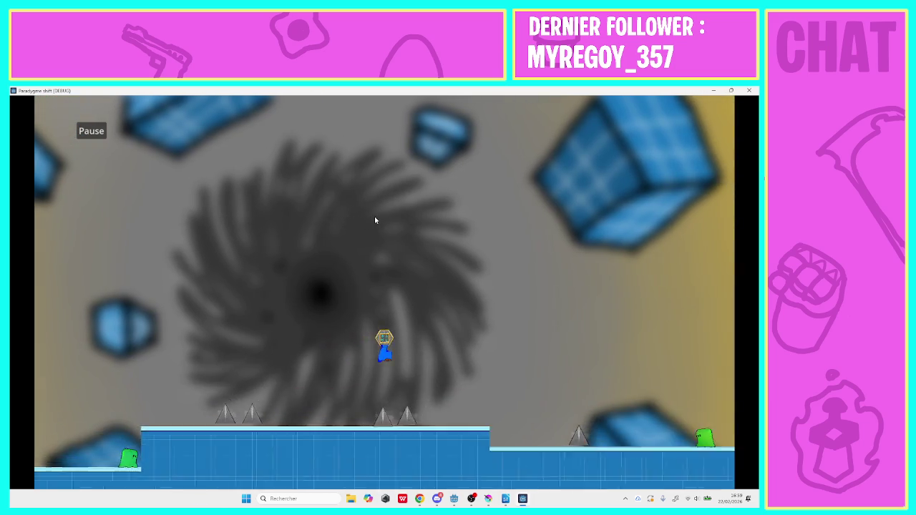
key(Right)
key(Right)
Finish level 2 past the last spike and slime, then start level 3.
key(space)
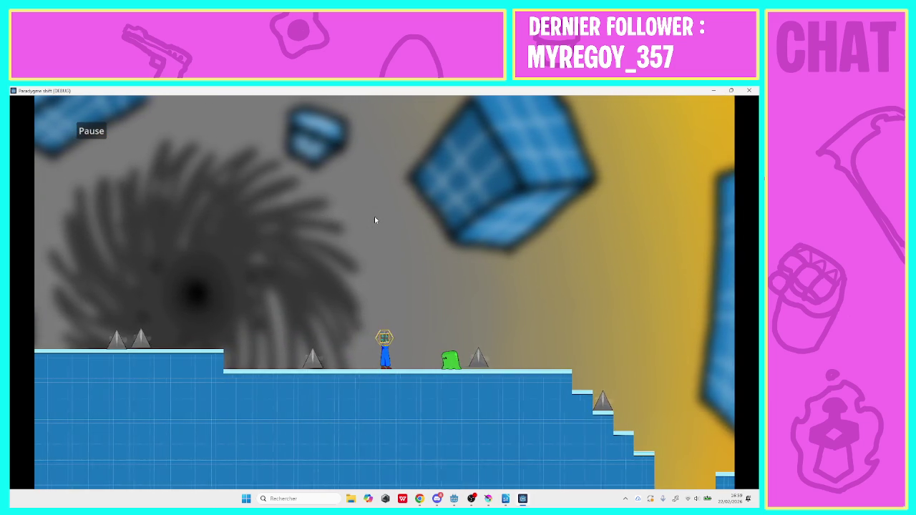
key(Right)
key(space)
key(Right)
key(Right)
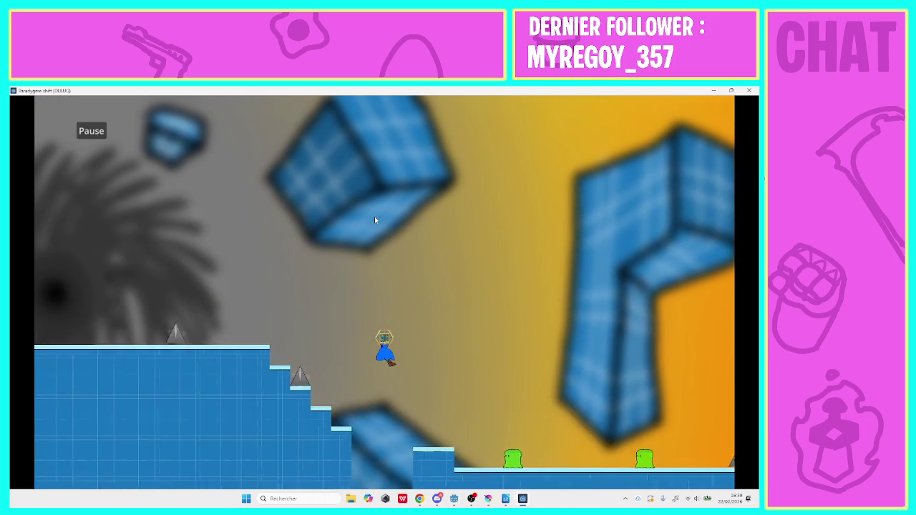
key(Right)
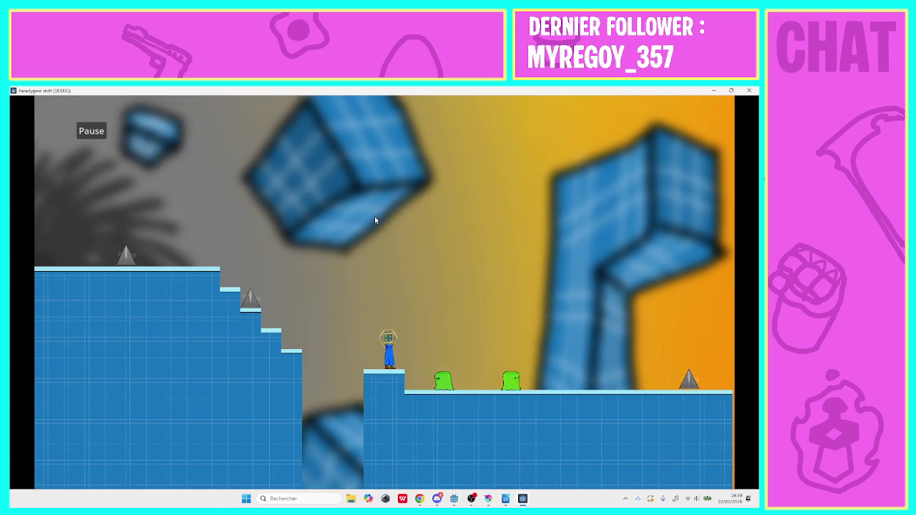
key(Right)
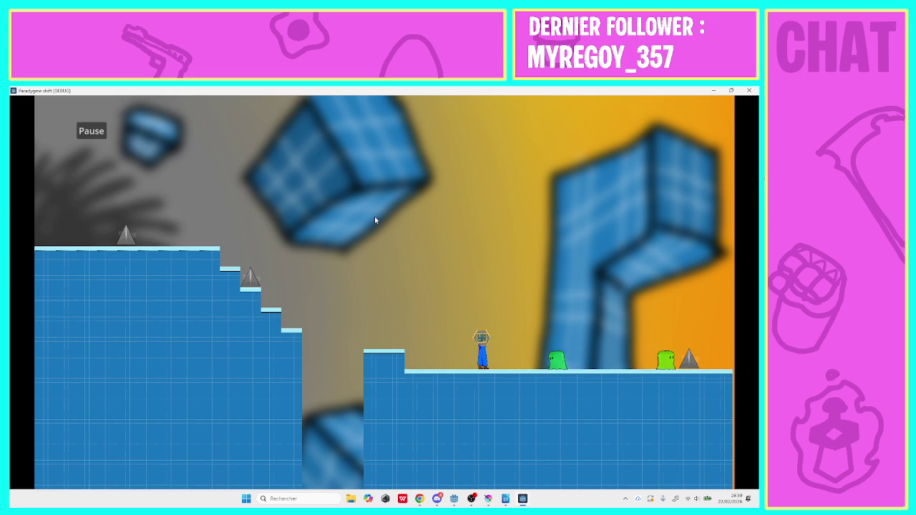
key(Right)
key(Right)
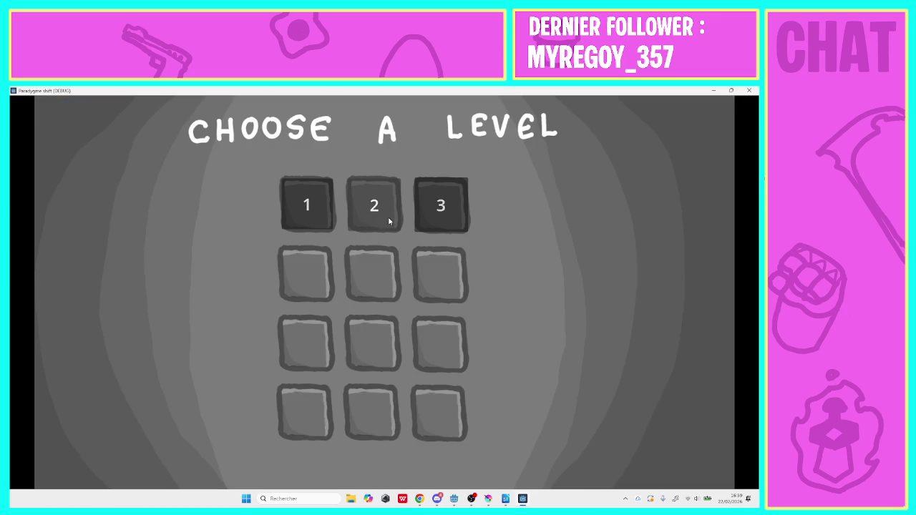
click(436, 214)
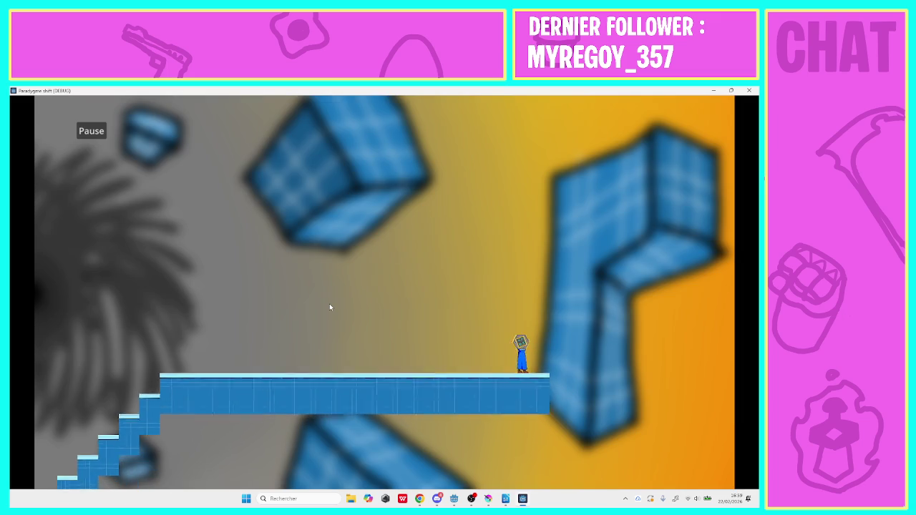
key(Left)
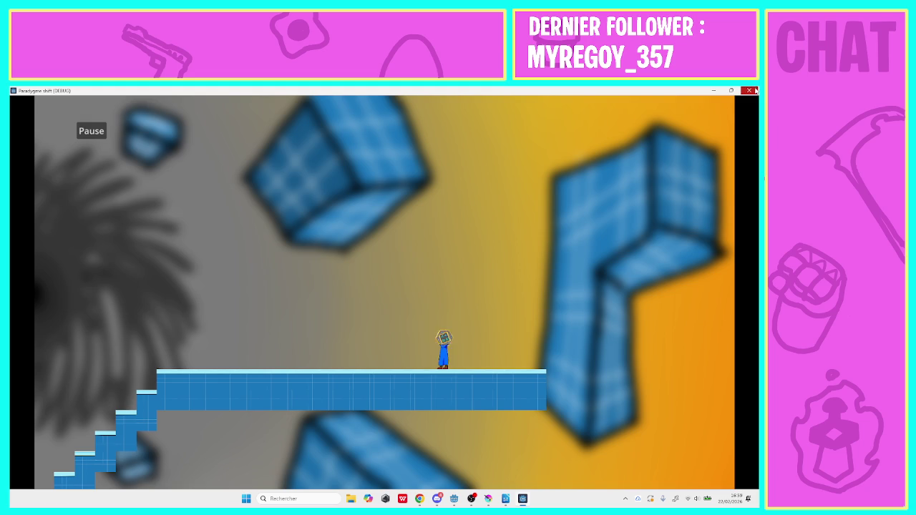
Stop the game, move niveau_2's Fin marker slightly up-left, and save the scene.
click(751, 90)
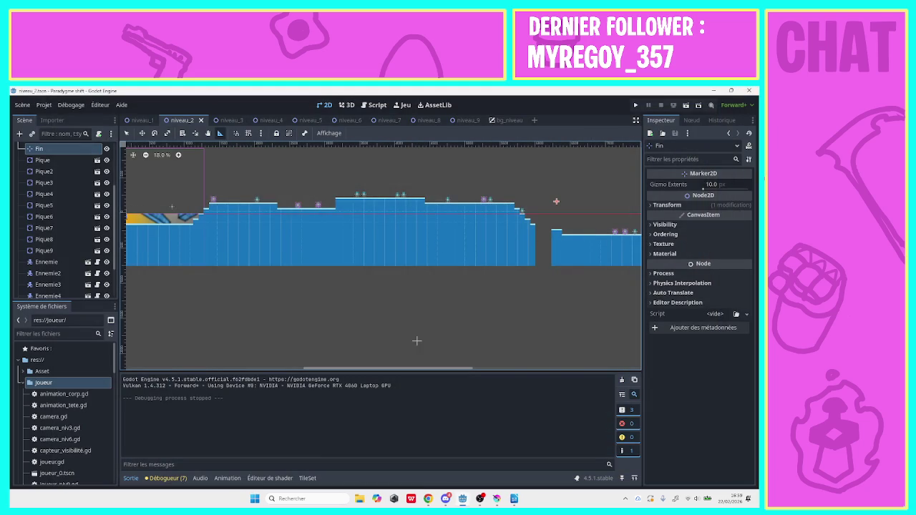
drag(403, 370, 542, 370)
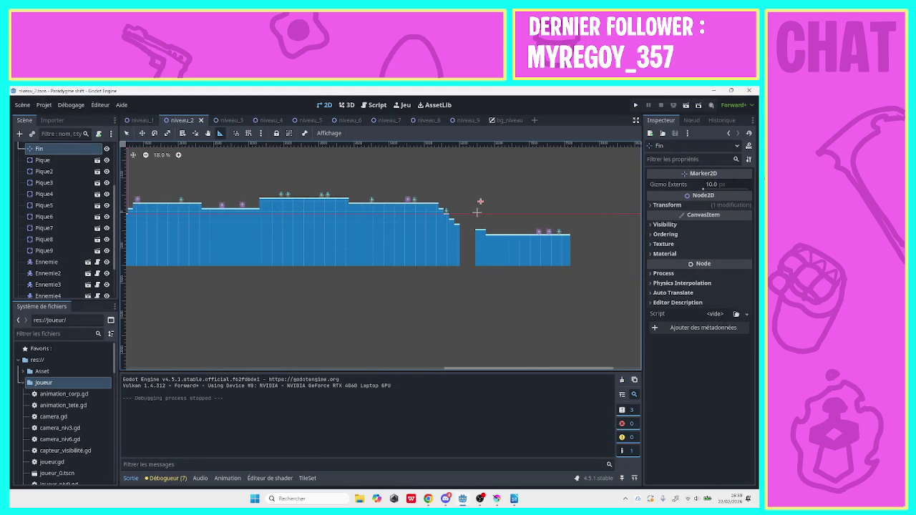
key(q)
drag(480, 205, 477, 202)
key(ctrl+s)
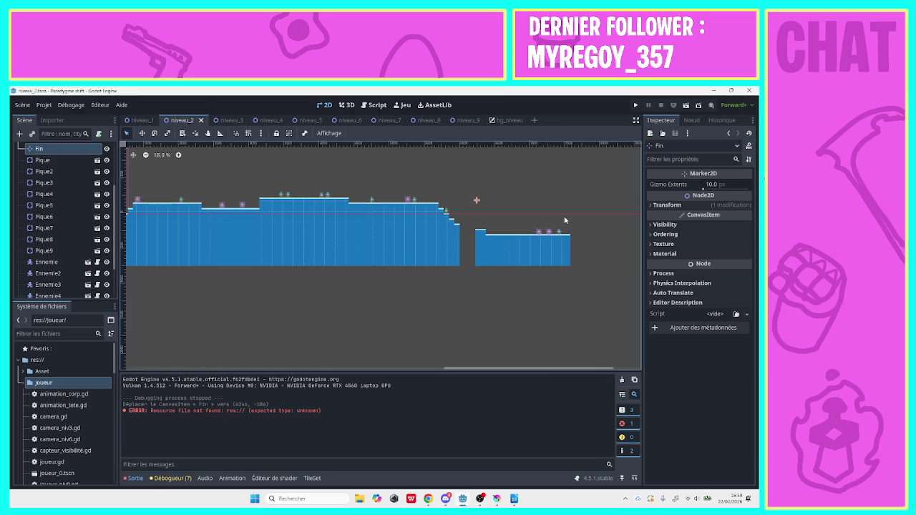
Select and deselect the Pique9 spike, then switch to the niveau_3 scene tab and a neighbouring tab.
right_click(560, 236)
click(560, 235)
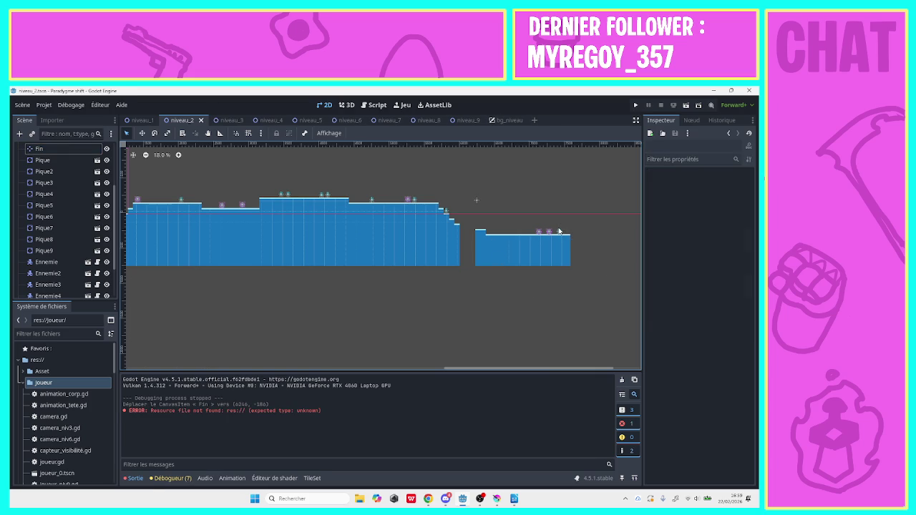
click(559, 234)
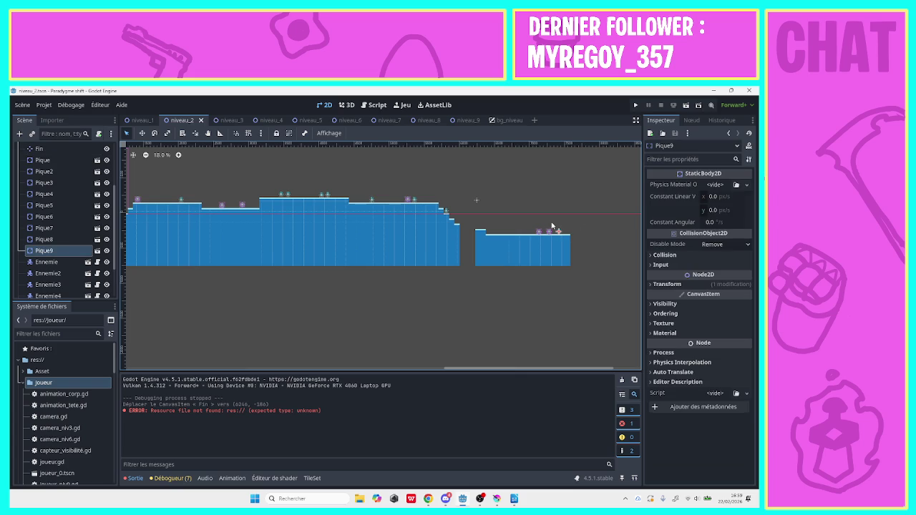
click(551, 226)
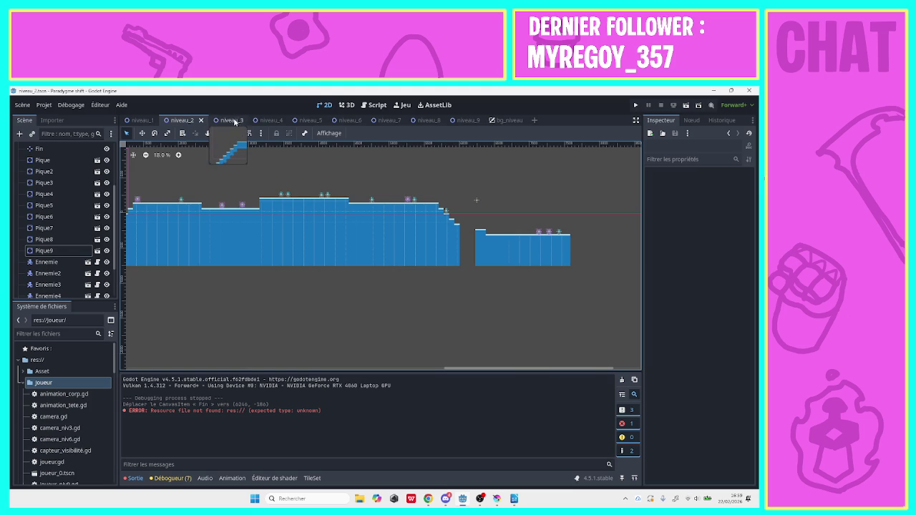
click(231, 119)
click(182, 120)
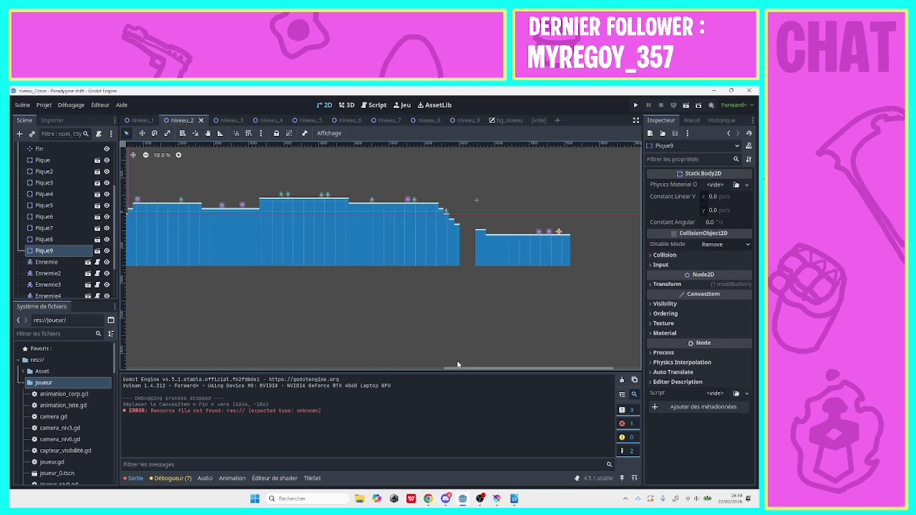
Switch to niveau_1 and zoom in on the level.
click(142, 121)
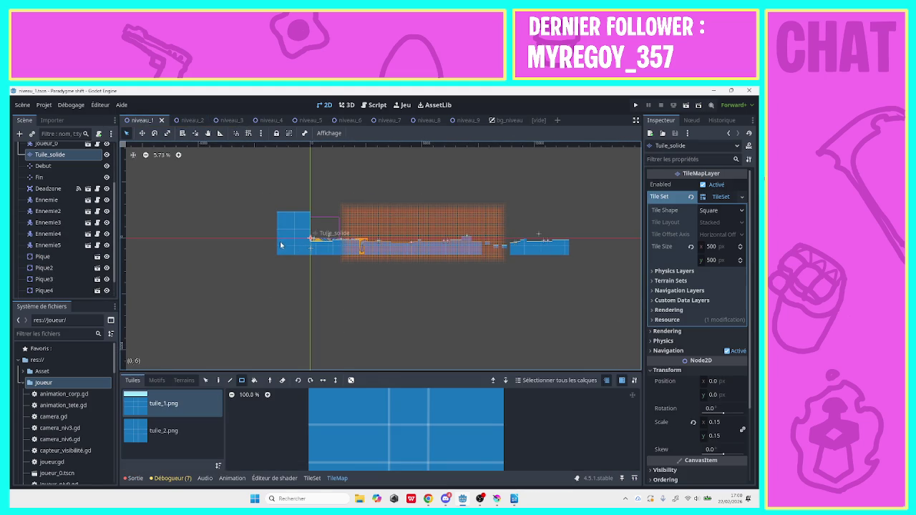
click(178, 156)
click(178, 155)
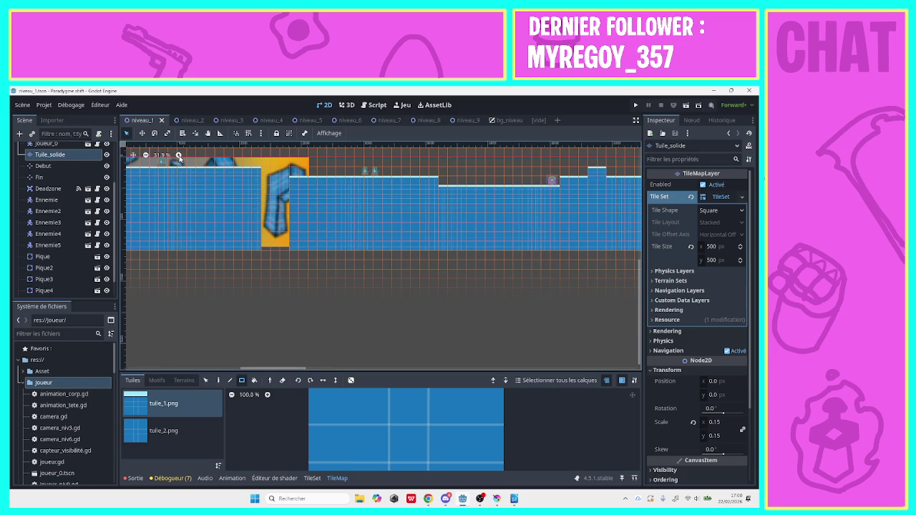
drag(287, 369, 226, 370)
mouse_move(639, 320)
mouse_down()
mouse_move(629, 224)
mouse_move(636, 204)
mouse_up()
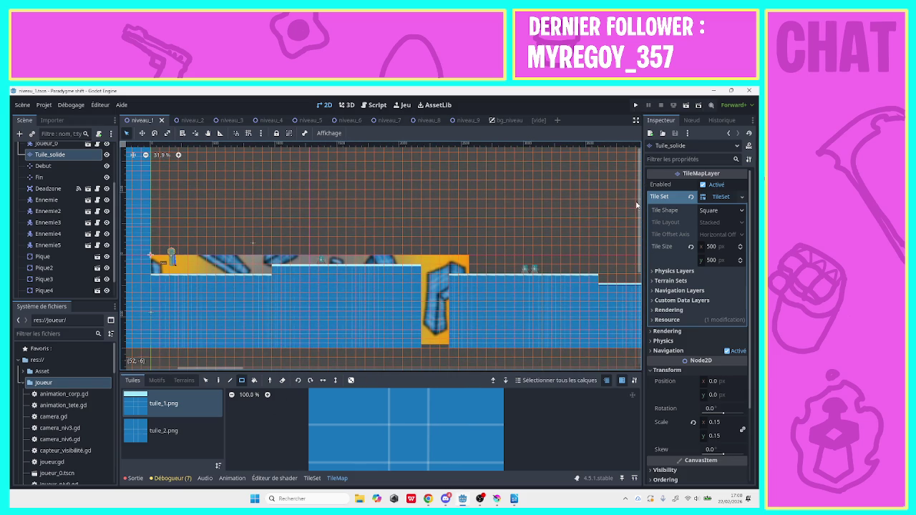
click(178, 155)
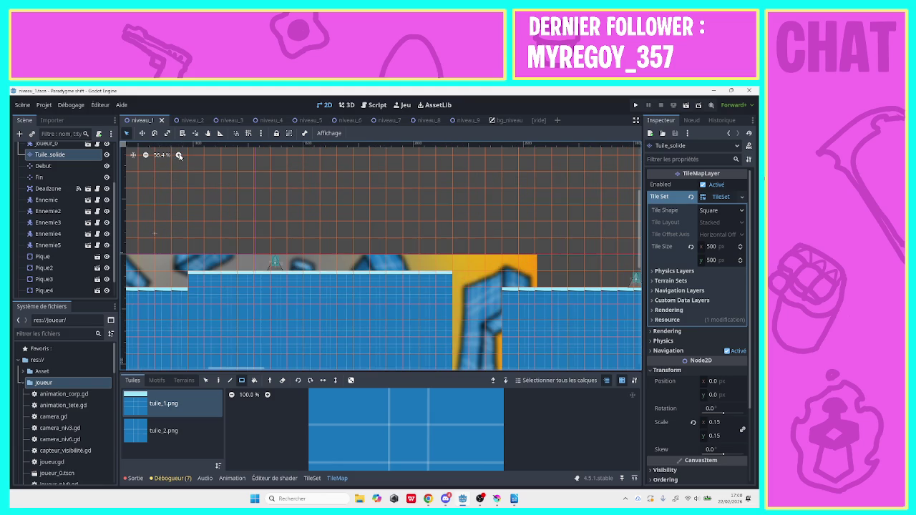
Select the Debut marker, then select the Pique spike and nudge it on the platform.
click(43, 166)
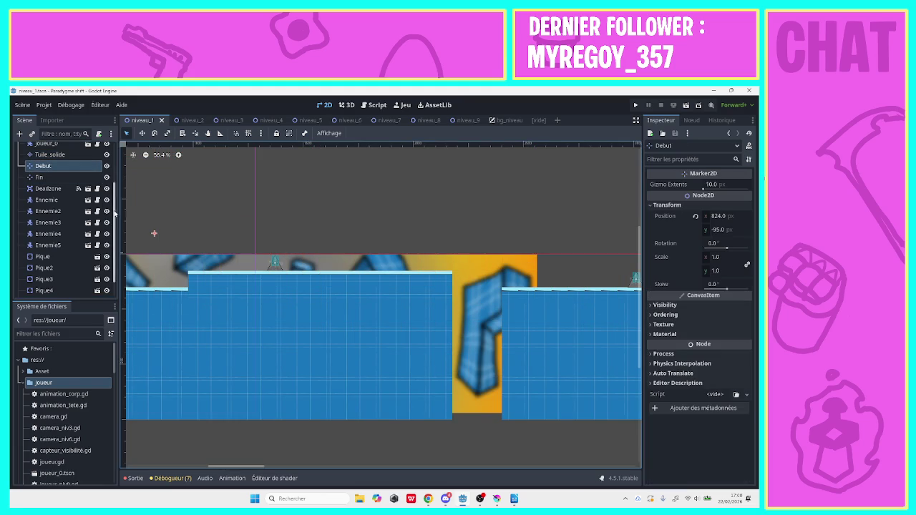
drag(111, 201, 112, 163)
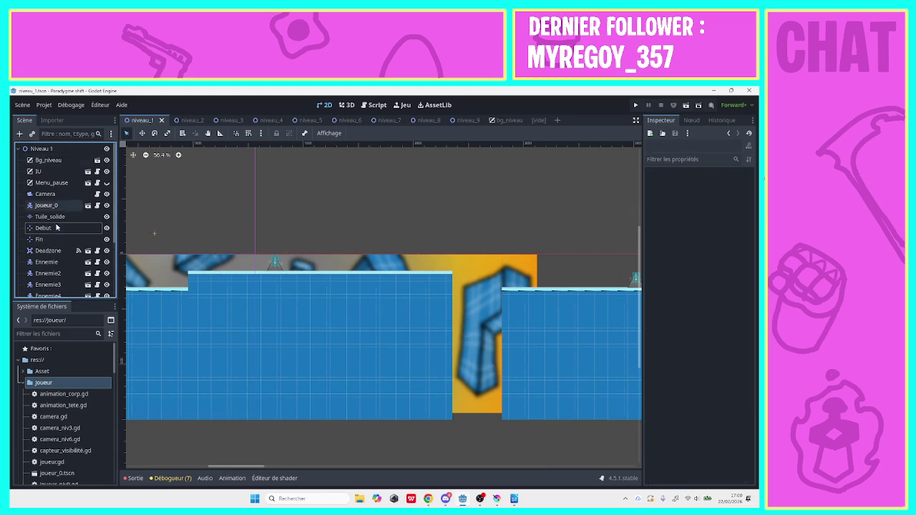
scroll(67, 215, down, 5)
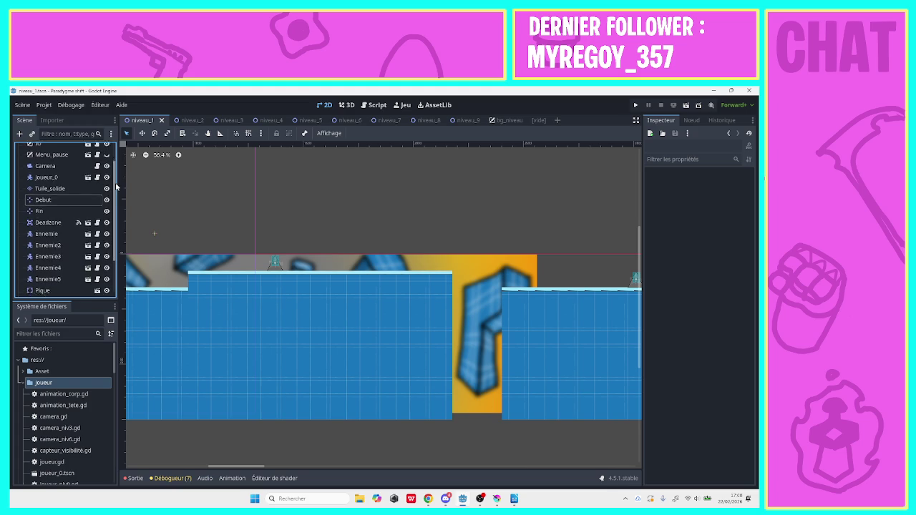
click(63, 234)
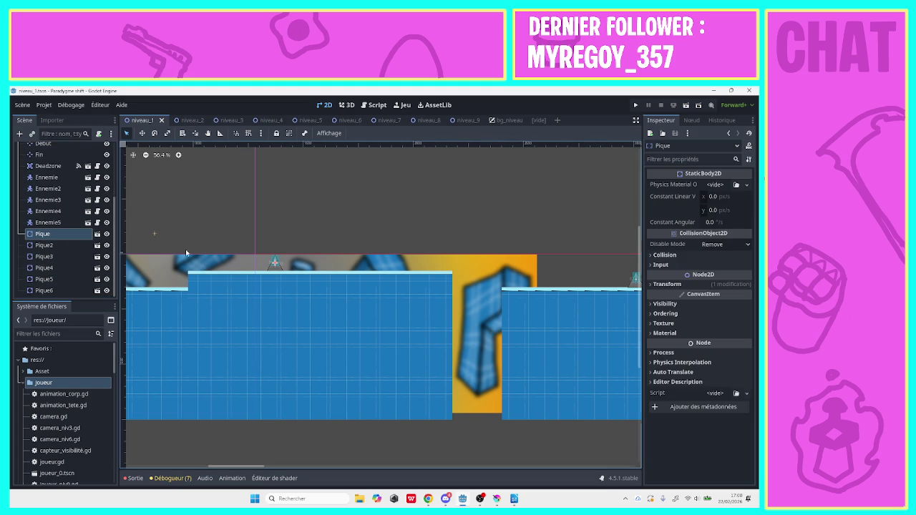
click(273, 269)
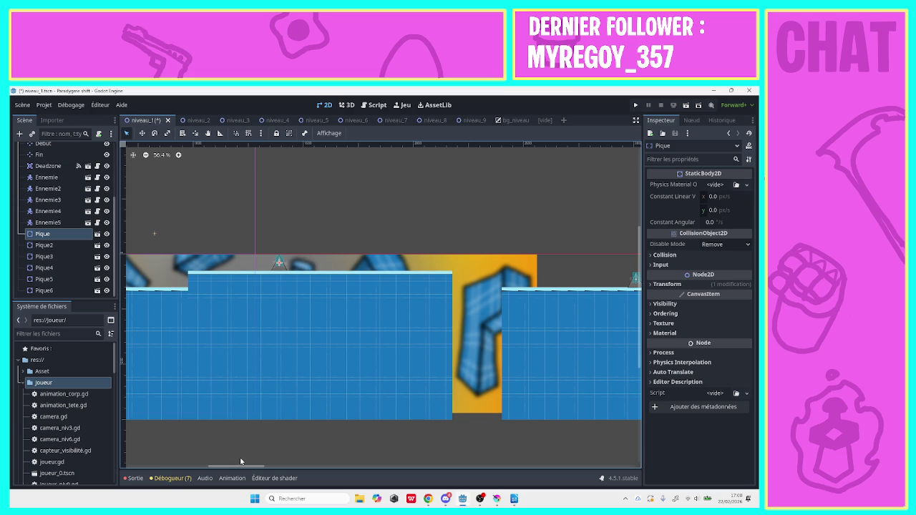
Select the Pique2 spike and open pique.tscn for editing.
drag(242, 470, 304, 469)
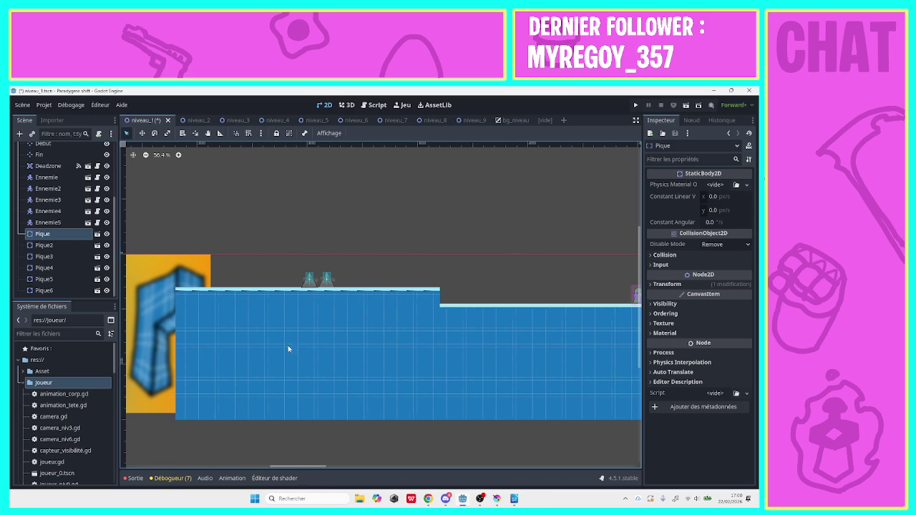
click(312, 290)
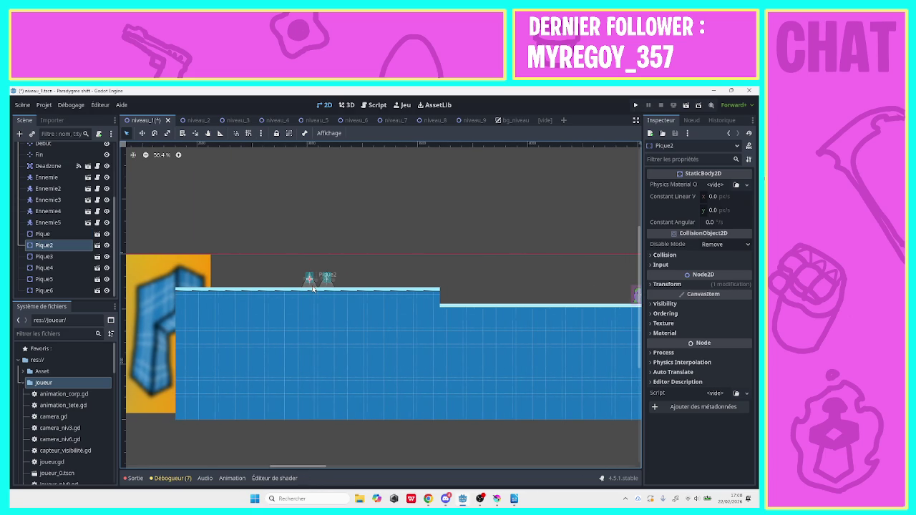
double_click(331, 287)
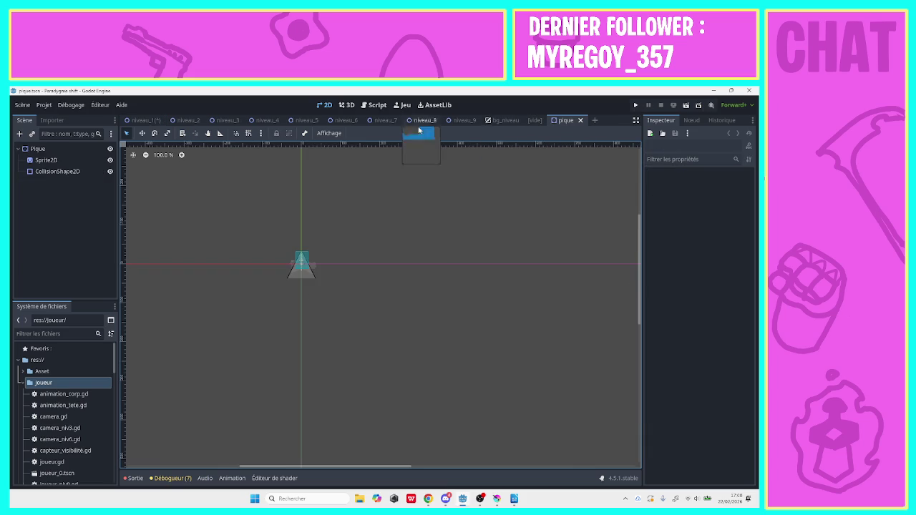
Back in niveau_1, inspect the Pique4, Pique5 and Pique6 spikes.
click(143, 120)
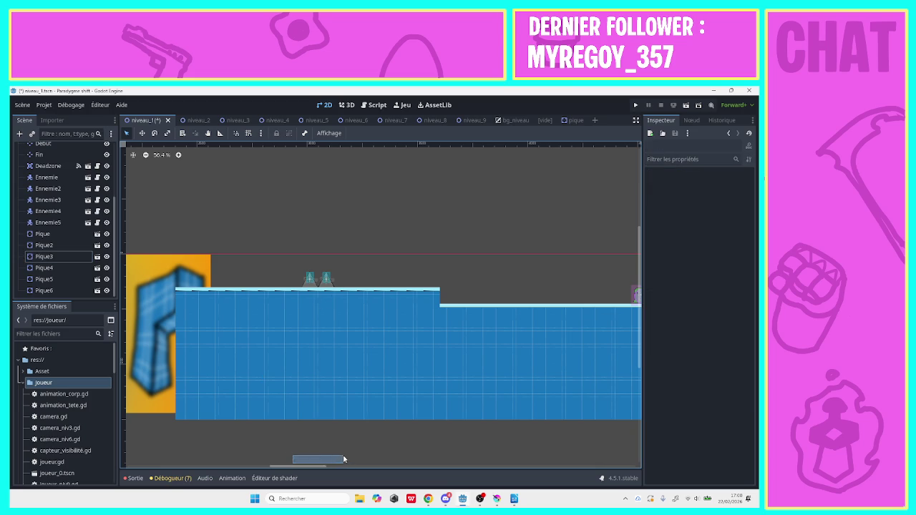
drag(326, 467, 487, 466)
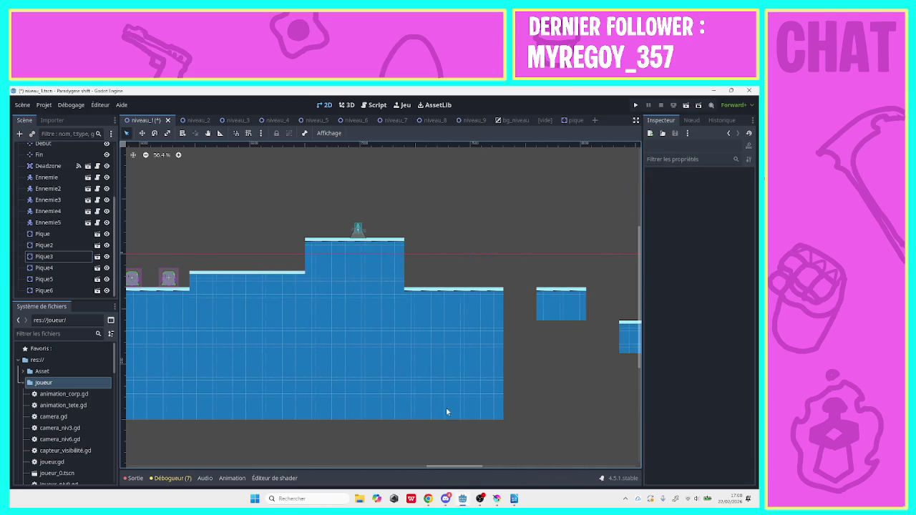
click(359, 238)
drag(428, 467, 522, 464)
click(356, 296)
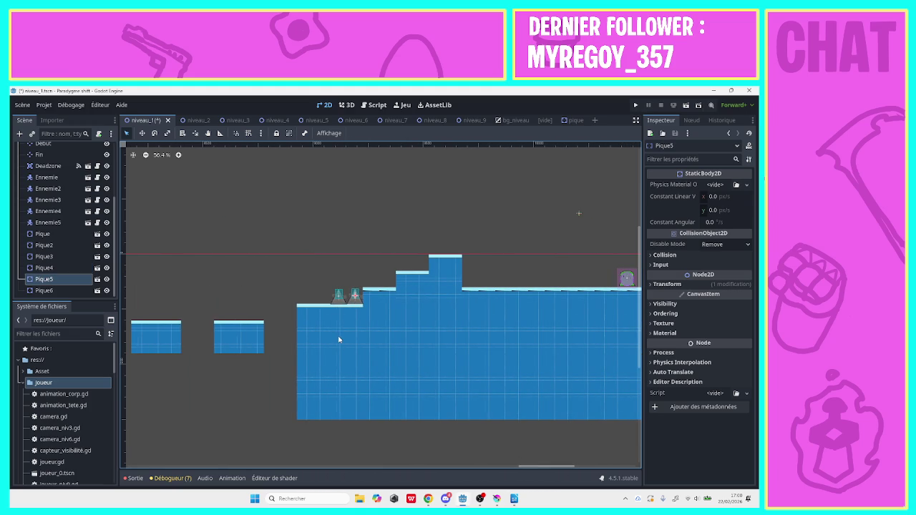
click(341, 302)
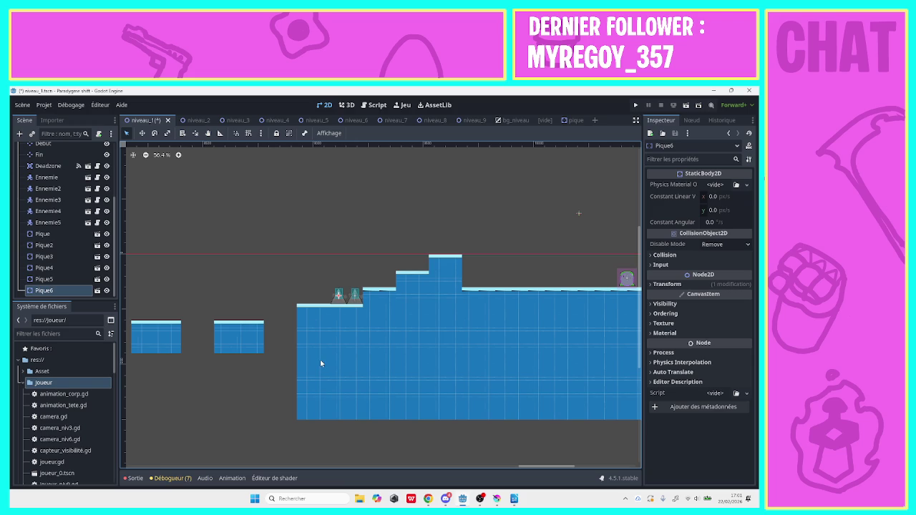
click(355, 305)
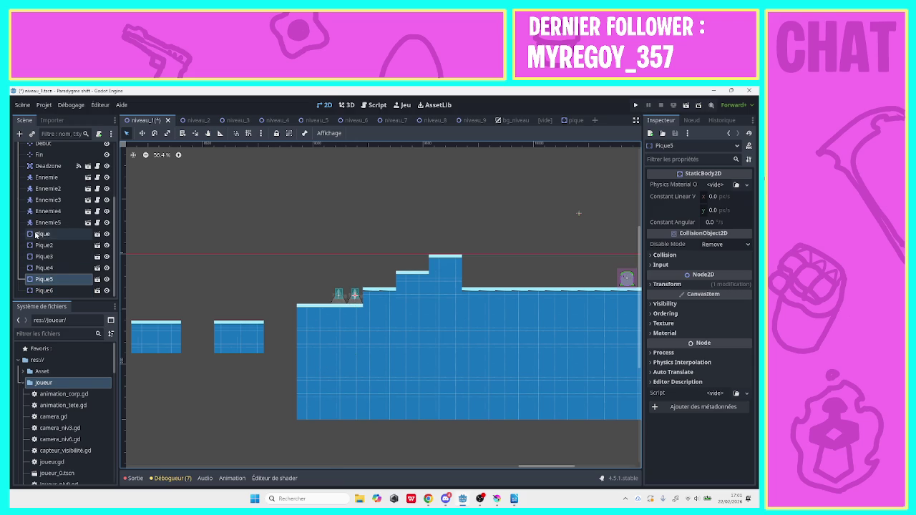
Inspect the Tuile_solide layer and Pique3 spike, then save niveau_1.
scroll(101, 208, up, 3)
click(50, 188)
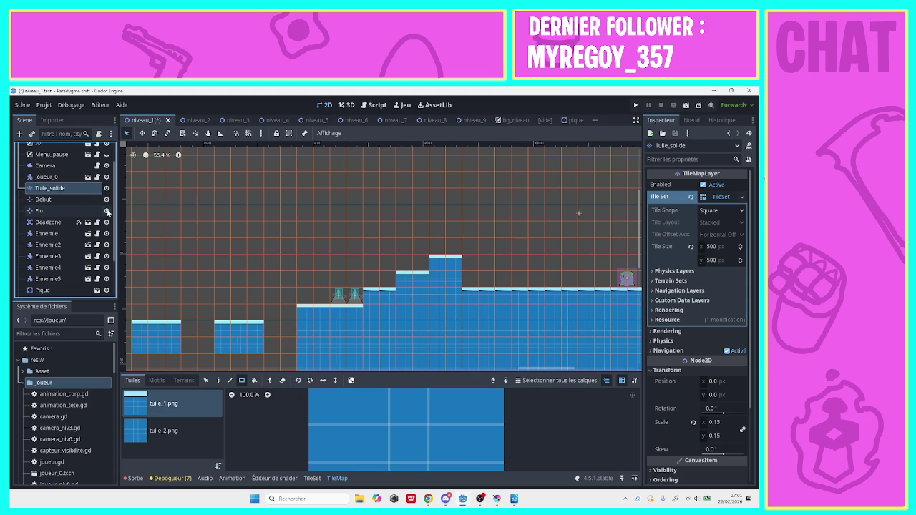
scroll(115, 232, down, 1)
scroll(114, 233, down, 3)
click(45, 256)
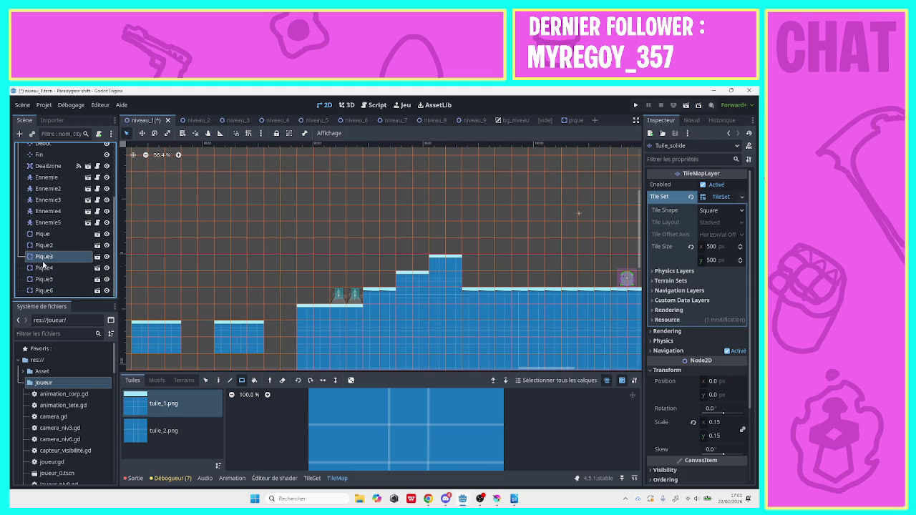
mouse_move(528, 470)
mouse_down()
mouse_move(593, 478)
mouse_move(511, 469)
mouse_up()
key(ctrl+s)
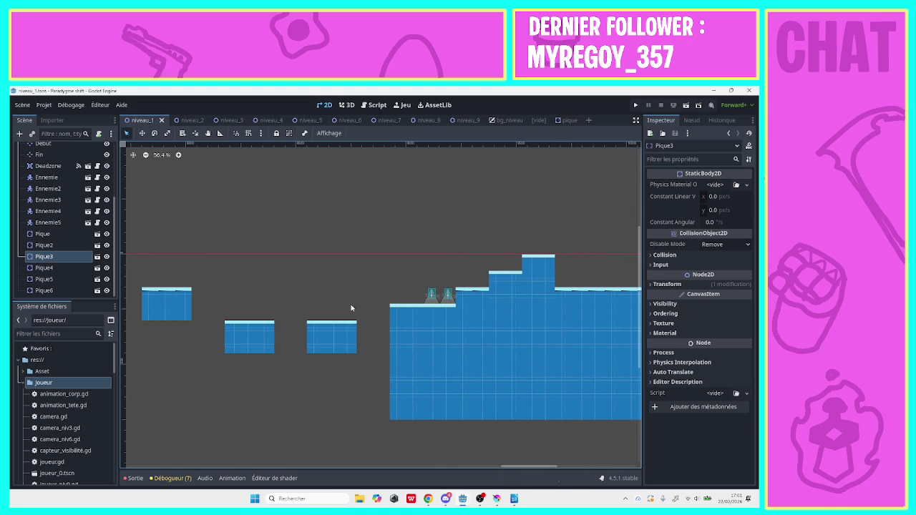
click(200, 119)
mouse_move(491, 468)
mouse_down()
mouse_move(382, 470)
mouse_move(239, 447)
mouse_up()
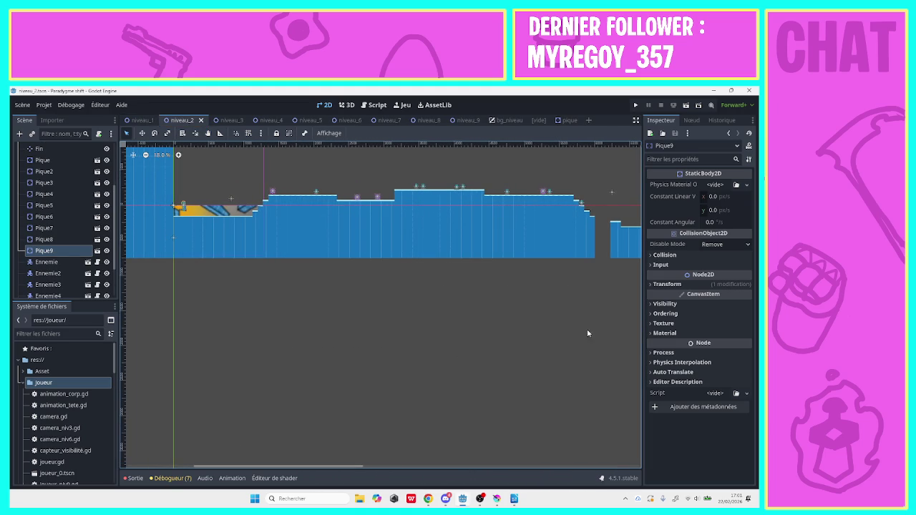
click(178, 155)
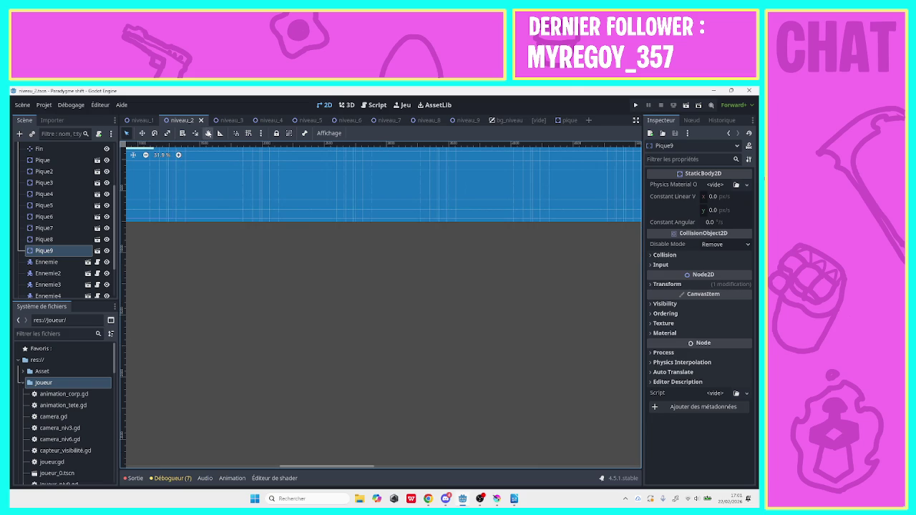
mouse_move(227, 198)
mouse_down()
mouse_move(306, 384)
mouse_move(290, 374)
mouse_up()
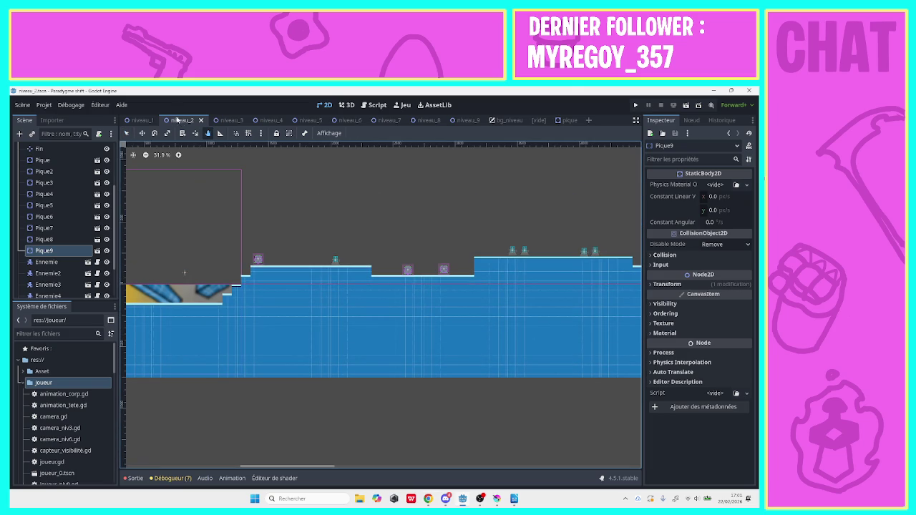
drag(253, 188, 295, 228)
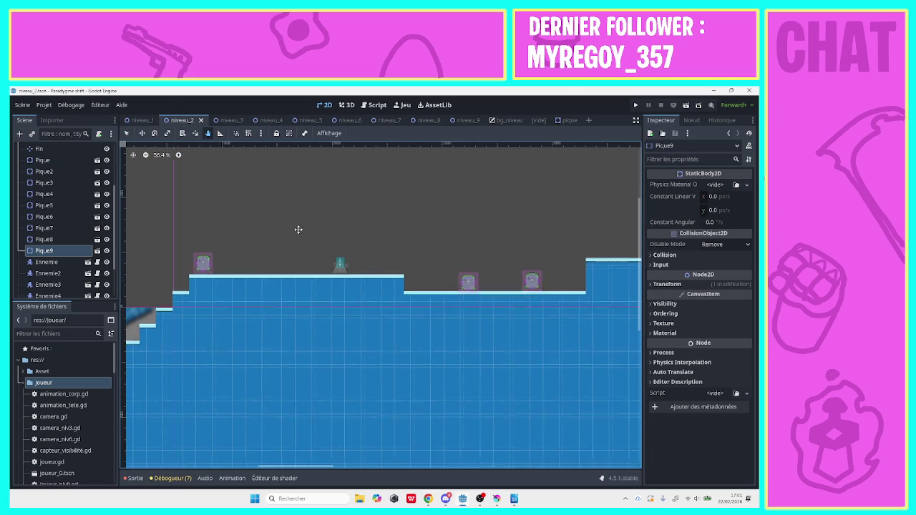
click(43, 160)
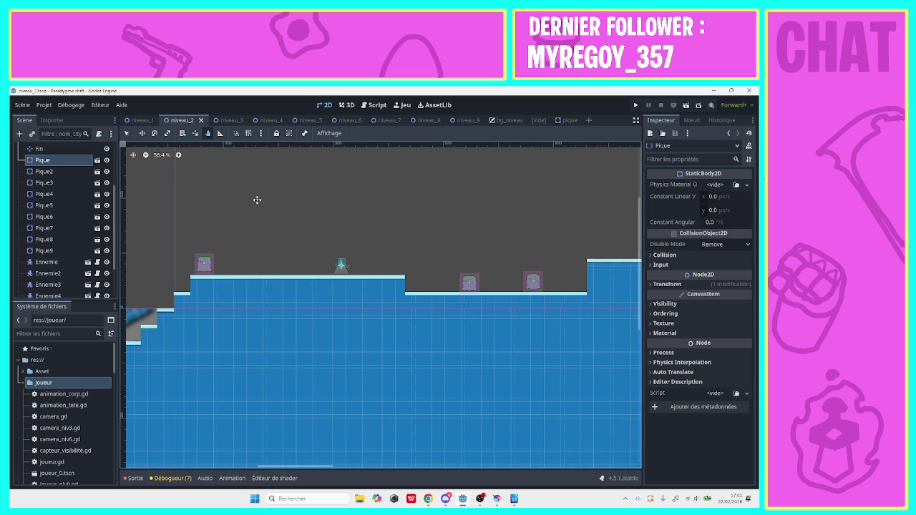
key(q)
drag(337, 269, 338, 271)
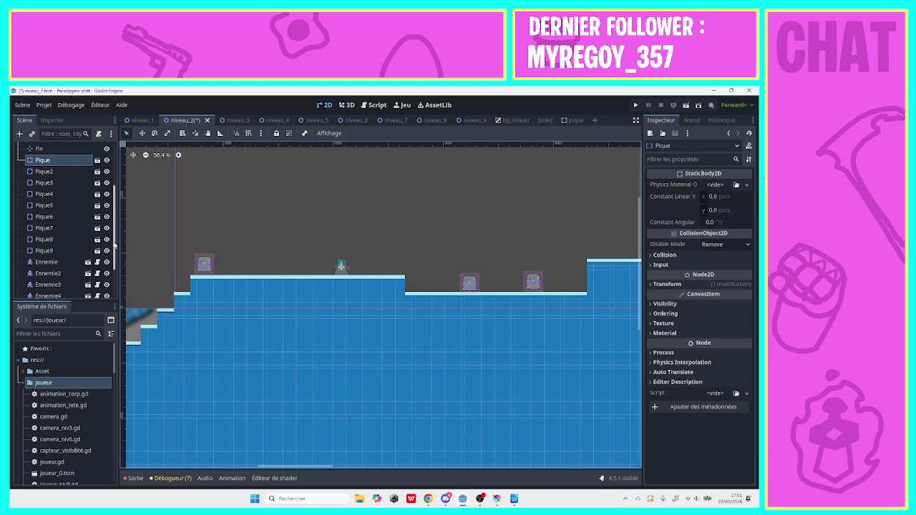
scroll(111, 239, up, 1)
scroll(111, 238, up, 3)
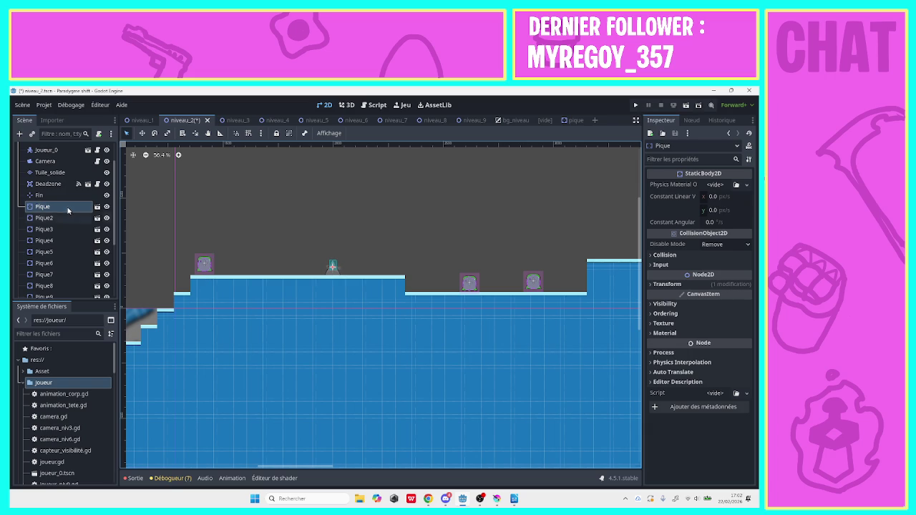
click(45, 174)
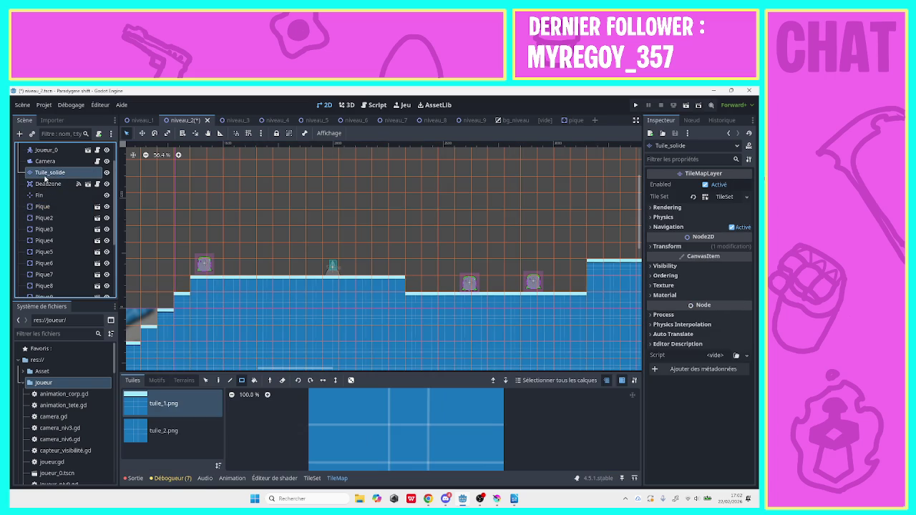
drag(330, 277, 331, 278)
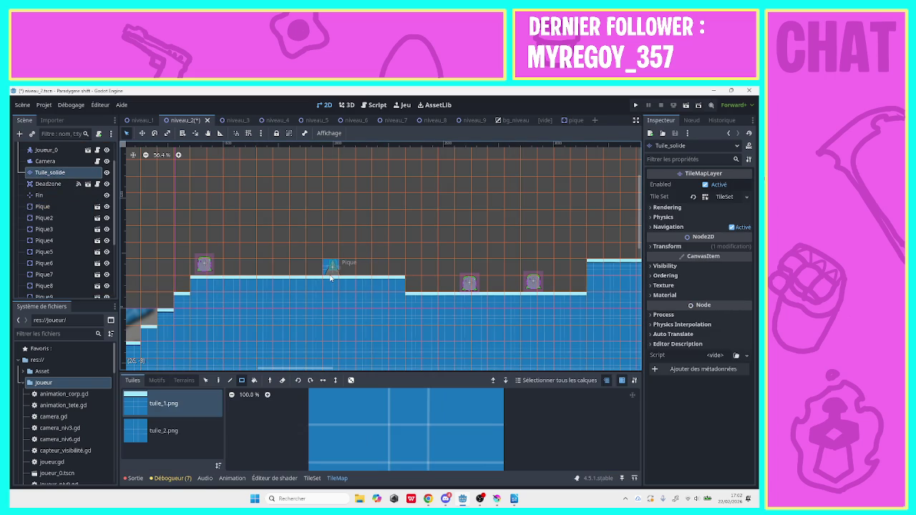
click(45, 207)
key(Left)
key(Left)
key(Right)
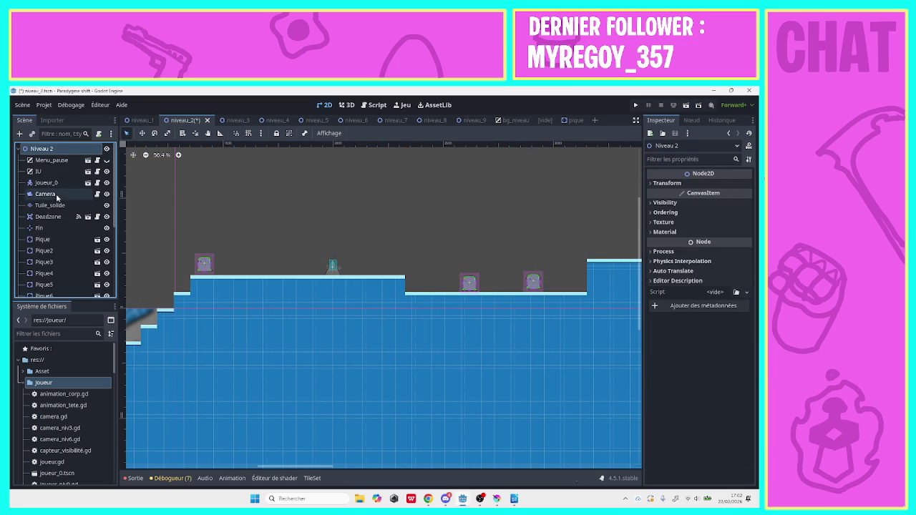
key(Down)
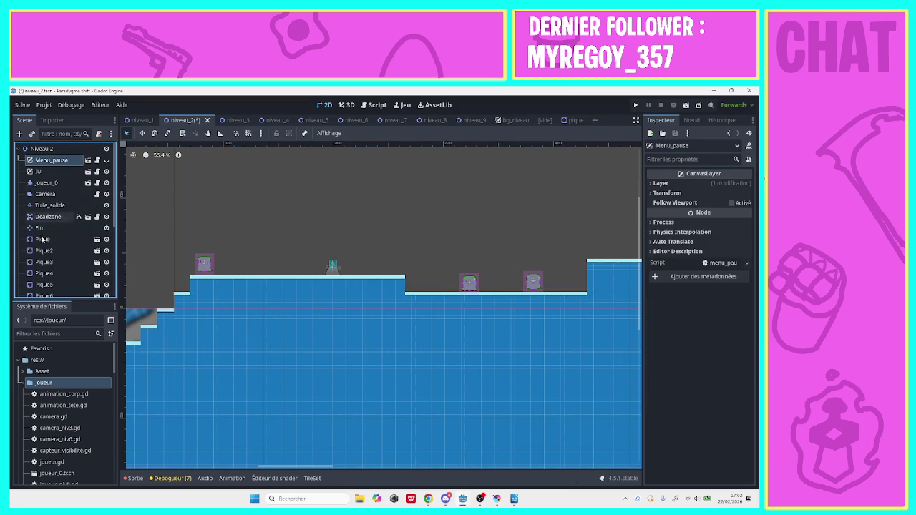
click(41, 239)
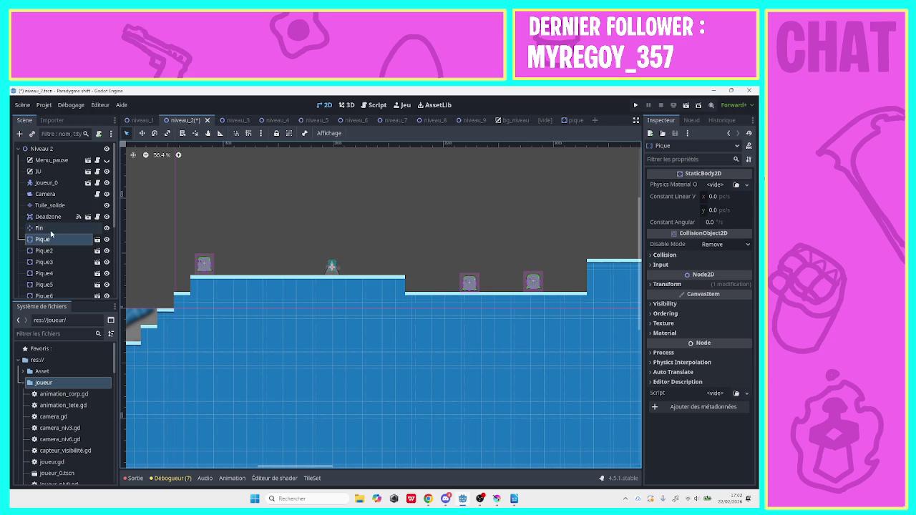
click(44, 206)
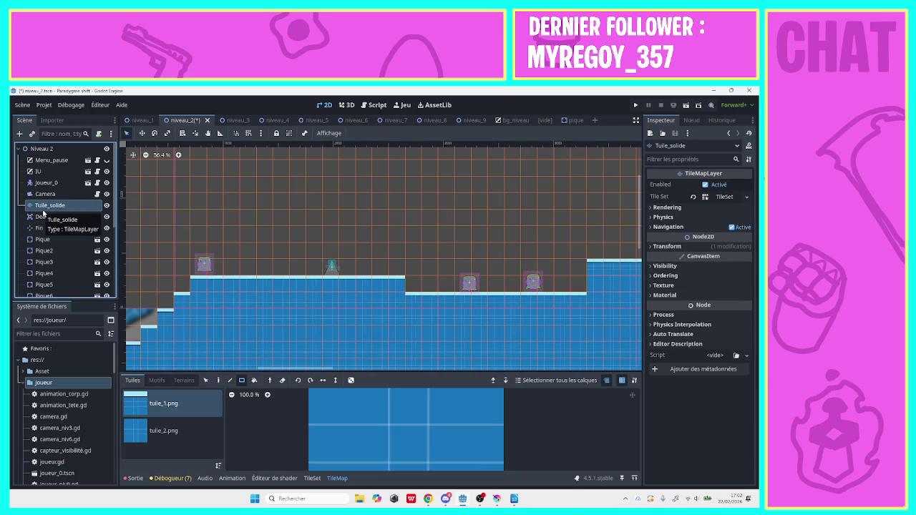
click(43, 239)
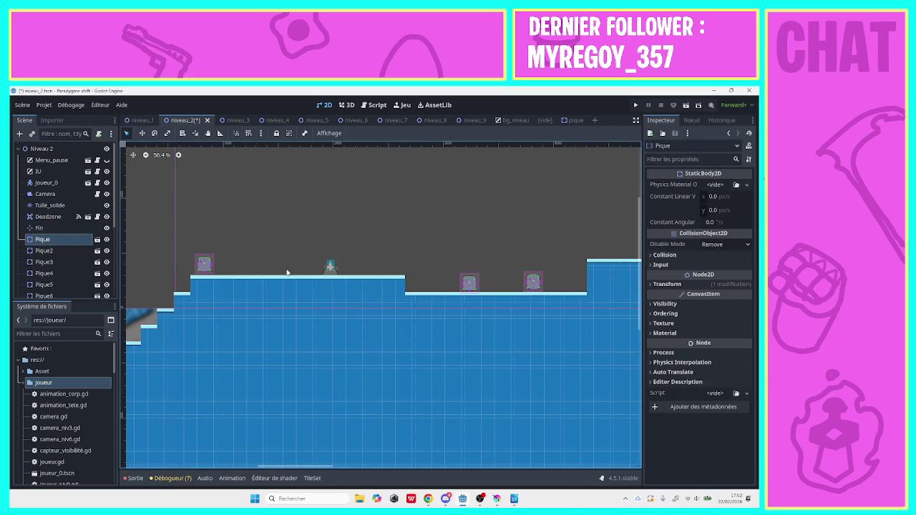
click(34, 206)
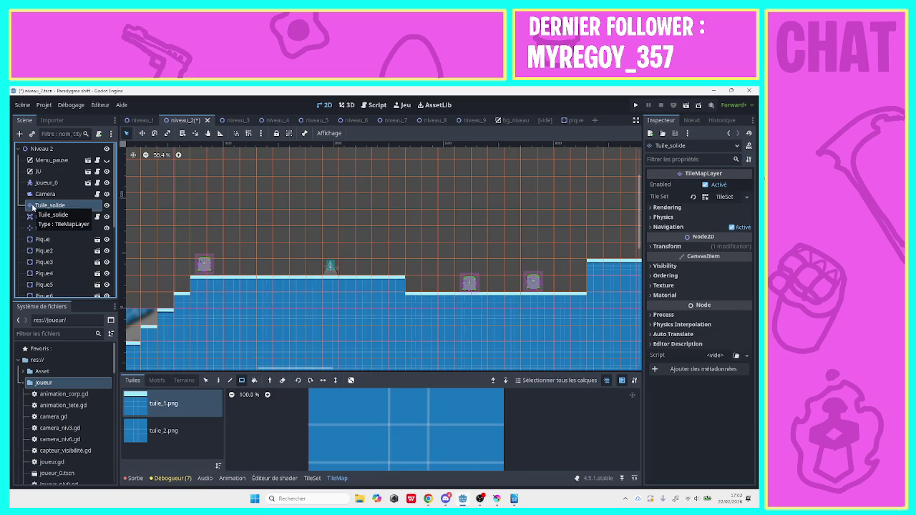
click(43, 251)
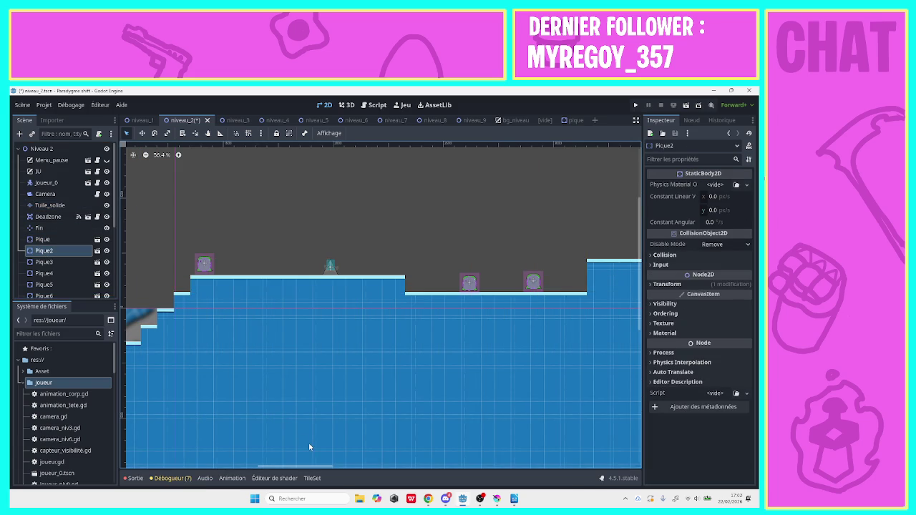
scroll(317, 466, right, 5)
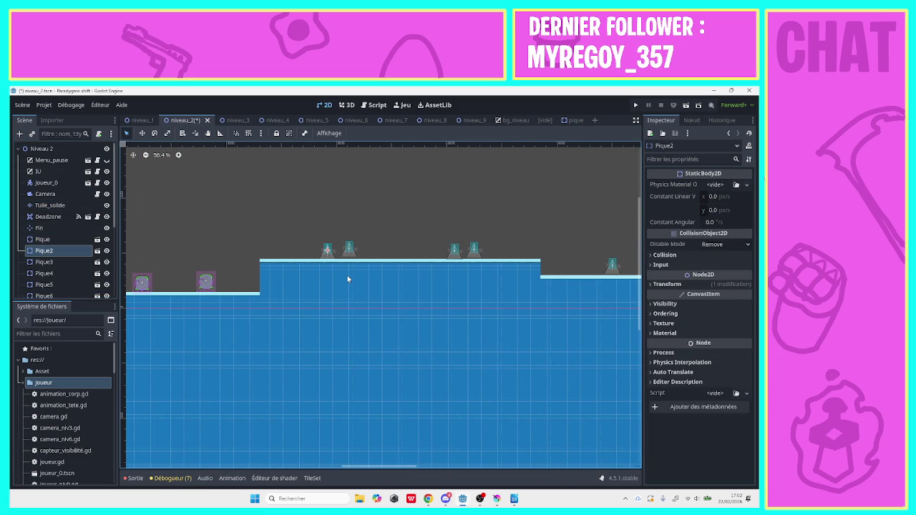
Nudge the Pique3 spike slightly down and left.
click(348, 247)
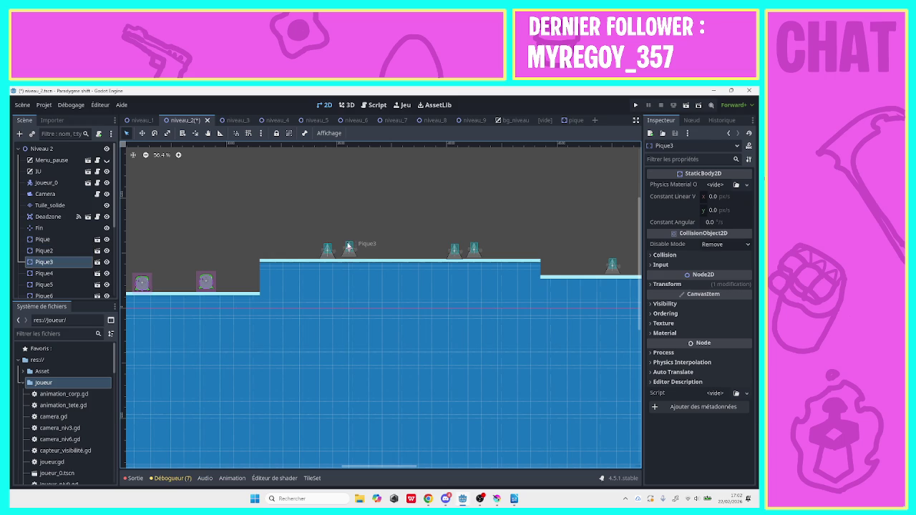
drag(347, 257, 347, 261)
key(Left)
key(Left)
key(Left)
Check Pique4 and Pique5, then duplicate Pique6 into Pique7.
click(454, 252)
click(477, 255)
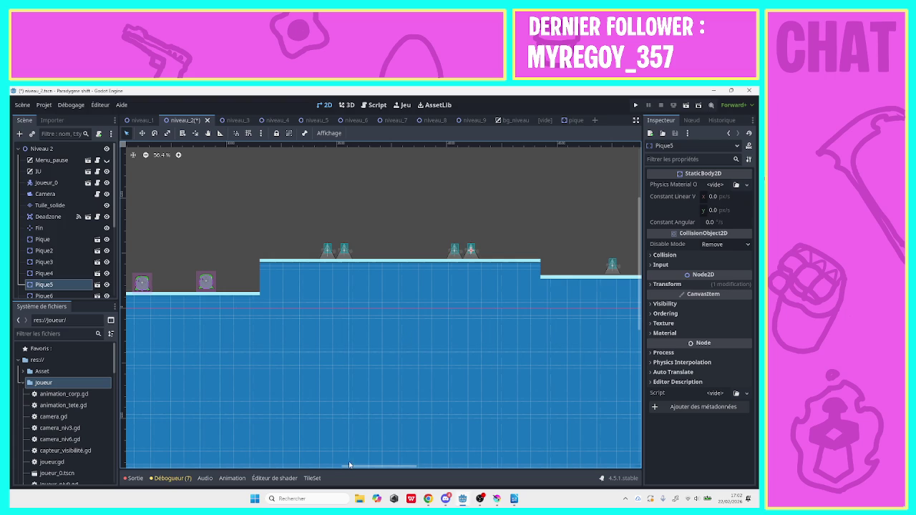
scroll(348, 468, right, 5)
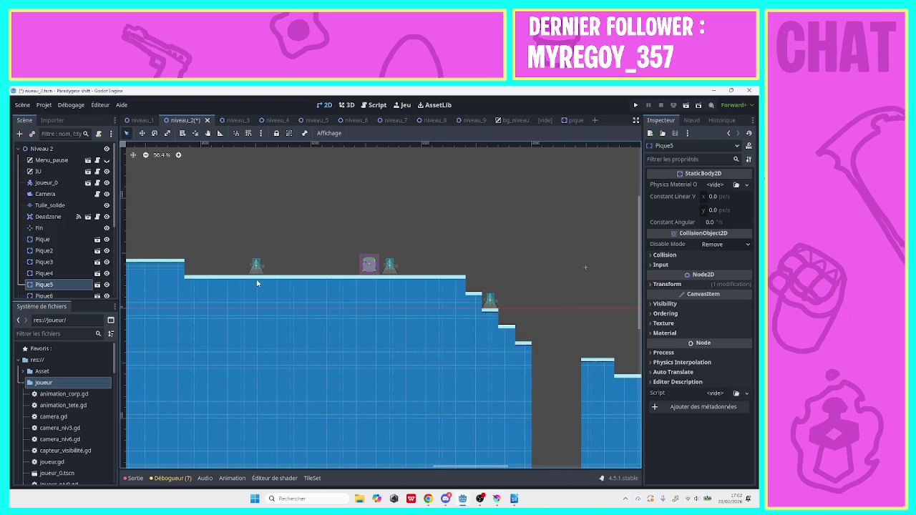
click(257, 267)
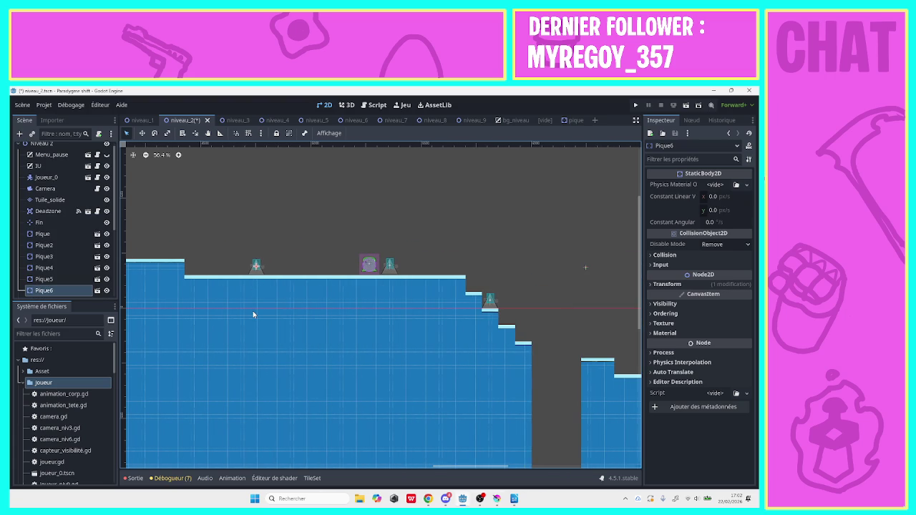
key(ctrl+d)
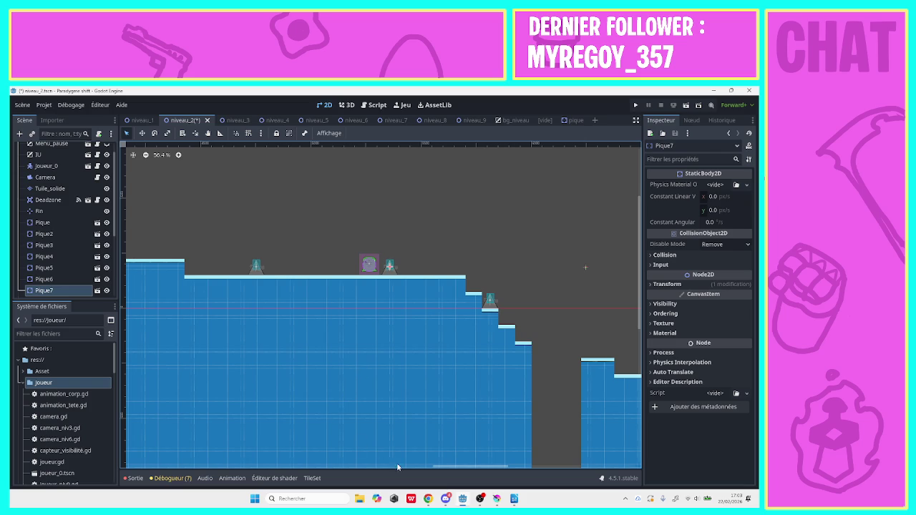
Make two more spike copies, Pique8 and Pique9, then deselect them.
drag(442, 467, 447, 469)
scroll(446, 469, right, 3)
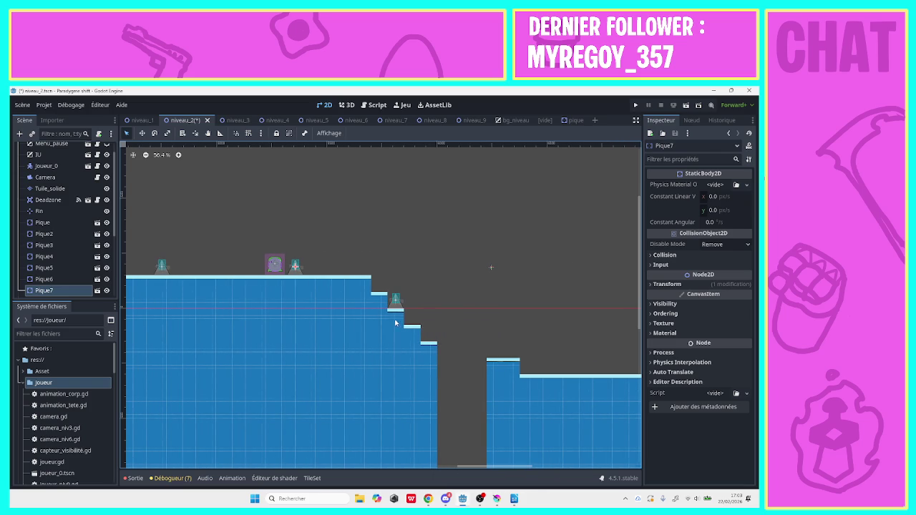
drag(469, 464, 559, 470)
key(ctrl+d)
key(ctrl+d)
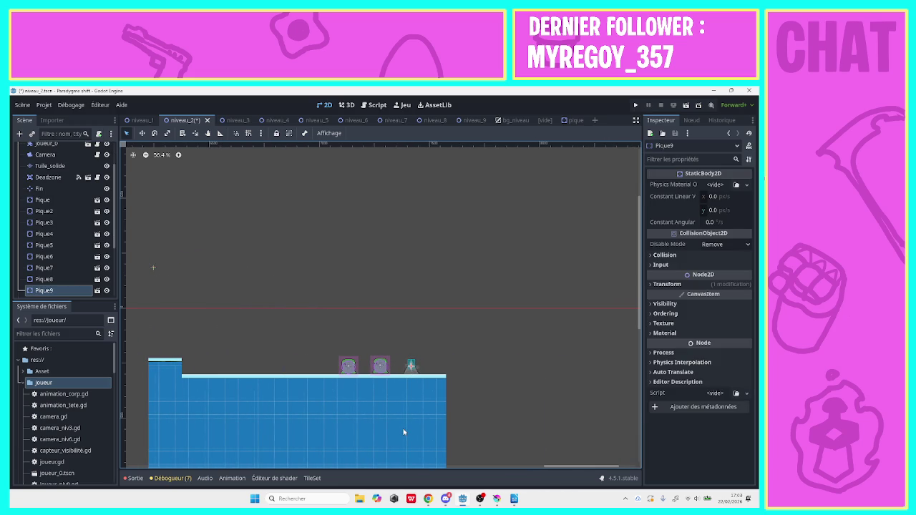
click(440, 345)
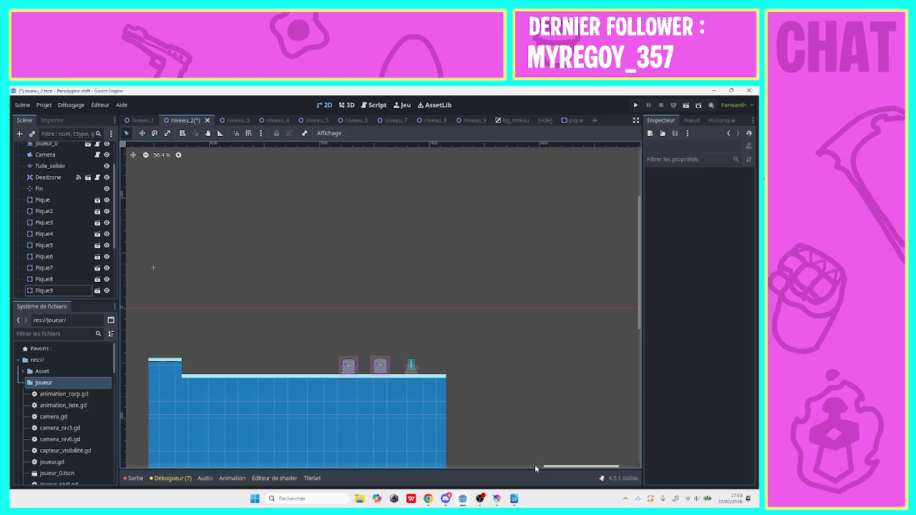
drag(546, 467, 453, 466)
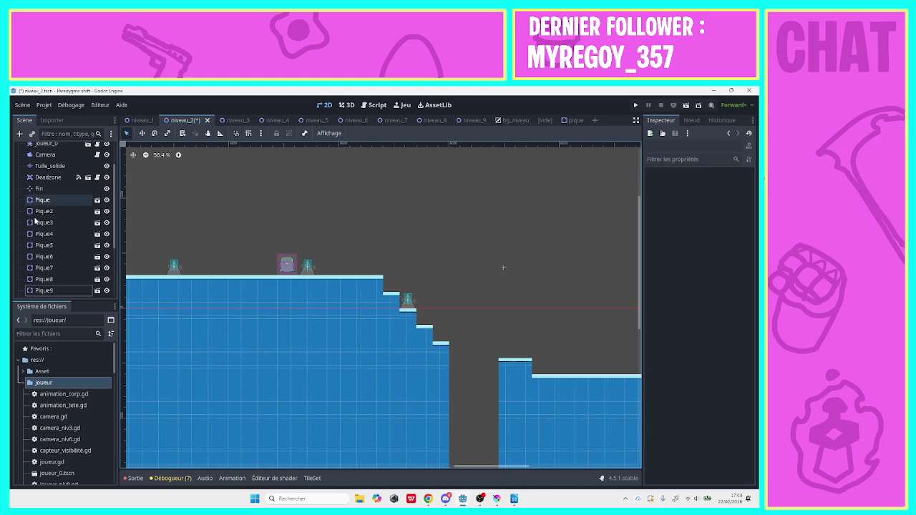
Move Ennemie, Ennemie2 and Ennemie3 above the spikes in the Scene dock.
scroll(114, 249, down, 3)
scroll(115, 249, up, 1)
mouse_move(75, 238)
mouse_down()
mouse_move(57, 147)
mouse_move(51, 174)
mouse_up()
mouse_move(47, 288)
mouse_down()
mouse_move(51, 172)
mouse_move(52, 181)
mouse_up()
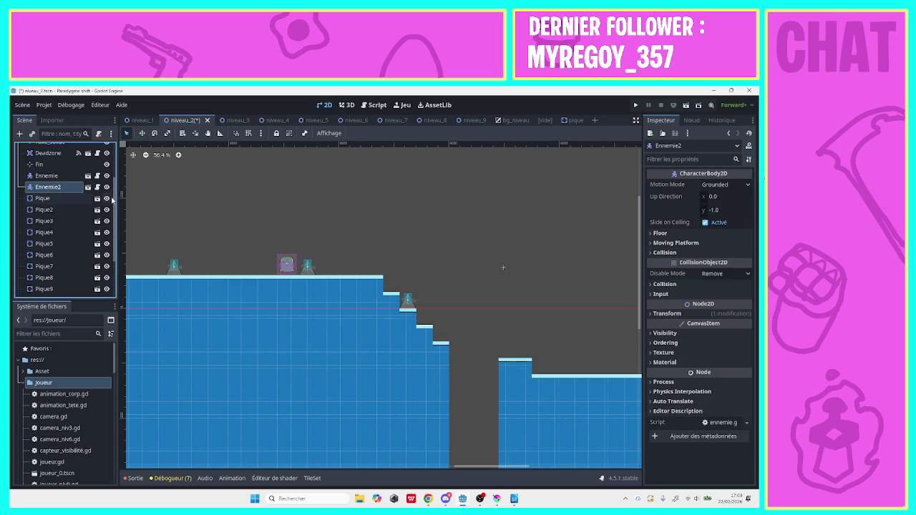
scroll(117, 204, down, 1)
mouse_move(47, 279)
mouse_down()
mouse_move(57, 212)
mouse_move(48, 176)
mouse_up()
mouse_move(47, 290)
mouse_down()
mouse_move(53, 175)
mouse_move(50, 196)
mouse_up()
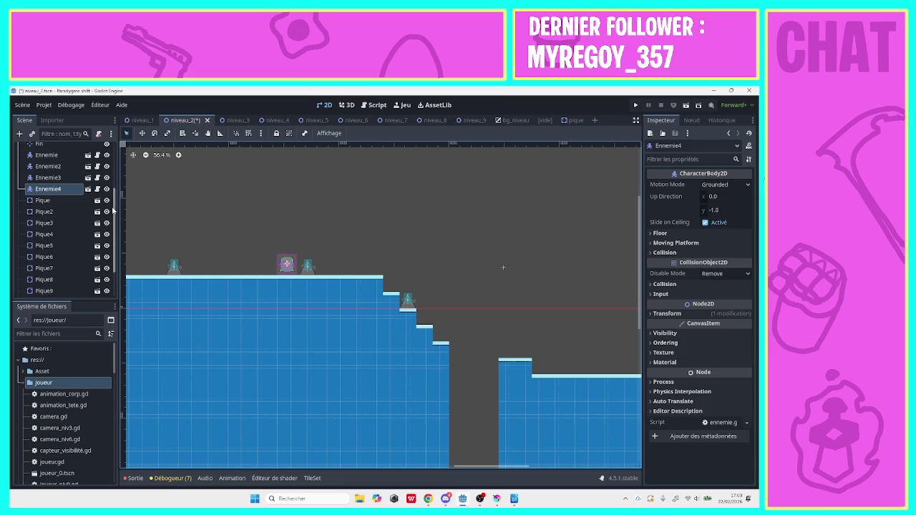
Regroup Ennemie5 and Ennemie6 after Ennemie4, then save niveau_2.
scroll(114, 231, down, 3)
mouse_move(48, 264)
mouse_down()
mouse_move(49, 147)
mouse_move(48, 188)
mouse_up()
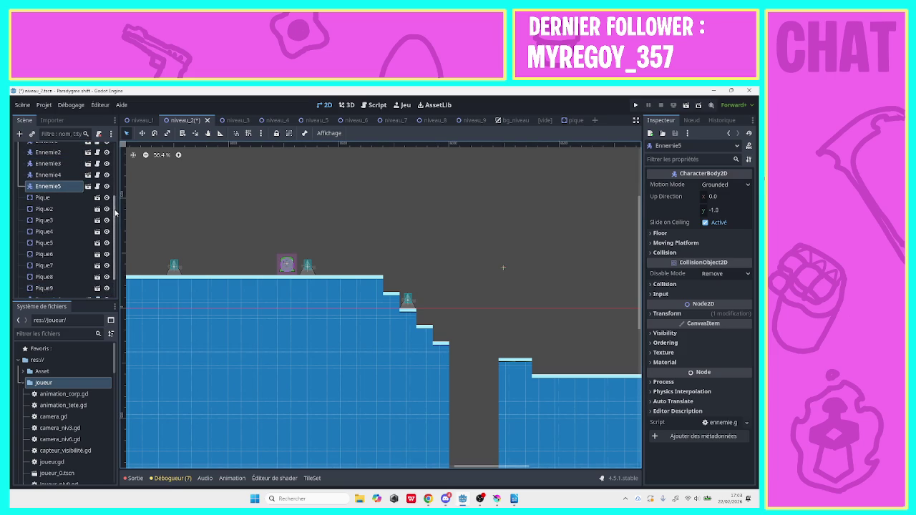
scroll(115, 211, down, 3)
drag(48, 267, 59, 166)
key(ctrl+s)
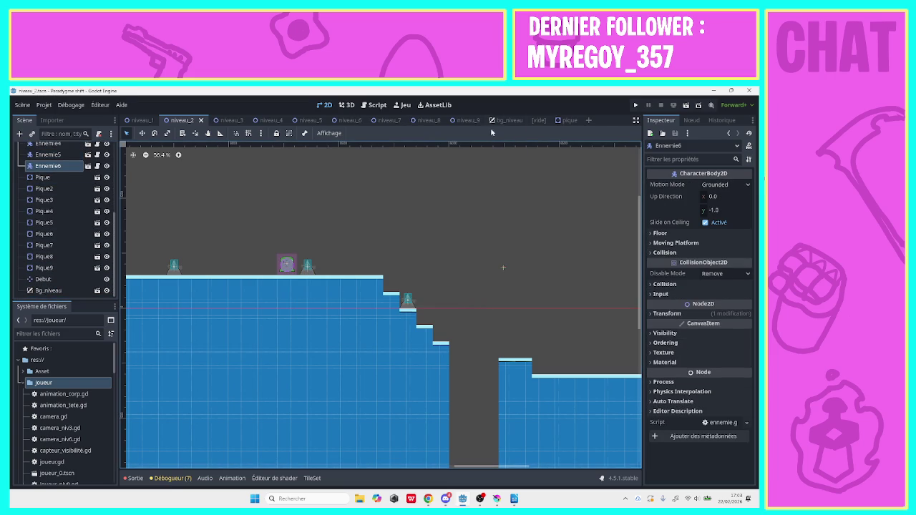
click(224, 121)
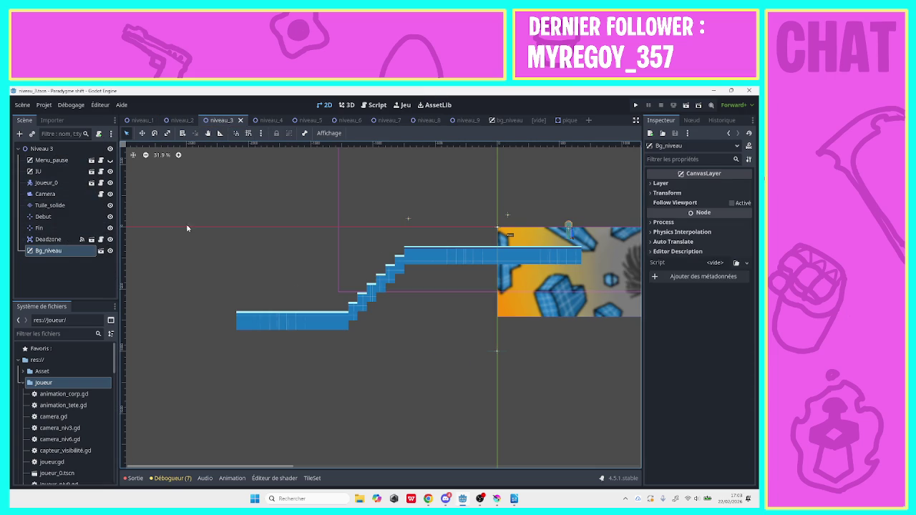
On the Tuile_solide layer, erase the old stairs and paint a long strip of blue ground tiles leftward.
click(49, 205)
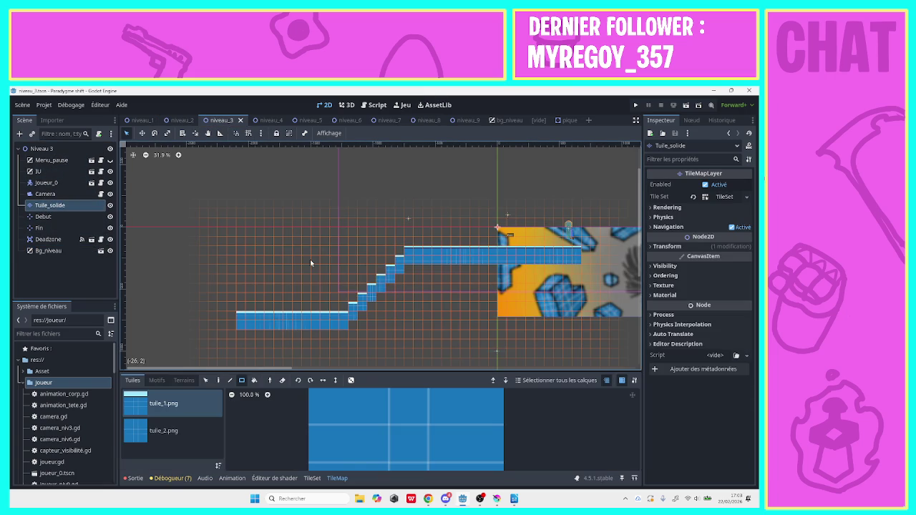
scroll(381, 252, down, 3)
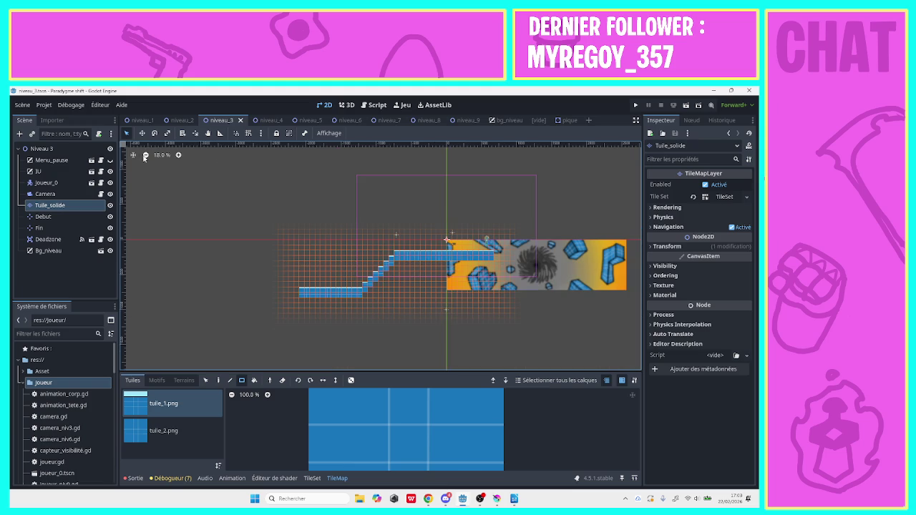
mouse_move(490, 294)
mouse_down()
mouse_move(342, 255)
mouse_move(300, 259)
mouse_up()
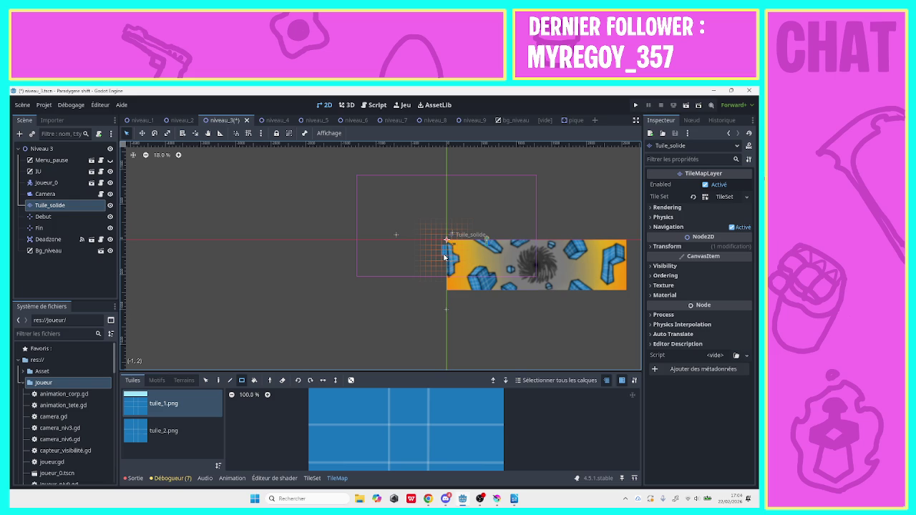
mouse_move(443, 288)
mouse_down()
mouse_move(271, 302)
mouse_move(96, 296)
mouse_move(30, 277)
mouse_move(10, 284)
mouse_up()
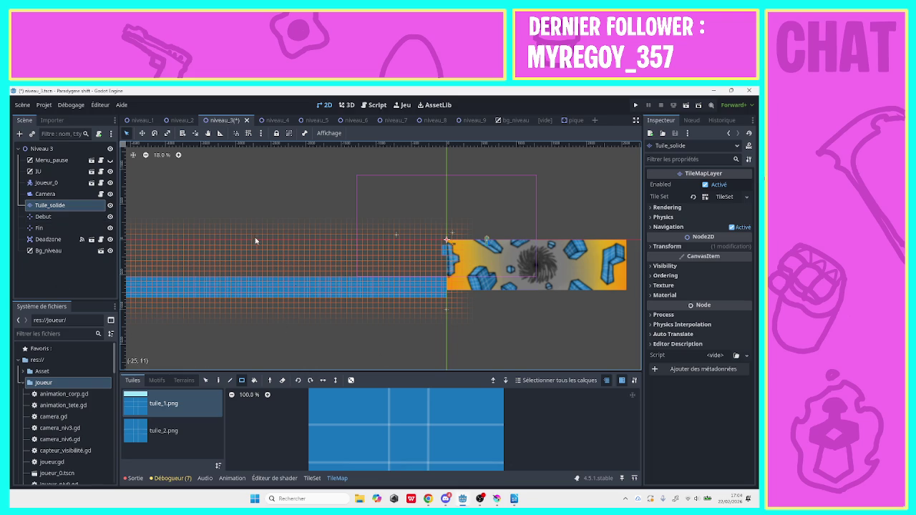
Extend the four-tile-high blue ground strip further left with two more tuile_1 rectangles.
click(207, 133)
mouse_move(202, 179)
mouse_down()
mouse_move(405, 200)
mouse_move(595, 198)
mouse_up()
click(127, 134)
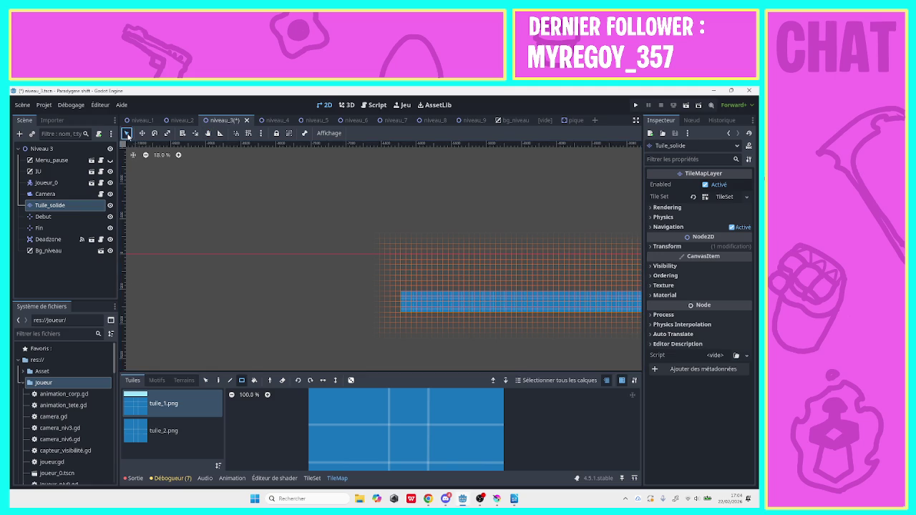
drag(397, 303, 115, 296)
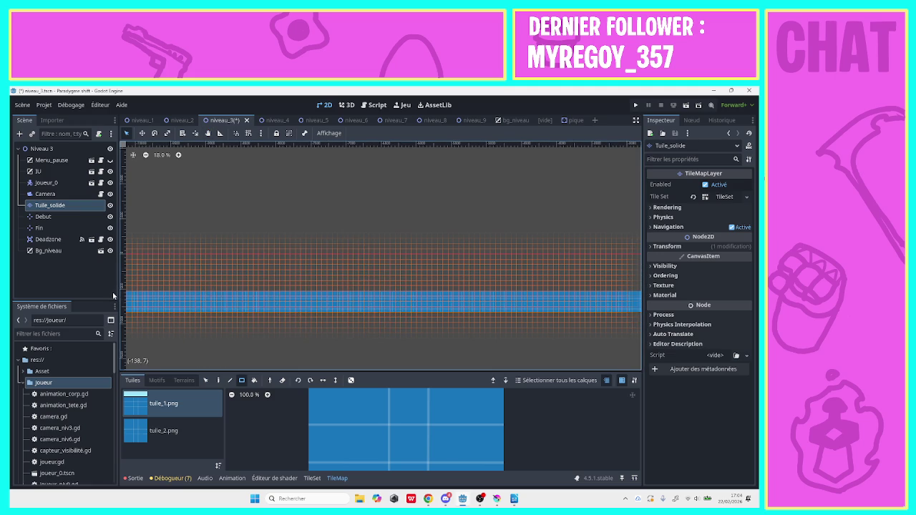
click(208, 134)
drag(225, 229, 400, 243)
click(127, 134)
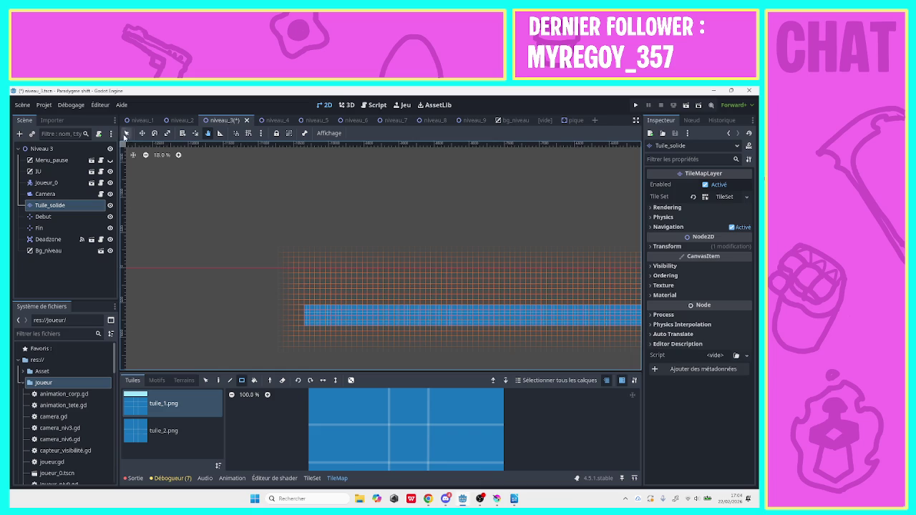
drag(308, 323, 241, 313)
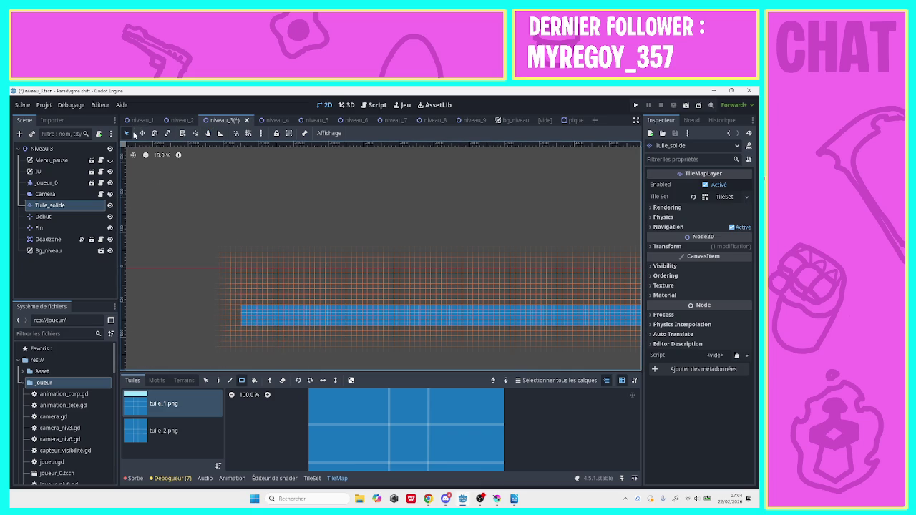
Scroll along the lengthened ground strip to check it, then return to painting mode.
key(g)
scroll(366, 219, right, 10)
scroll(308, 196, down, 2)
scroll(351, 215, left, 2)
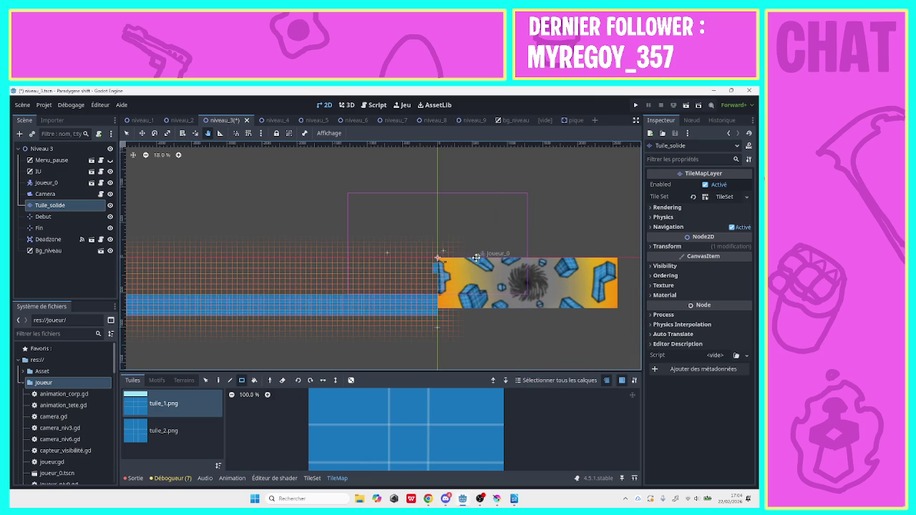
scroll(469, 257, right, 3)
click(205, 380)
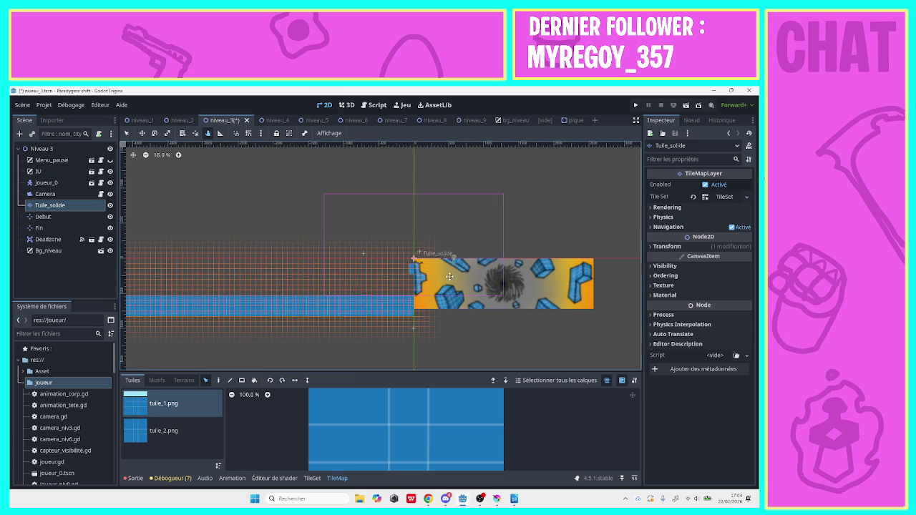
scroll(437, 261, right, 2)
scroll(436, 262, left, 4)
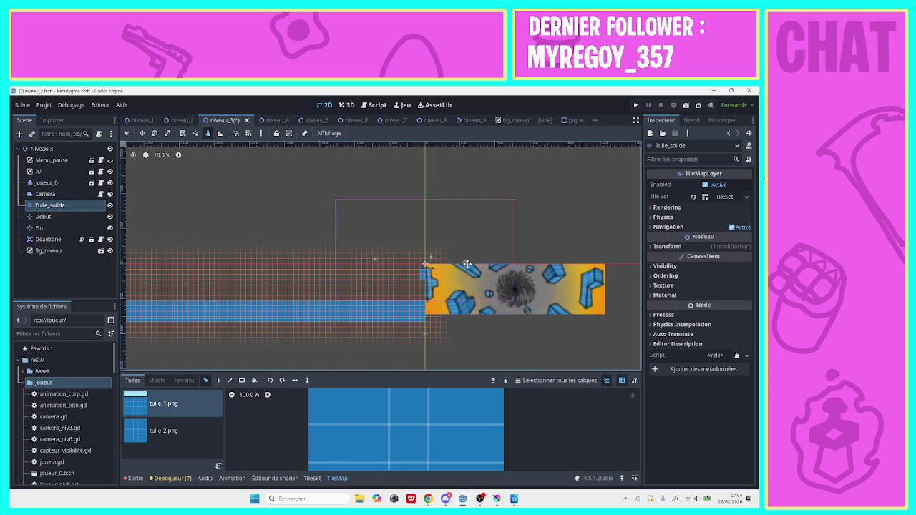
click(127, 133)
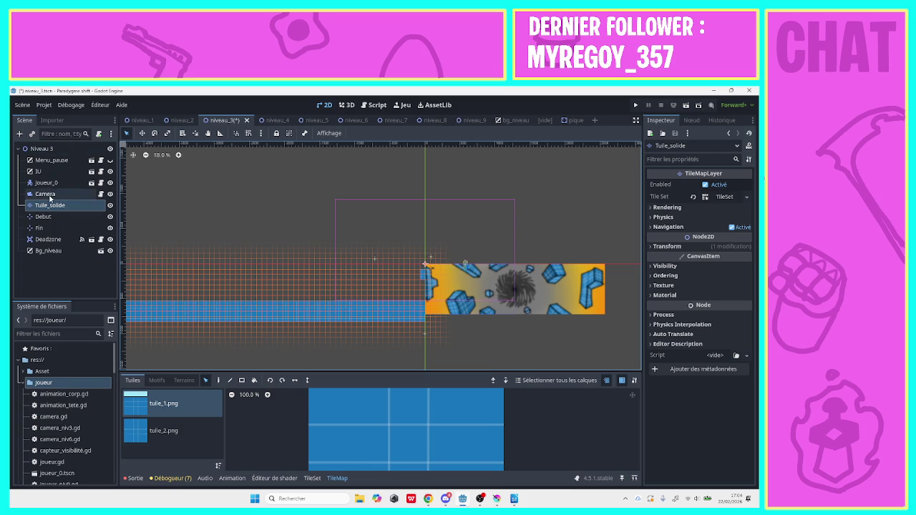
Move Joueur_0 left of the level start and set Tuile_solide to paint tuile_1 rectangles.
click(53, 184)
drag(465, 265, 403, 255)
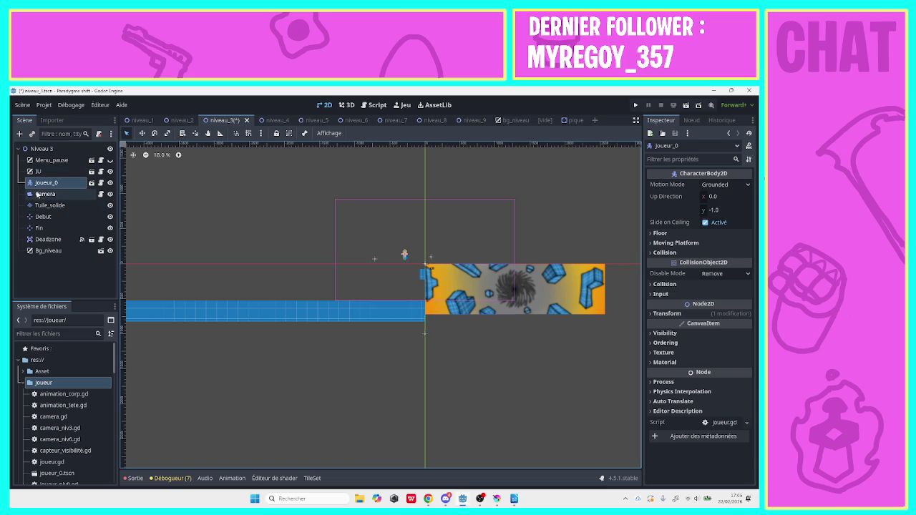
click(44, 205)
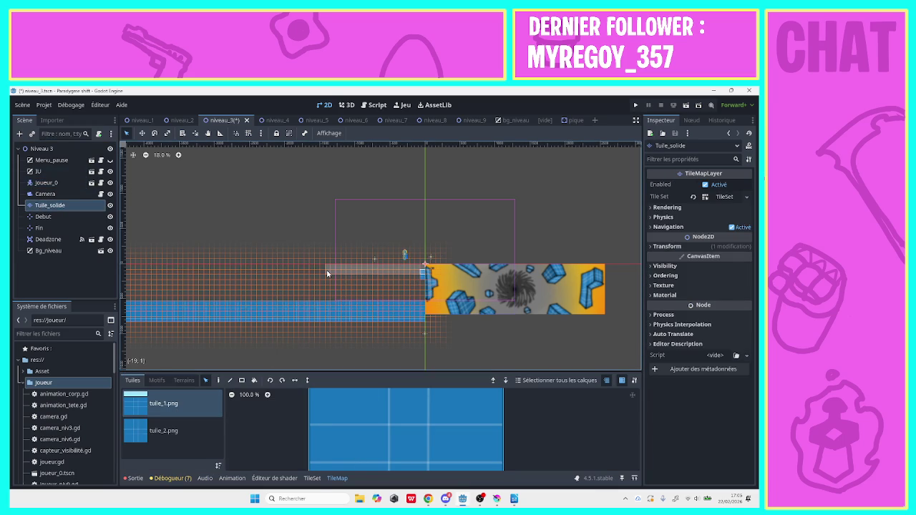
click(219, 380)
click(241, 380)
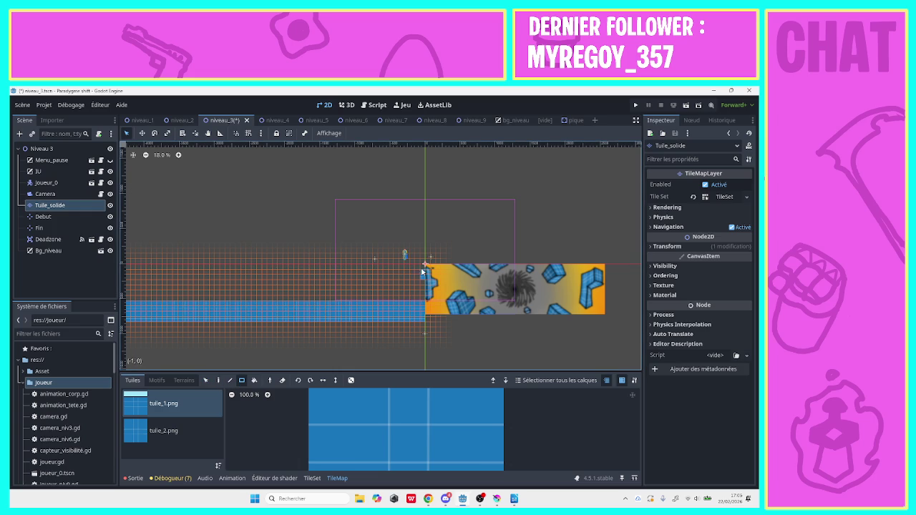
Draw a long strip, three descending step tiles, a lower platform and a raised 5-tile ledge leftward.
mouse_move(424, 266)
mouse_down()
mouse_move(293, 269)
mouse_move(332, 270)
mouse_up()
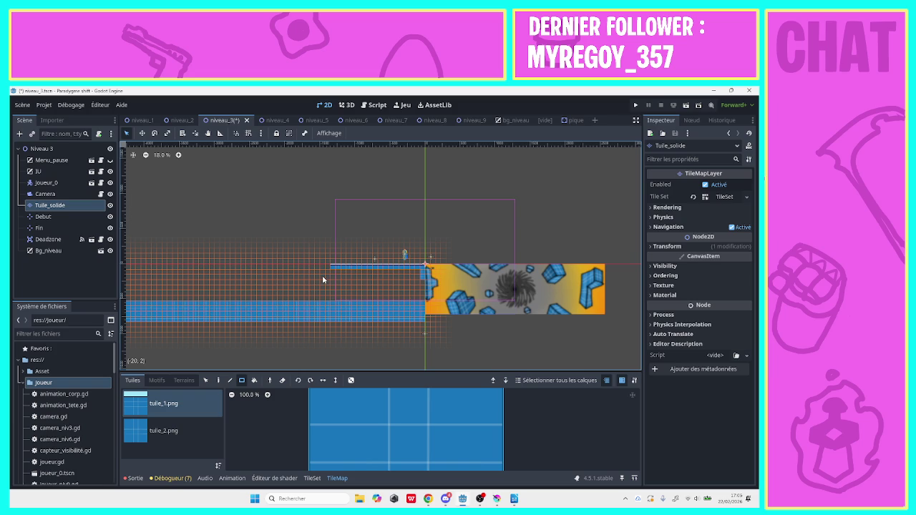
click(327, 272)
click(321, 277)
click(317, 284)
drag(313, 287, 238, 290)
click(232, 282)
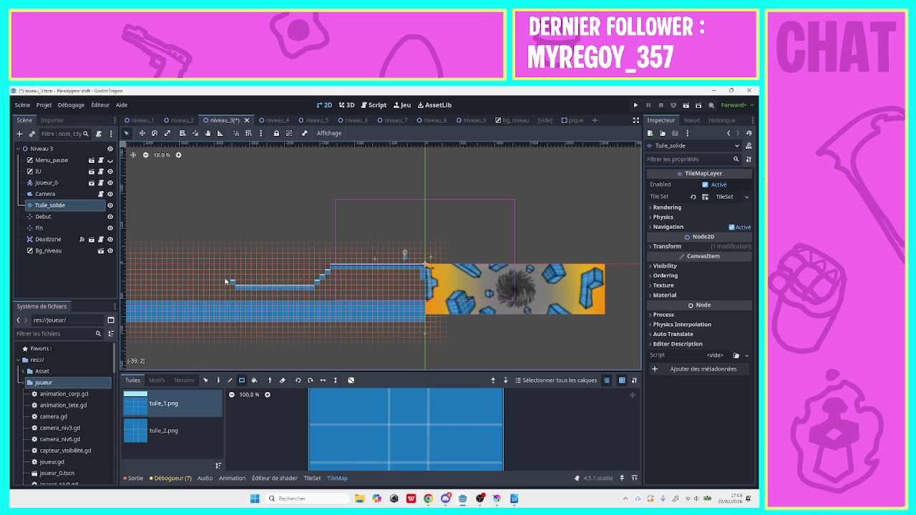
drag(222, 281, 194, 279)
click(49, 149)
Instance pique.tscn under Niveau 3 and drag the spike onto the lower platform.
click(20, 134)
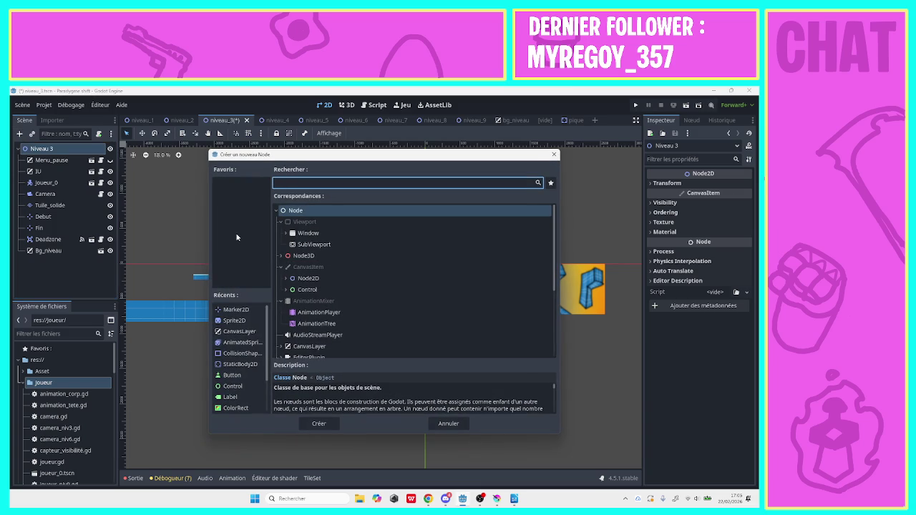
click(554, 155)
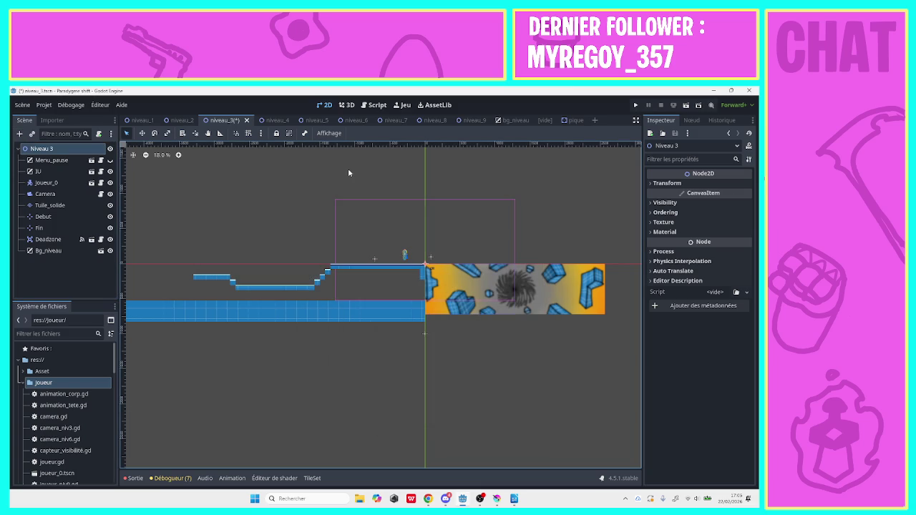
click(32, 133)
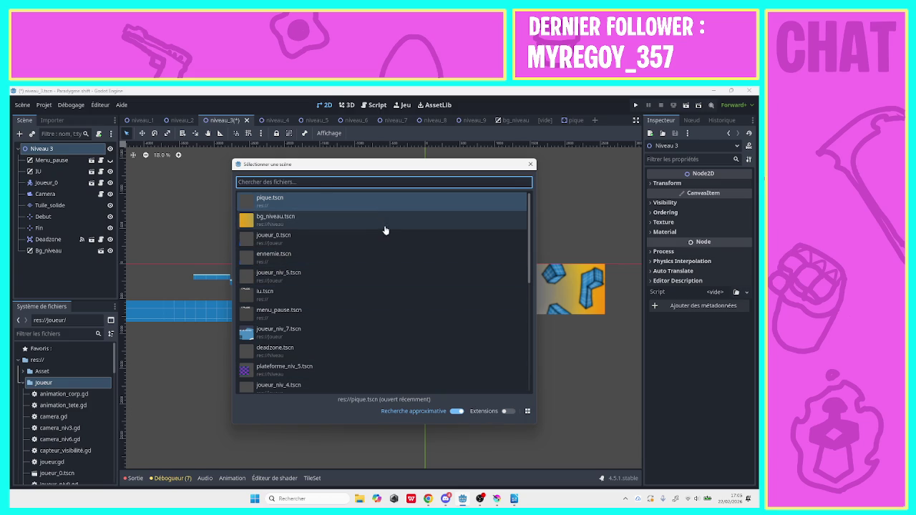
double_click(377, 205)
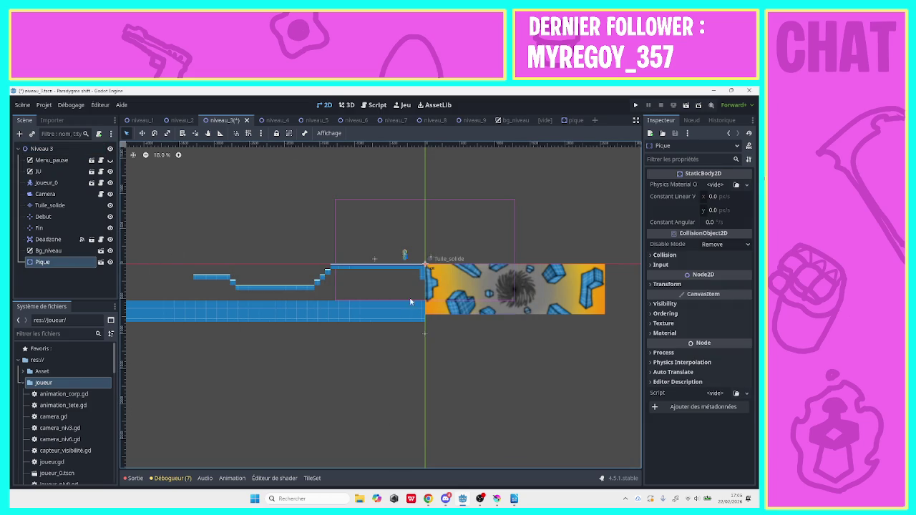
drag(427, 266, 274, 281)
Zoom in and nudge the Pique spike into the middle of the lower ledge.
click(179, 155)
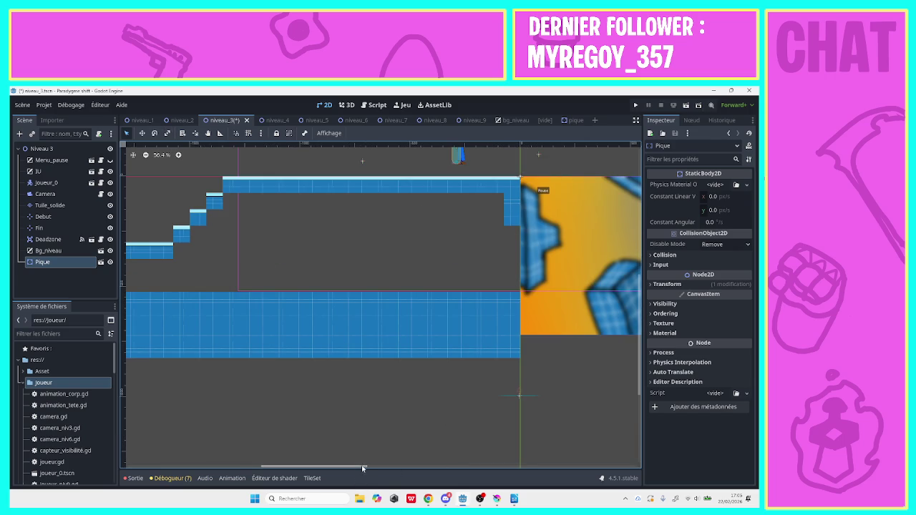
scroll(277, 447, left, 5)
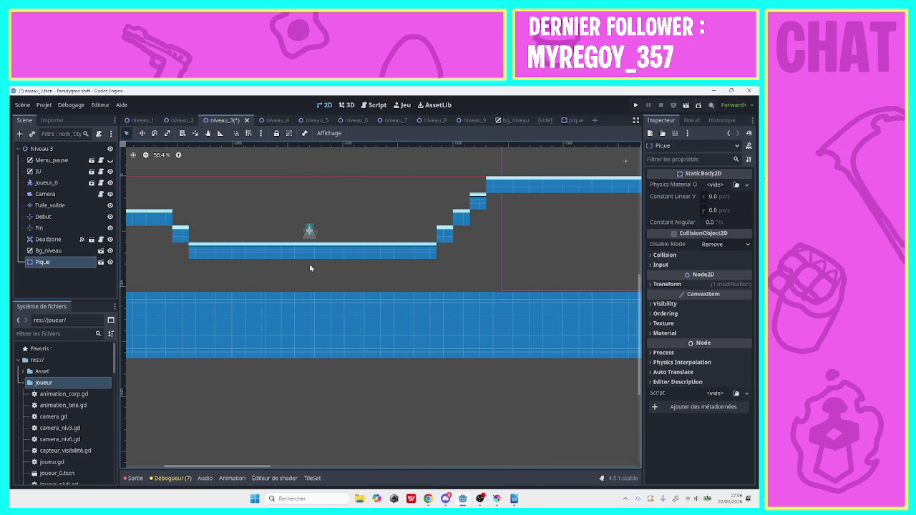
key(Left)
key(Left)
key(Left)
key(Right)
key(Right)
key(Right)
click(51, 274)
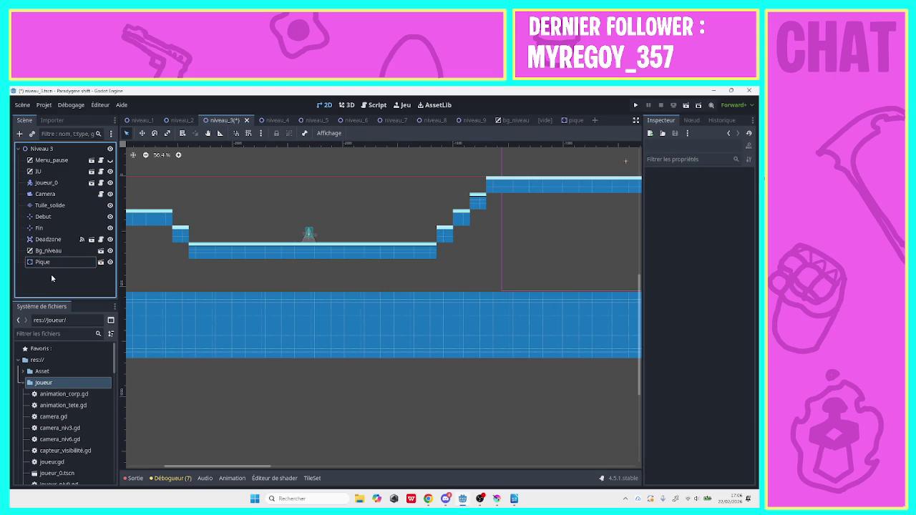
click(54, 266)
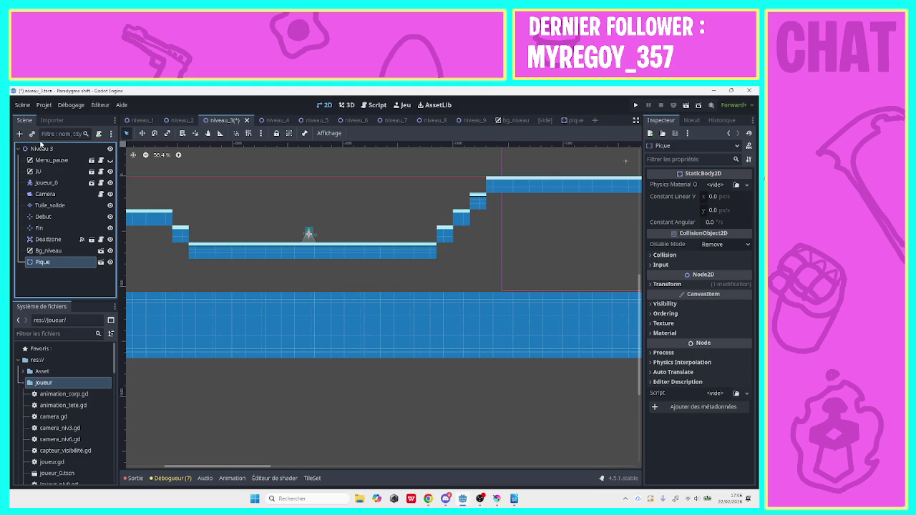
click(35, 148)
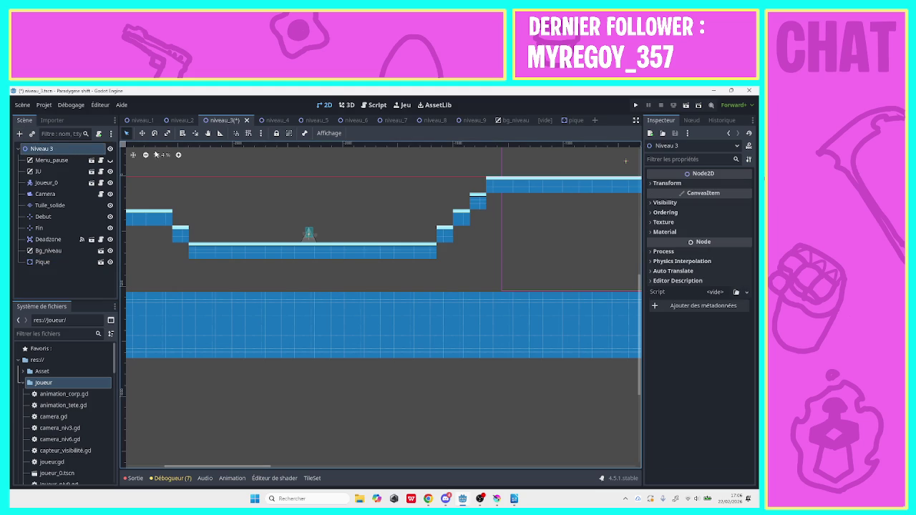
click(146, 155)
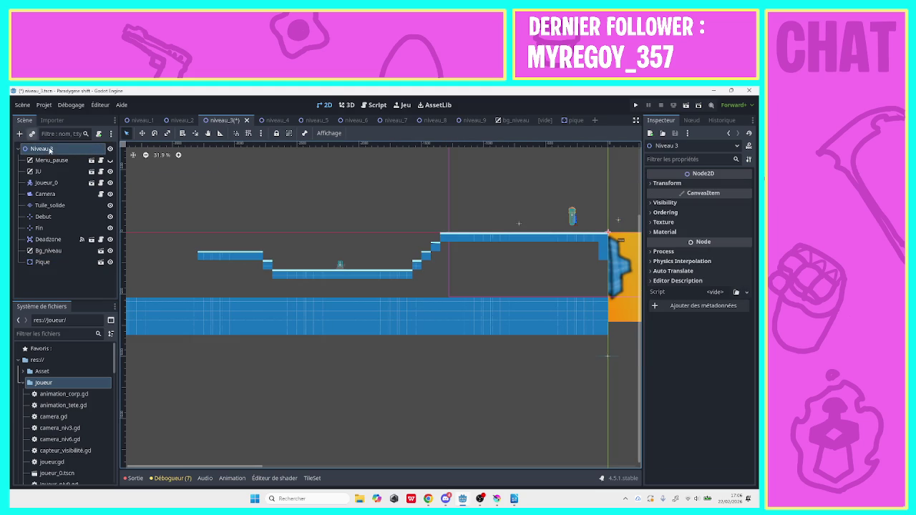
Instance ennemie.tscn and place the Ennemie enemy on the lower platform.
click(31, 133)
double_click(357, 256)
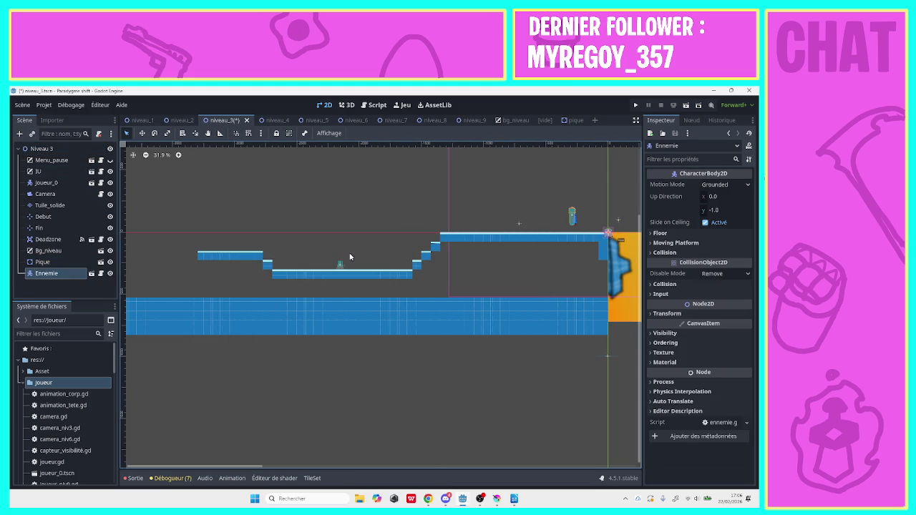
mouse_move(607, 234)
mouse_down()
mouse_move(350, 266)
mouse_move(357, 266)
mouse_up()
Move Ennemie above Pique, duplicate it as Ennemie2, and drag the copy further left.
right_click(53, 280)
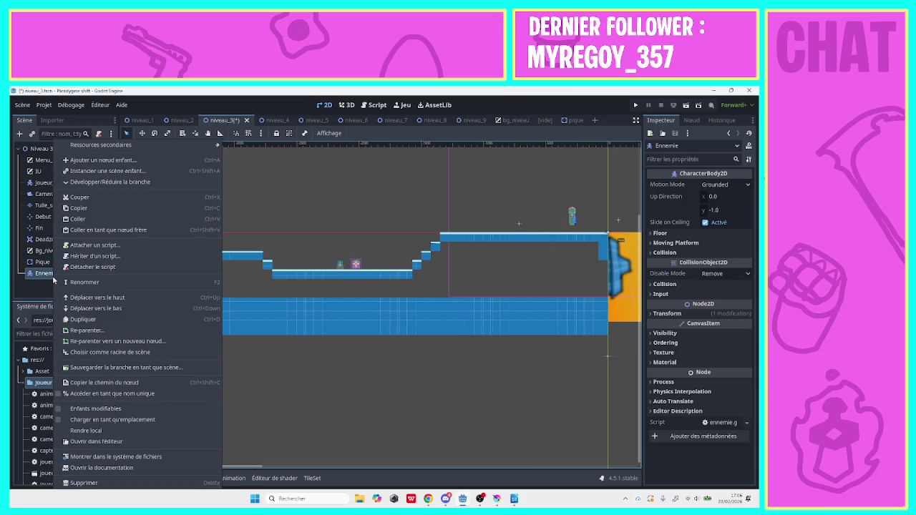
click(45, 277)
drag(45, 277, 49, 257)
right_click(46, 263)
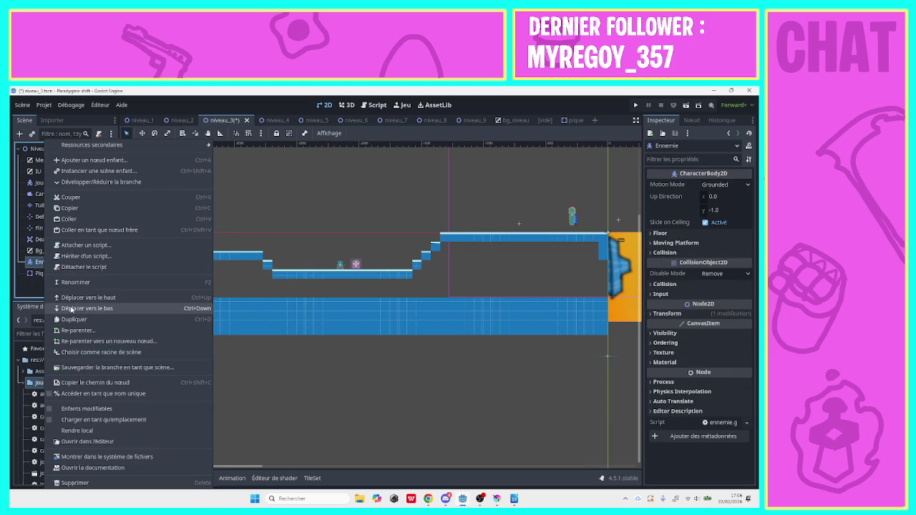
click(72, 319)
drag(358, 266, 312, 266)
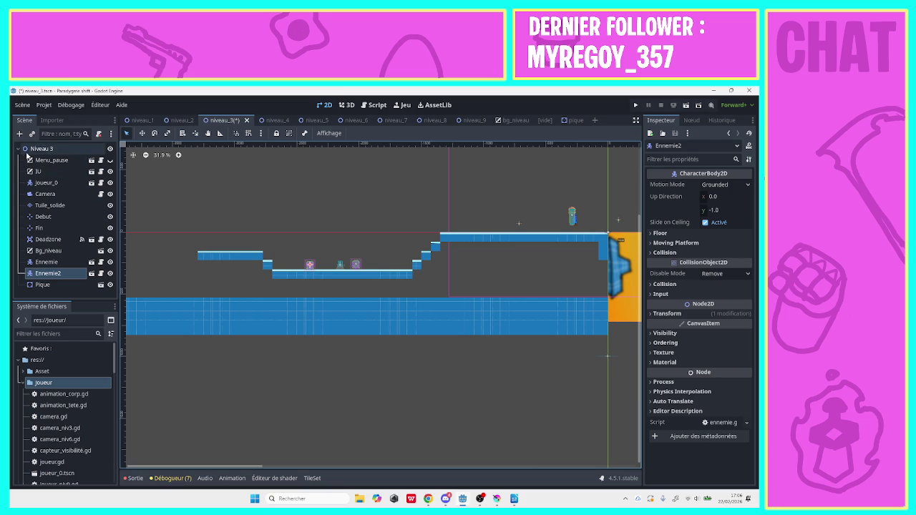
click(44, 206)
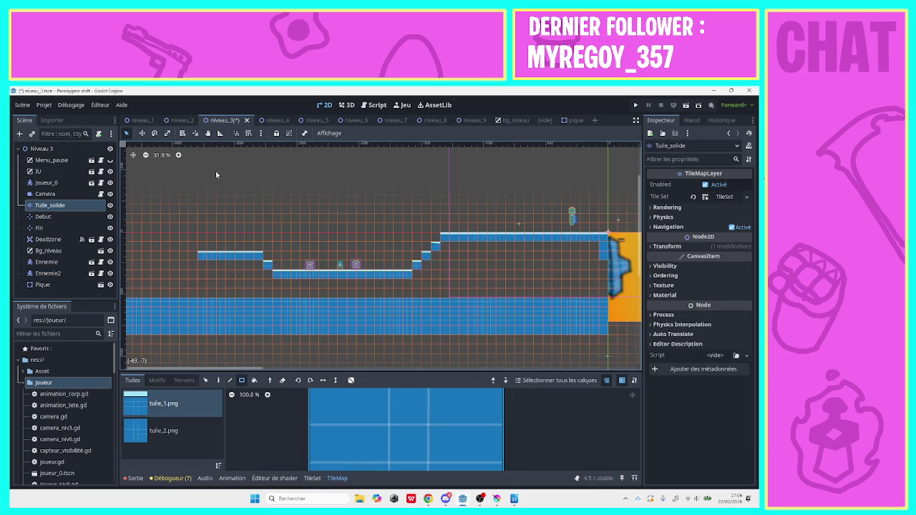
Drop a tuile_2 wall down from the lower platform and clear ground to form a pit.
scroll(380, 256, down, 3)
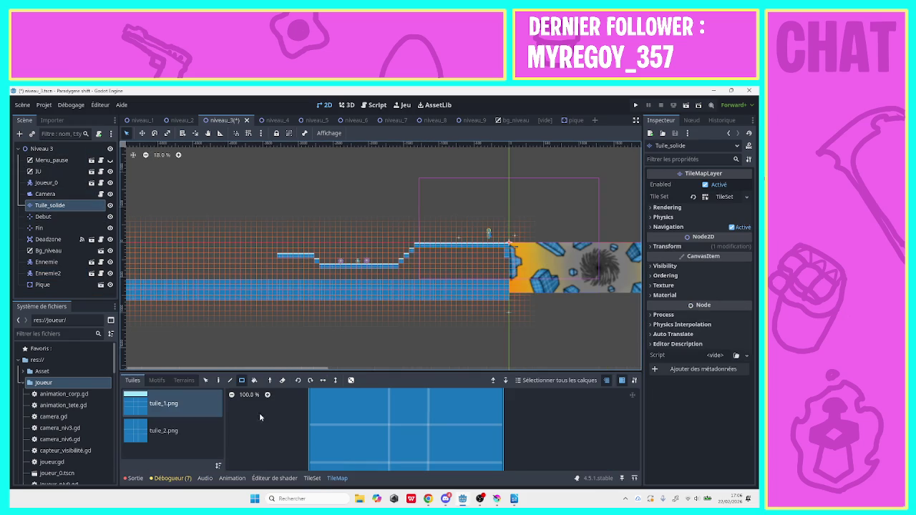
click(168, 431)
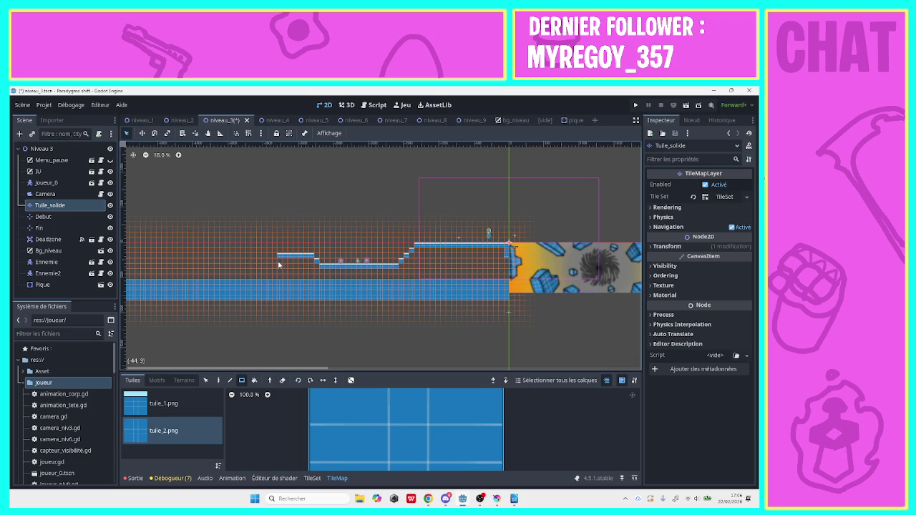
mouse_move(279, 262)
mouse_down()
mouse_move(282, 287)
mouse_move(263, 302)
mouse_move(200, 302)
mouse_up()
click(164, 404)
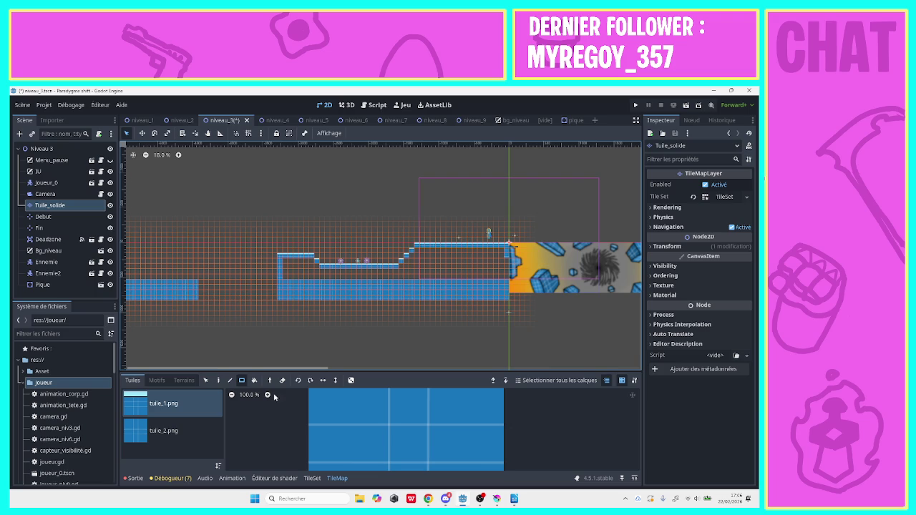
Place three single floating blue tile blocks hopping leftward above the pit.
click(262, 250)
drag(255, 256, 250, 254)
drag(236, 247, 229, 248)
right_click(235, 248)
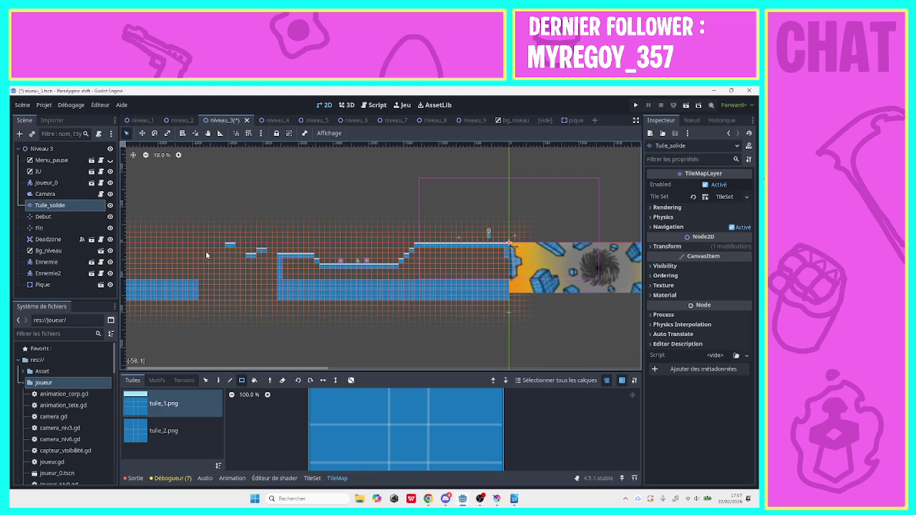
drag(206, 254, 192, 248)
click(166, 433)
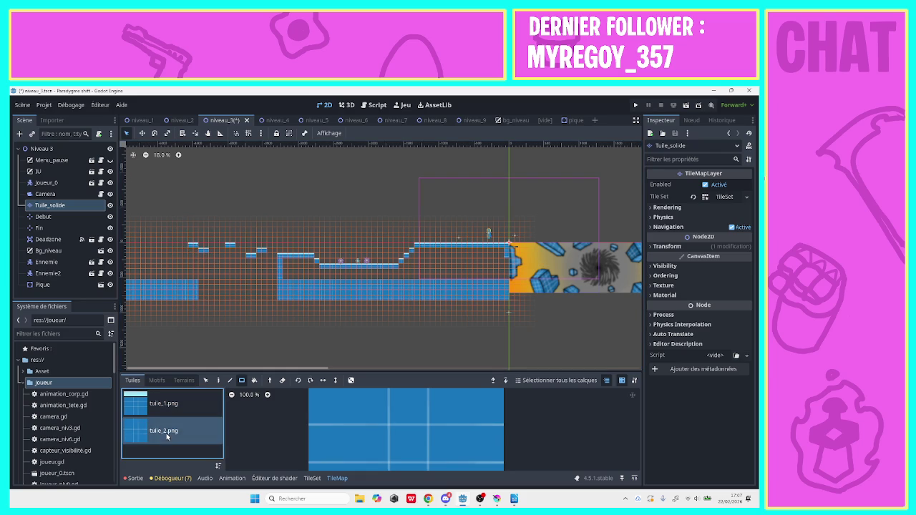
Widen the pit and adjust the floating tiles using tuile_1.
drag(191, 308, 165, 279)
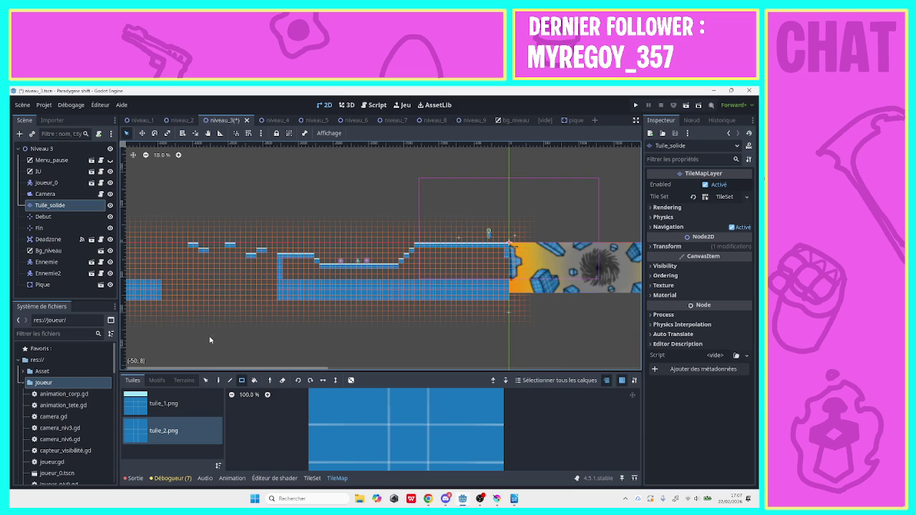
mouse_move(265, 261)
mouse_down()
mouse_move(272, 270)
mouse_move(233, 250)
mouse_move(196, 254)
mouse_up()
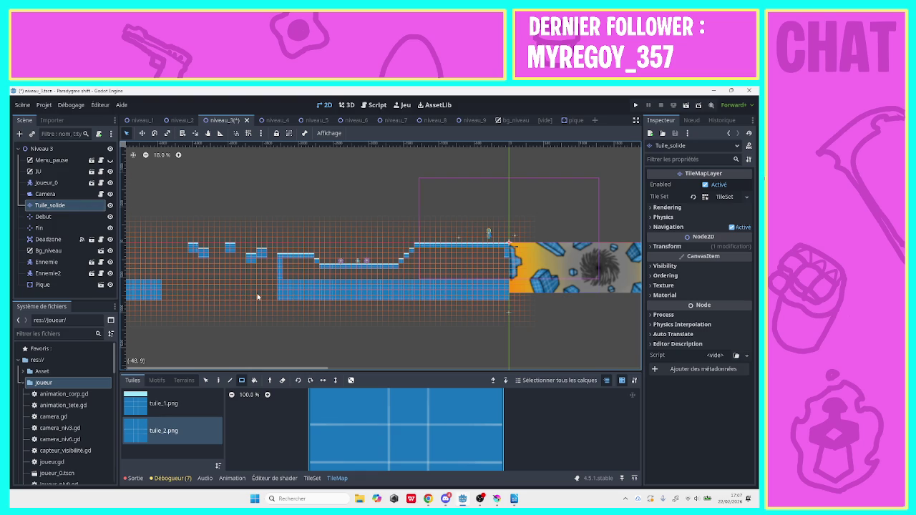
click(163, 404)
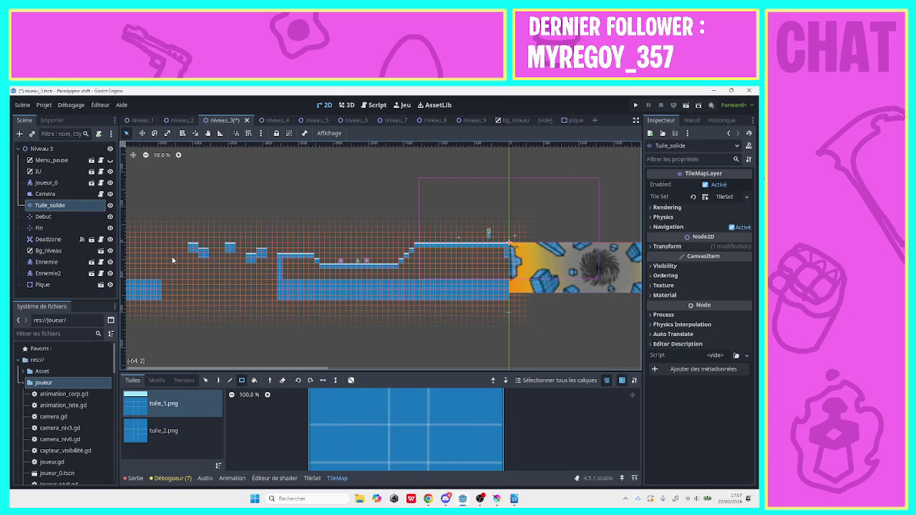
drag(171, 256, 148, 268)
Draw a raised 3x8 block of tuile_2 ground tiles near the left end.
click(161, 430)
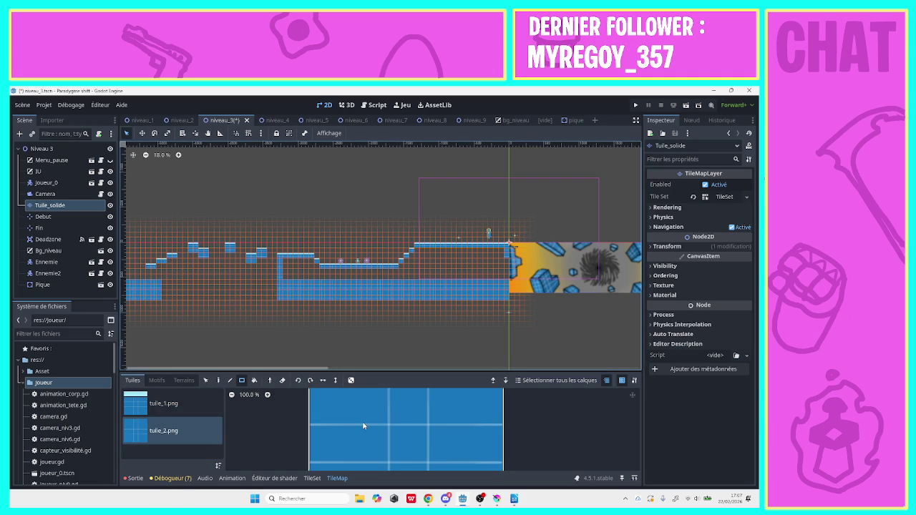
mouse_move(174, 262)
mouse_down()
mouse_move(169, 299)
mouse_move(163, 272)
mouse_move(156, 292)
mouse_up()
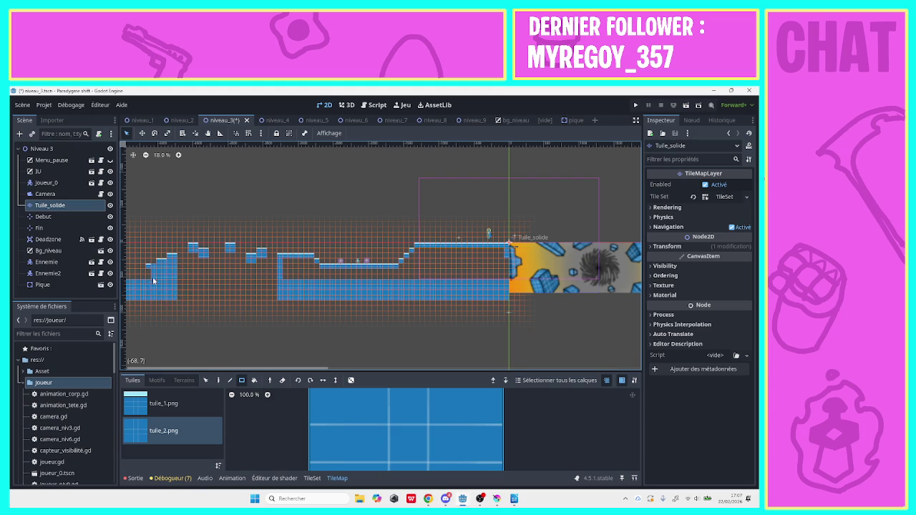
click(163, 404)
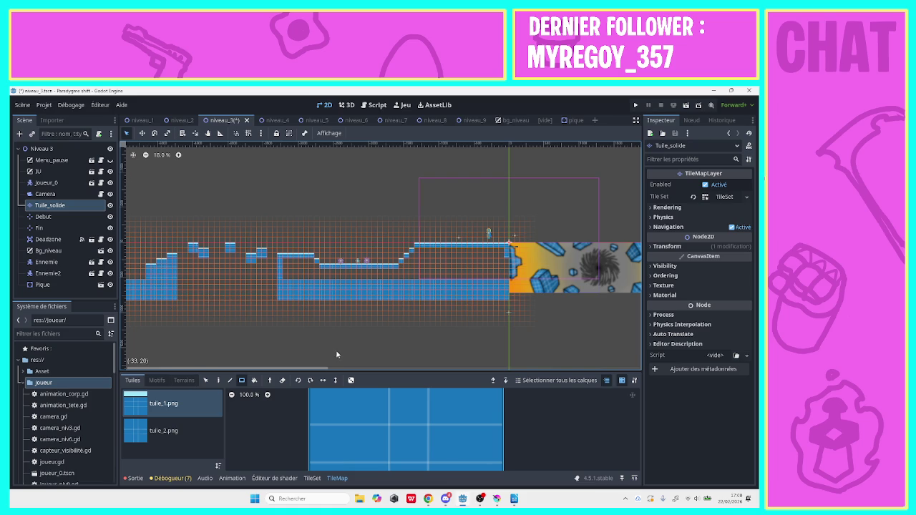
click(208, 133)
Clear the inside of the middle ground block and refill it with solid tuile_2 tiles.
drag(196, 218, 294, 214)
scroll(295, 214, right, 6)
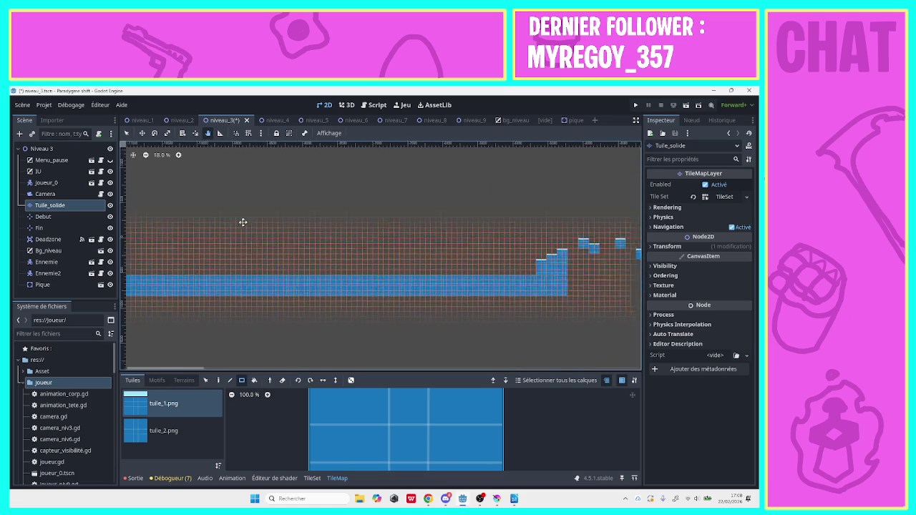
scroll(418, 207, right, 3)
scroll(403, 229, left, 2)
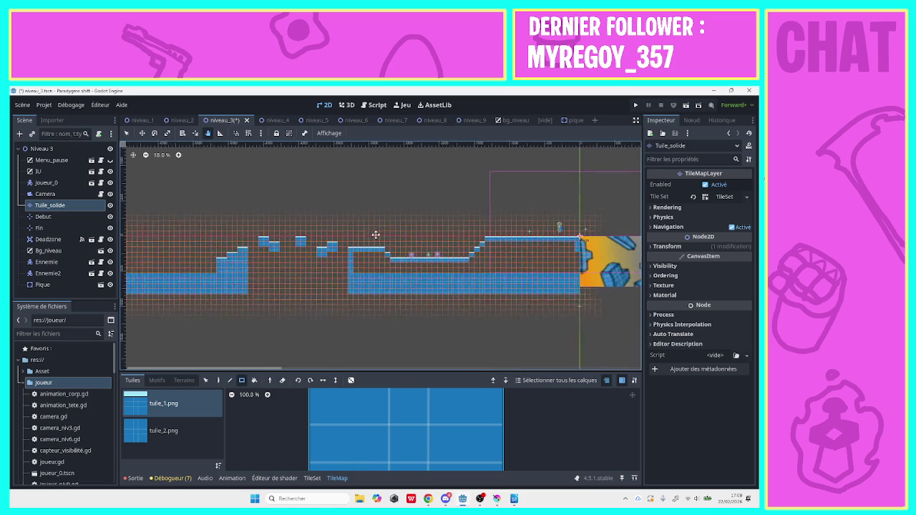
scroll(347, 235, right, 1)
click(178, 442)
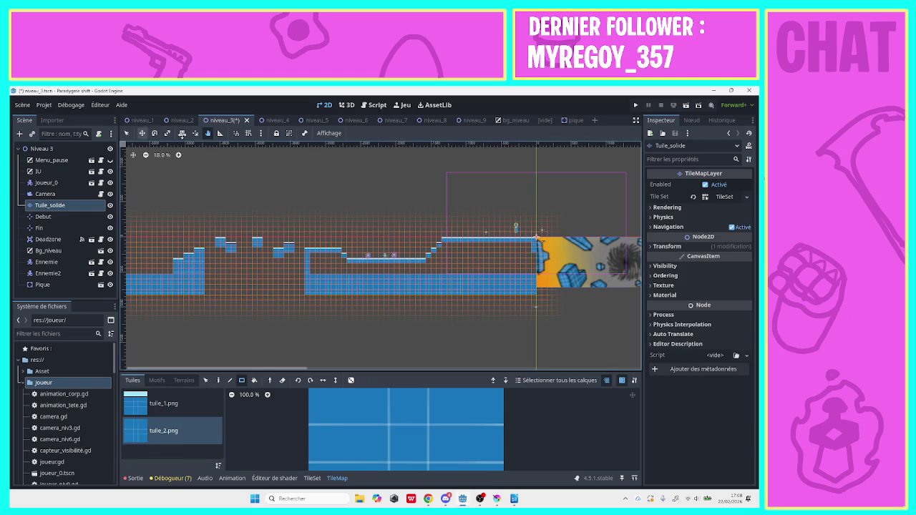
drag(344, 275, 309, 252)
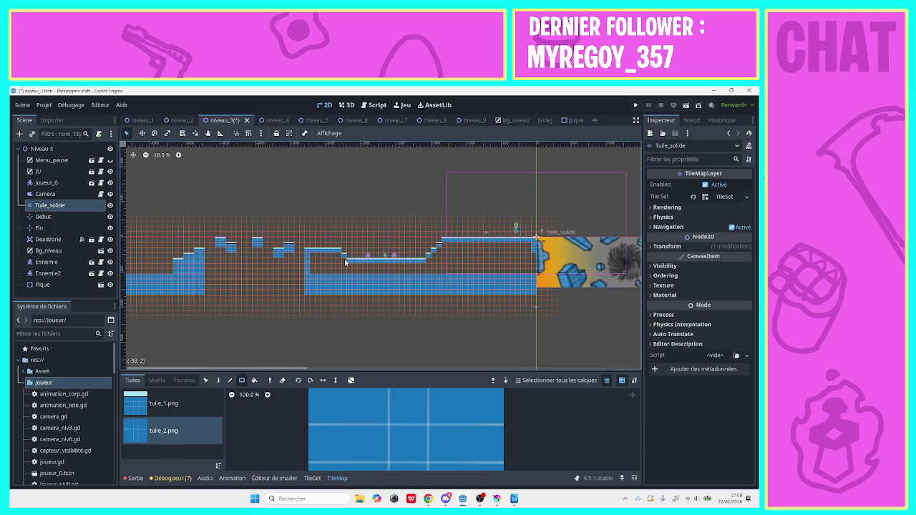
mouse_move(549, 295)
mouse_down()
mouse_move(505, 276)
mouse_move(379, 281)
mouse_move(311, 269)
mouse_up()
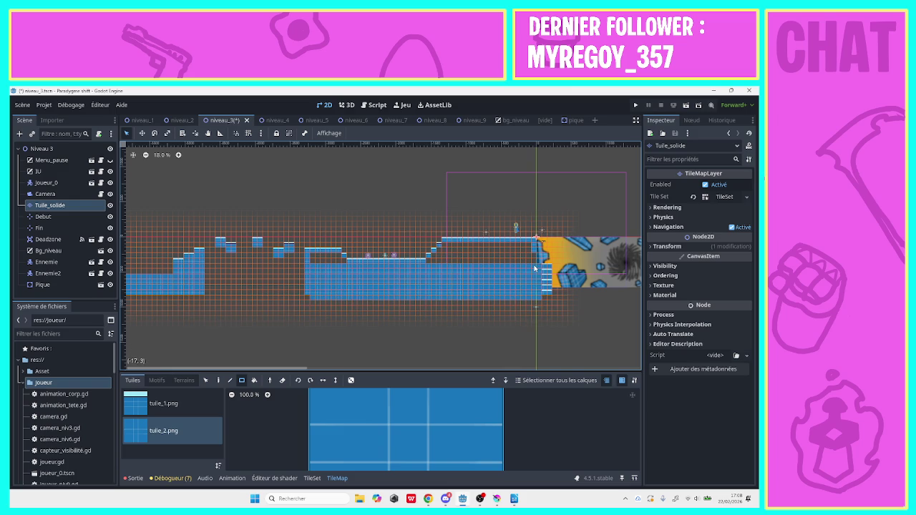
Fill the raised section and top edge, remove the bottom row, and erase the striped column.
mouse_move(535, 265)
mouse_down()
mouse_move(499, 246)
mouse_move(441, 249)
mouse_up()
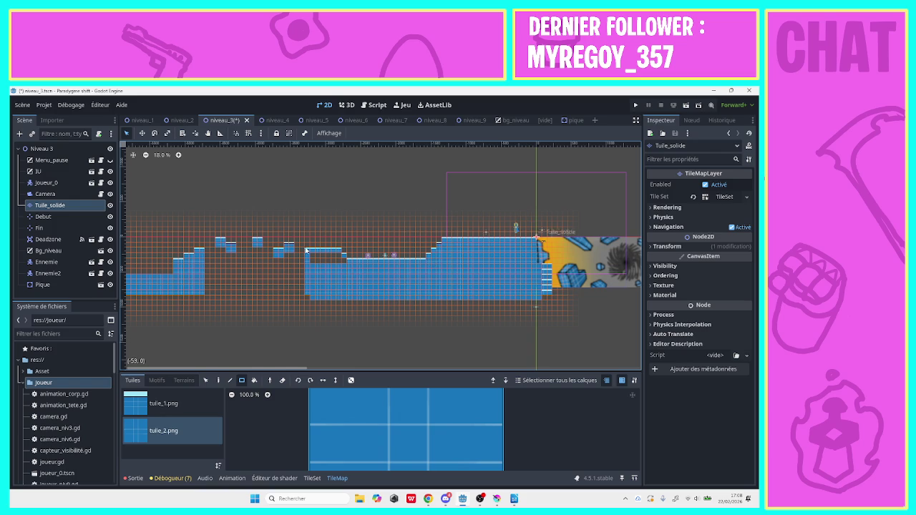
drag(346, 261, 313, 254)
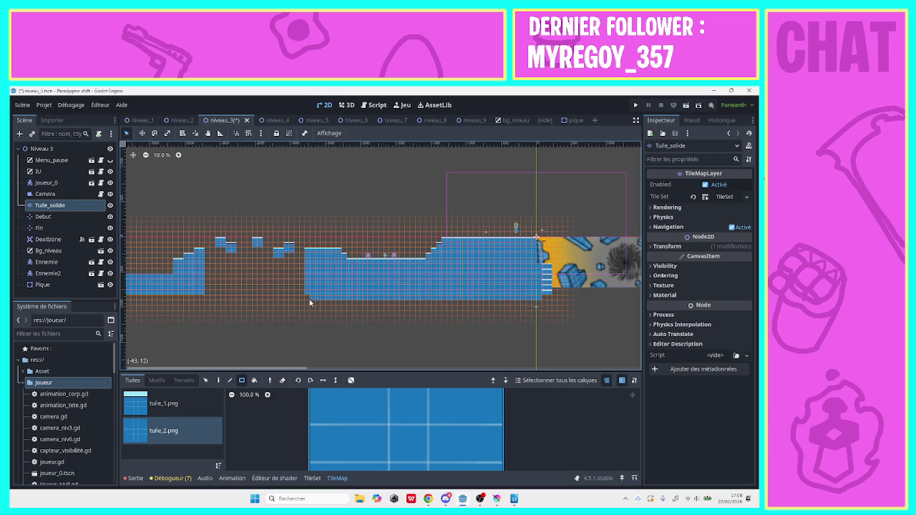
drag(310, 303, 565, 305)
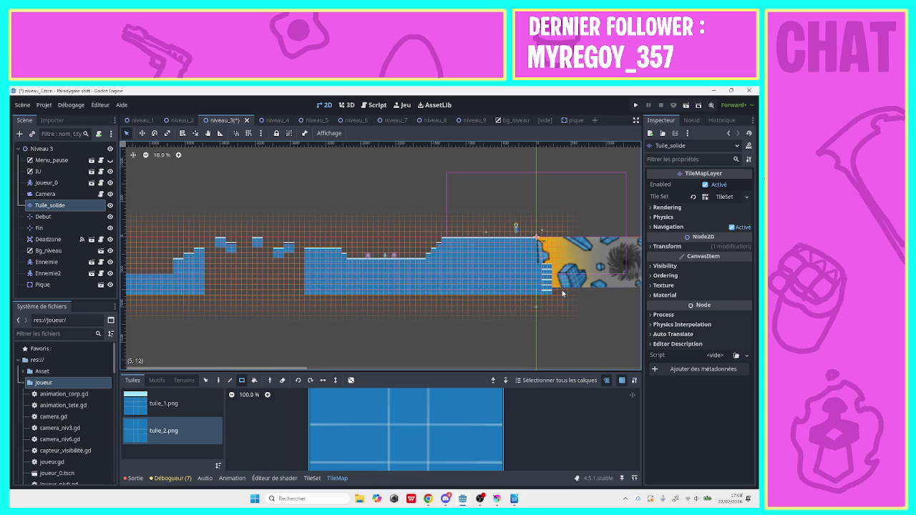
mouse_move(558, 258)
mouse_down()
mouse_move(538, 300)
mouse_move(633, 136)
mouse_move(647, 91)
mouse_up()
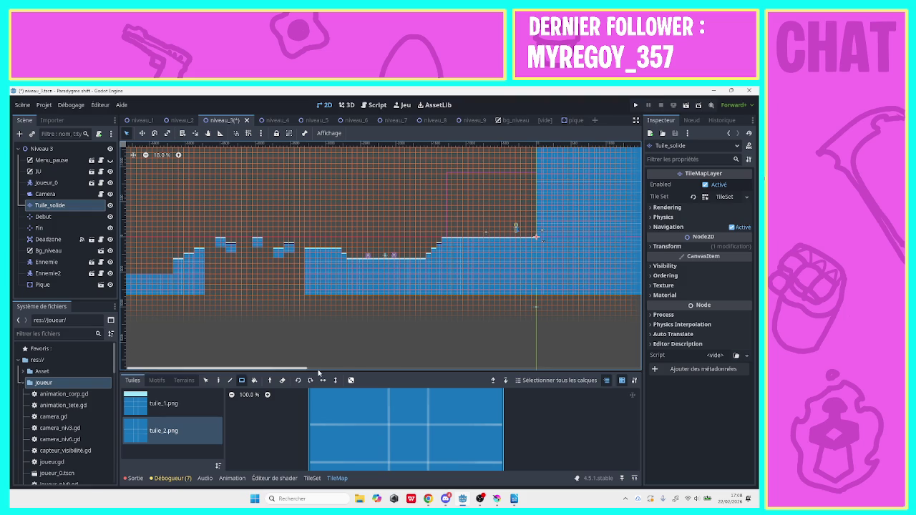
scroll(299, 362, down, 2)
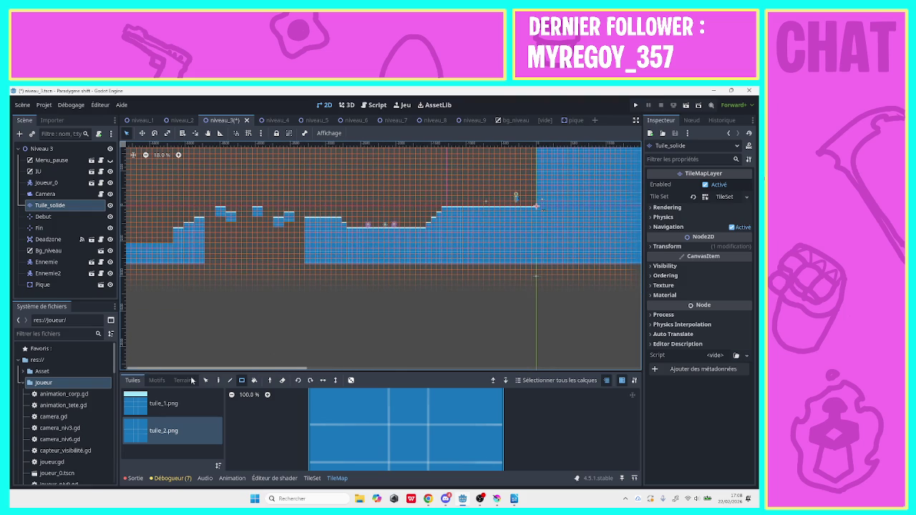
Duplicate Pique into Pique2 and move the copy onto a floating block.
click(42, 285)
right_click(43, 286)
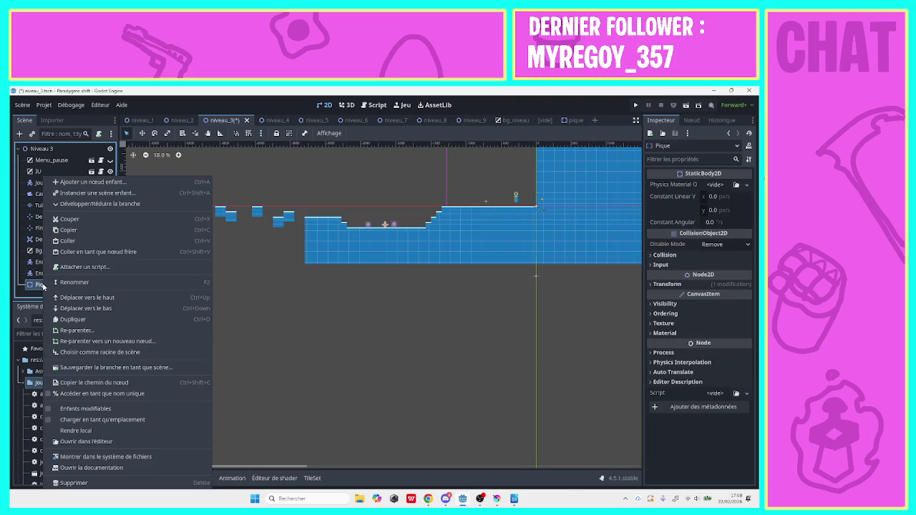
click(71, 323)
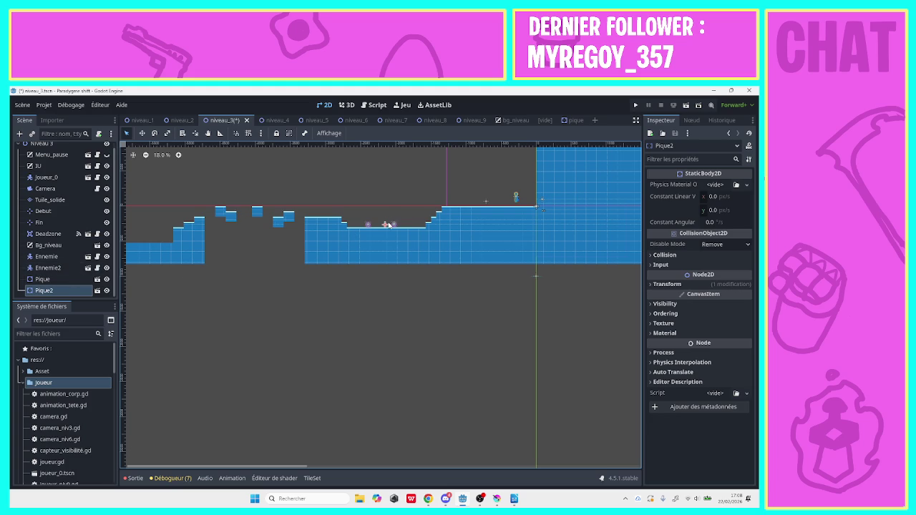
mouse_move(387, 225)
mouse_down()
mouse_move(280, 214)
mouse_move(260, 201)
mouse_move(229, 206)
mouse_up()
scroll(583, 437, up, 4)
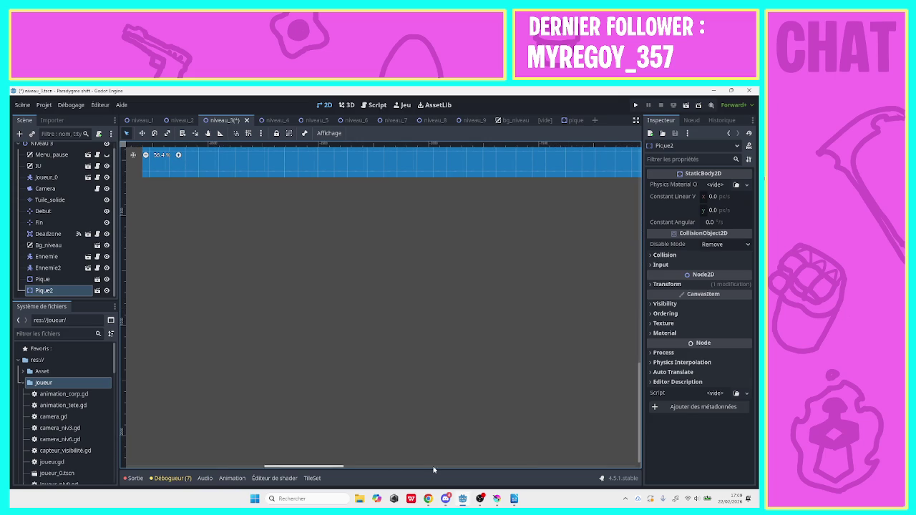
drag(641, 424, 641, 305)
click(343, 463)
drag(343, 466, 241, 460)
click(251, 196)
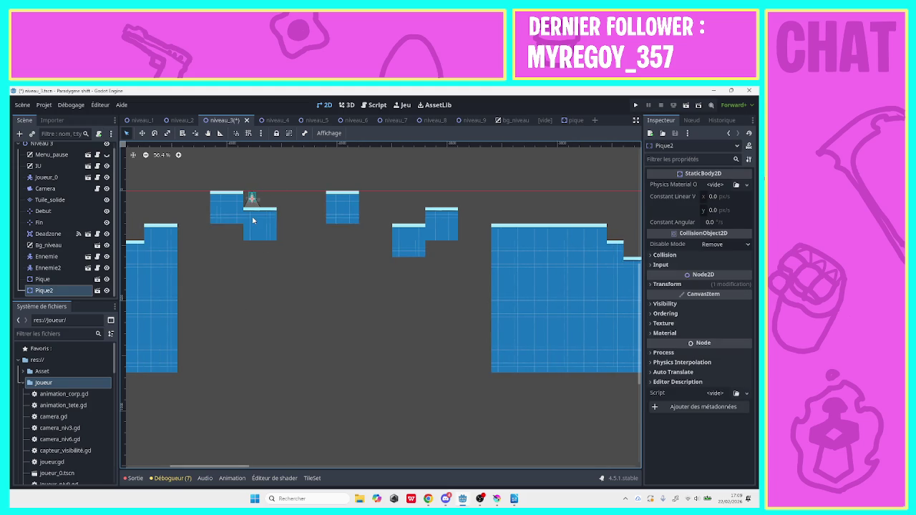
Create Pique3 as a sibling under Niveau 3, reposition Pique2, and save niveau_3.
key(ctrl+v)
mouse_move(54, 289)
mouse_down()
mouse_move(44, 274)
mouse_move(44, 295)
mouse_up()
click(254, 205)
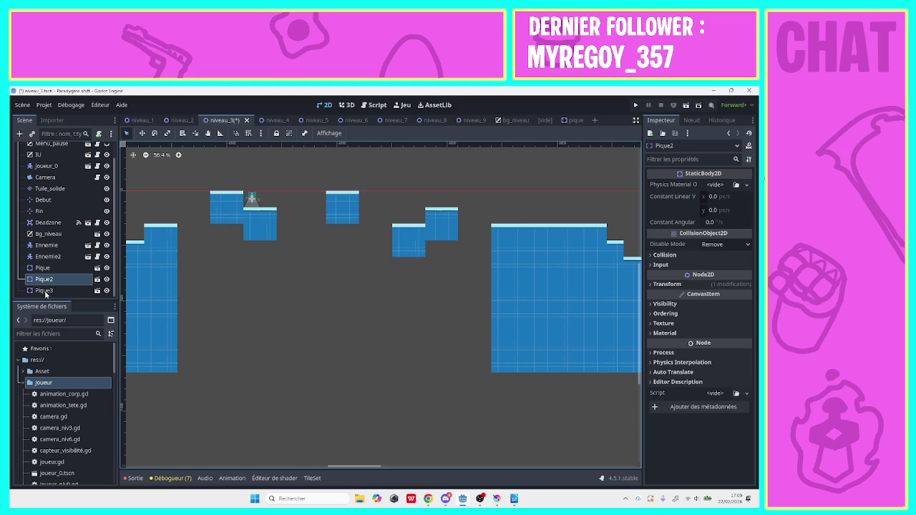
drag(252, 199, 259, 217)
key(ctrl+s)
Select the Pique3 node and zoom out over the level.
drag(336, 465, 462, 483)
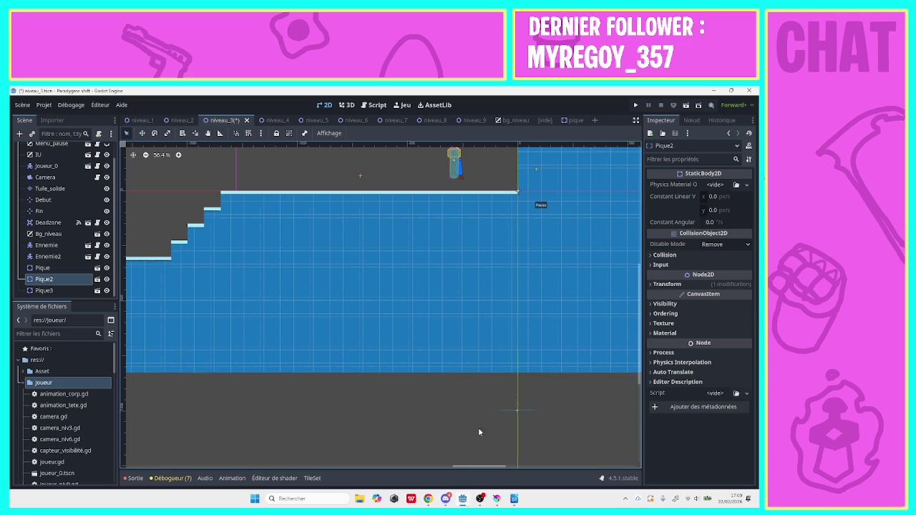
scroll(546, 245, up, 2)
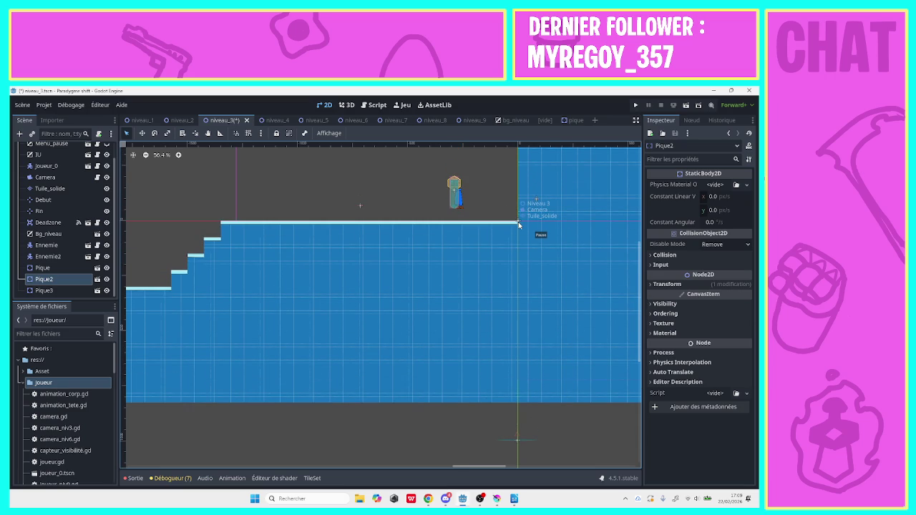
click(46, 290)
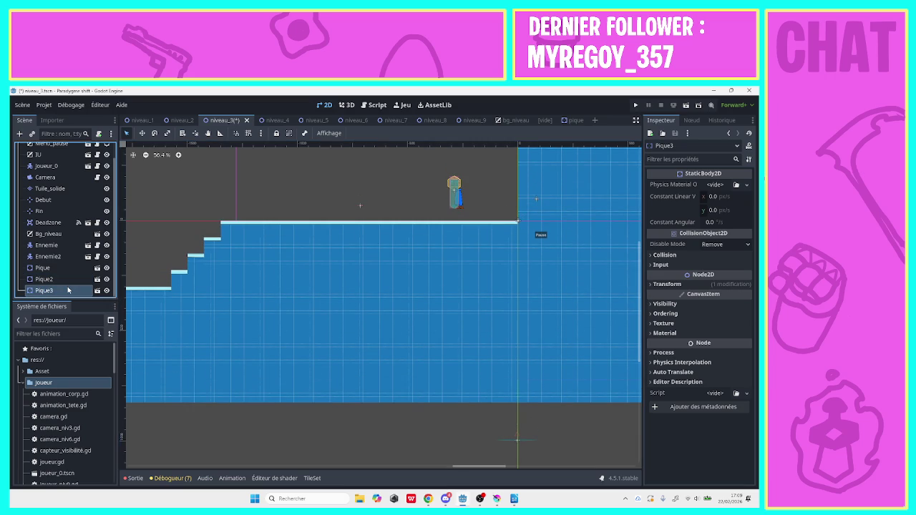
mouse_move(476, 466)
mouse_down()
mouse_move(401, 465)
mouse_move(341, 449)
mouse_up()
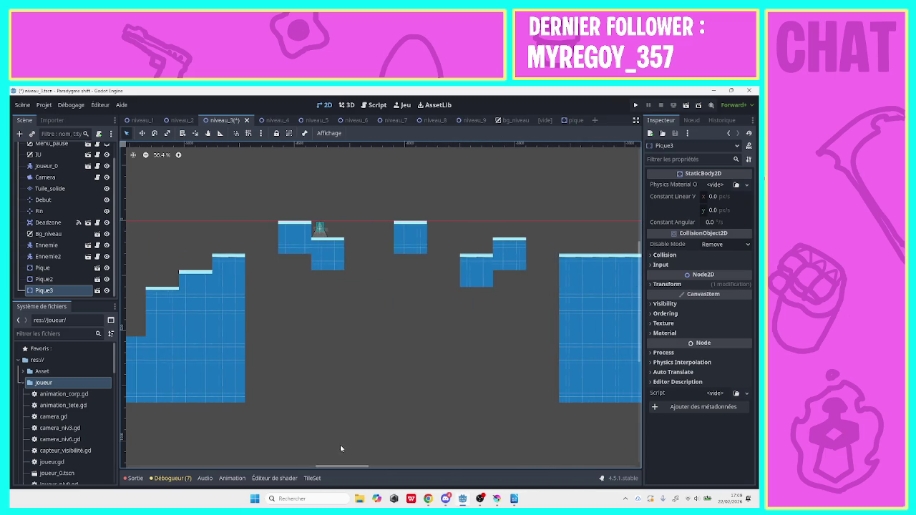
click(145, 156)
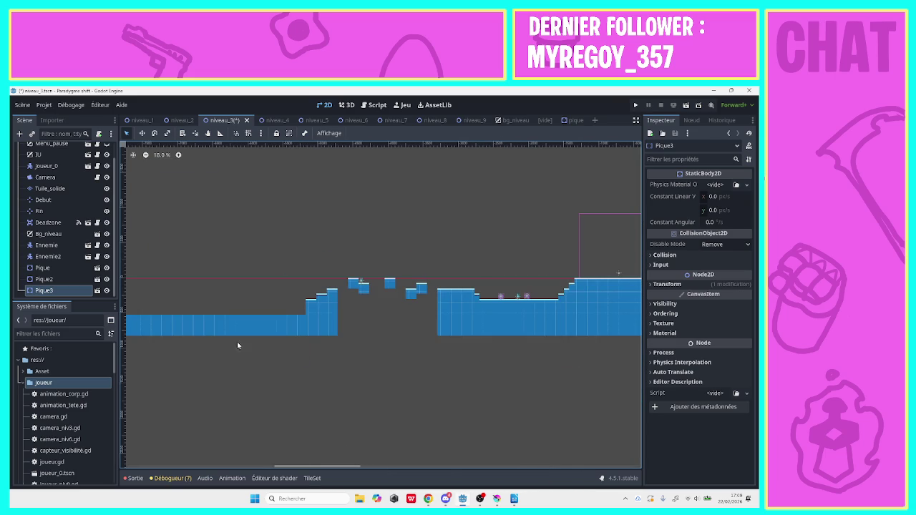
Delete the Pique3 spike node.
drag(309, 466, 425, 466)
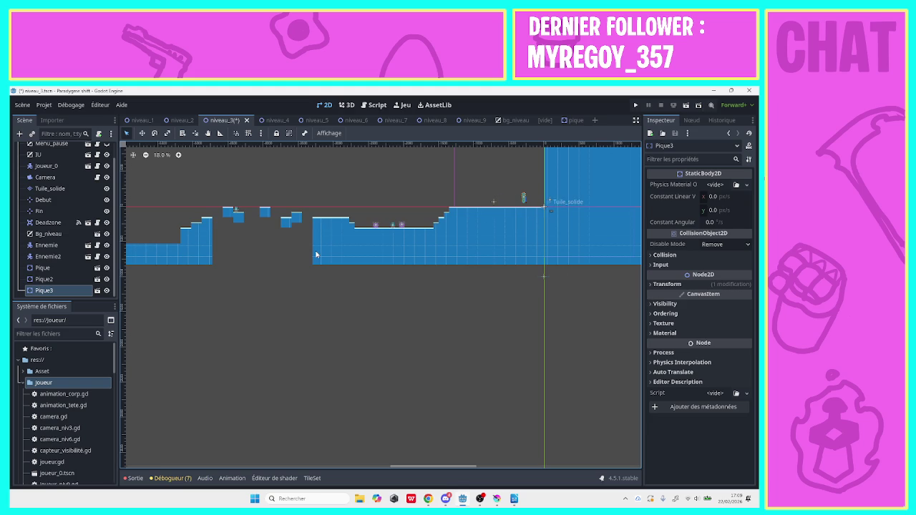
right_click(81, 290)
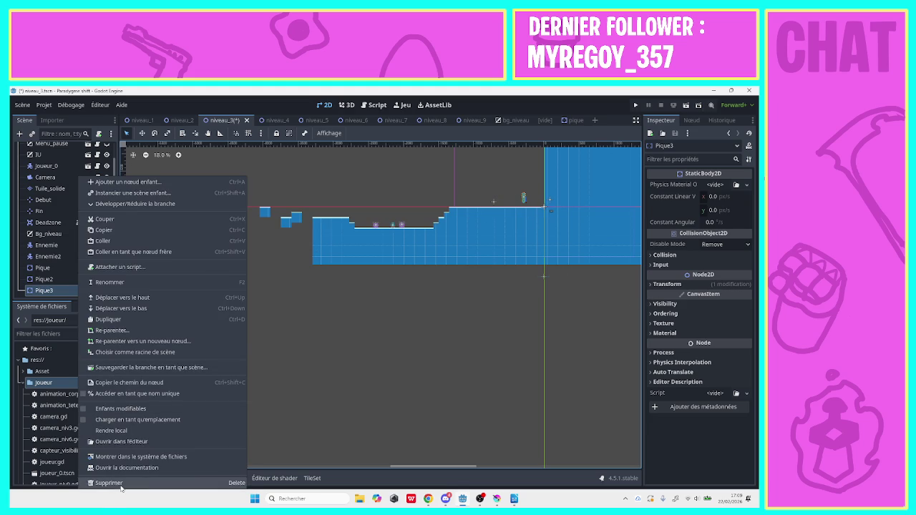
click(114, 483)
click(367, 304)
Duplicate Pique2 into a new spike node.
click(366, 304)
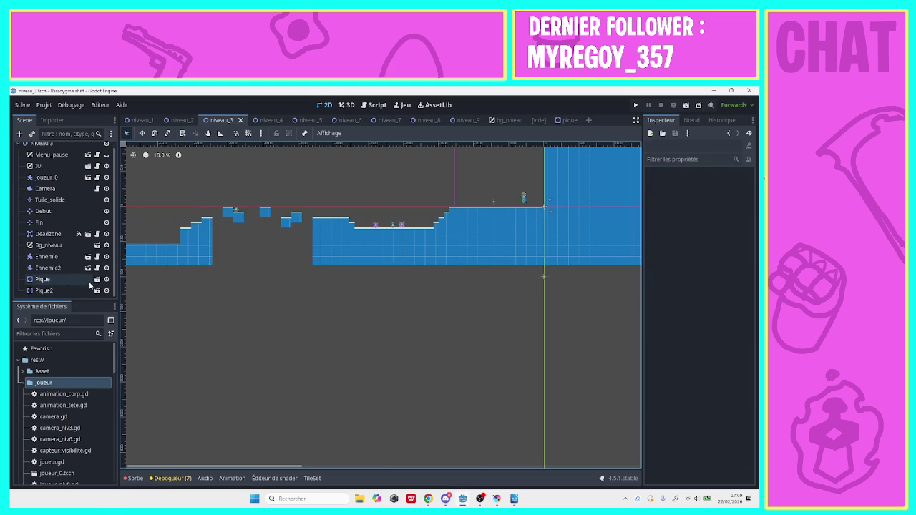
click(30, 291)
right_click(30, 290)
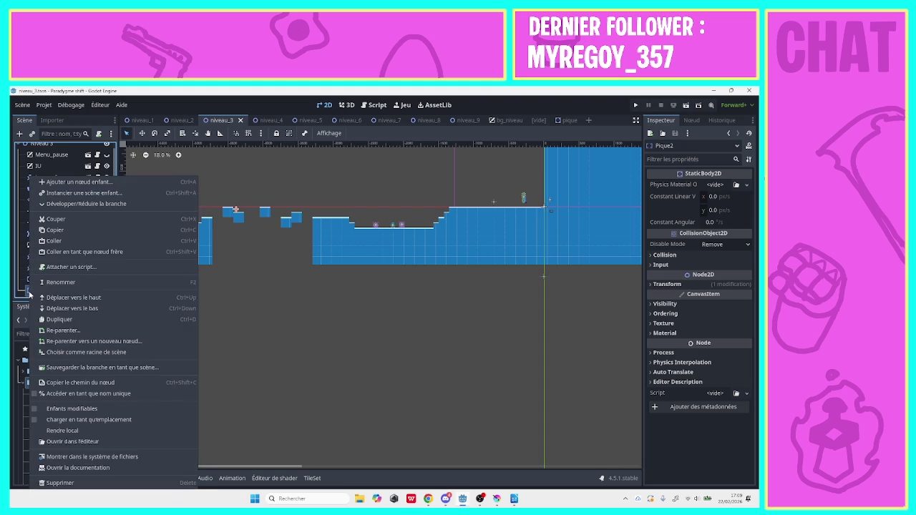
click(55, 324)
scroll(167, 255, up, 5)
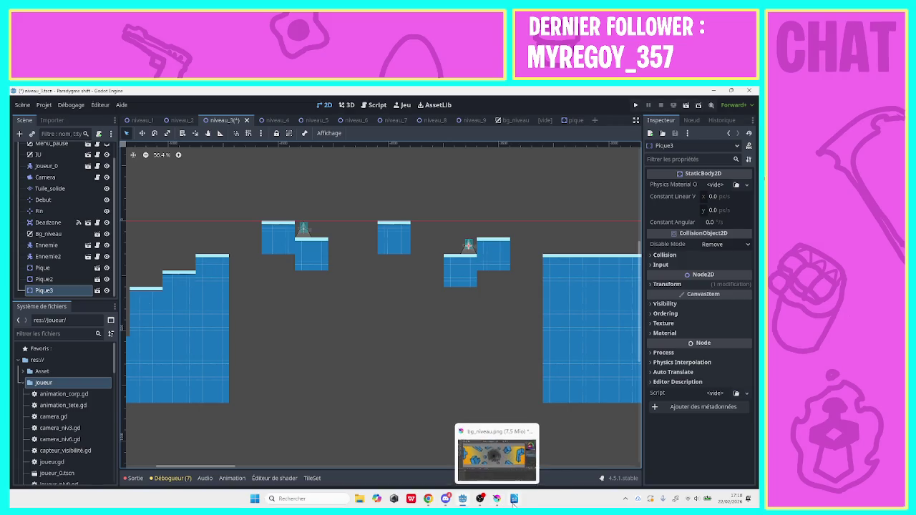
Check the music video and Road_map document, then bring Godot back to the front.
click(428, 498)
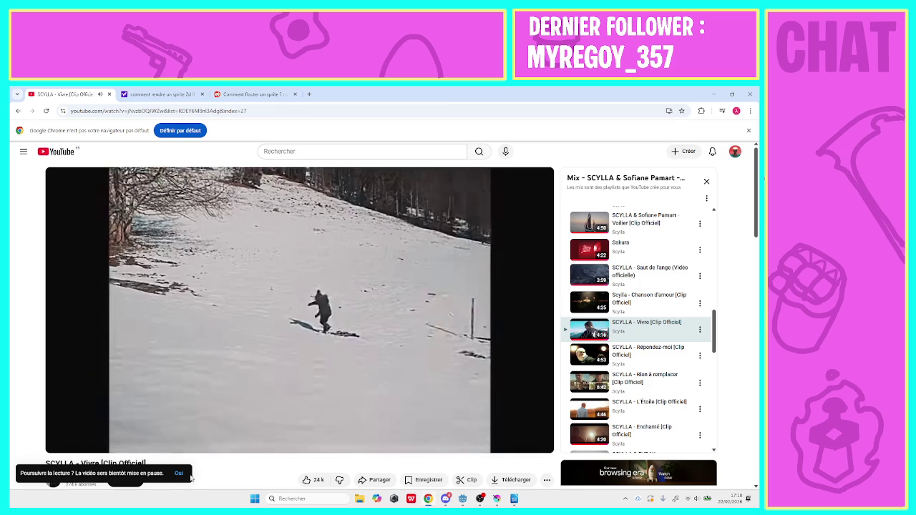
click(180, 474)
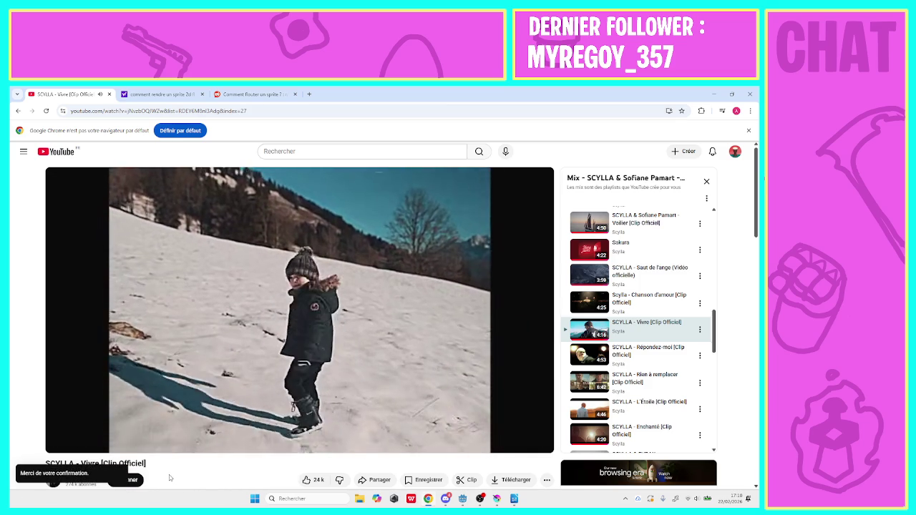
click(518, 501)
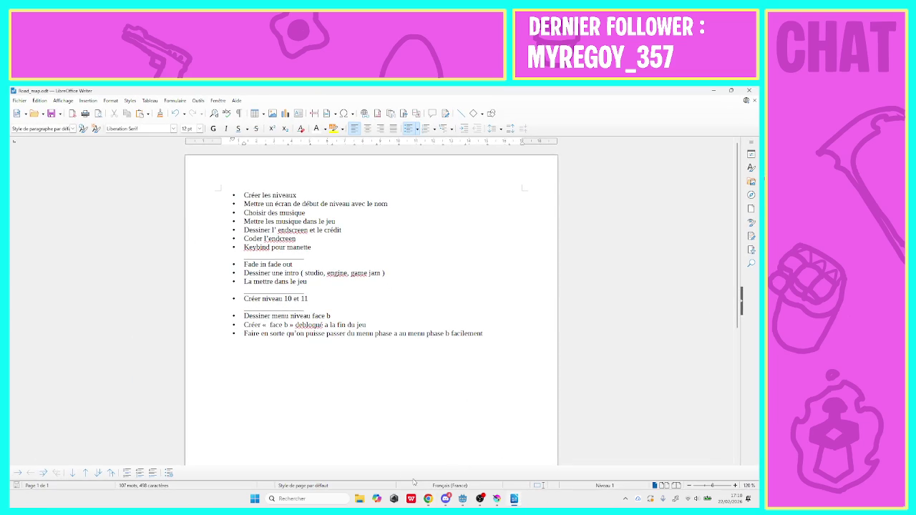
click(461, 501)
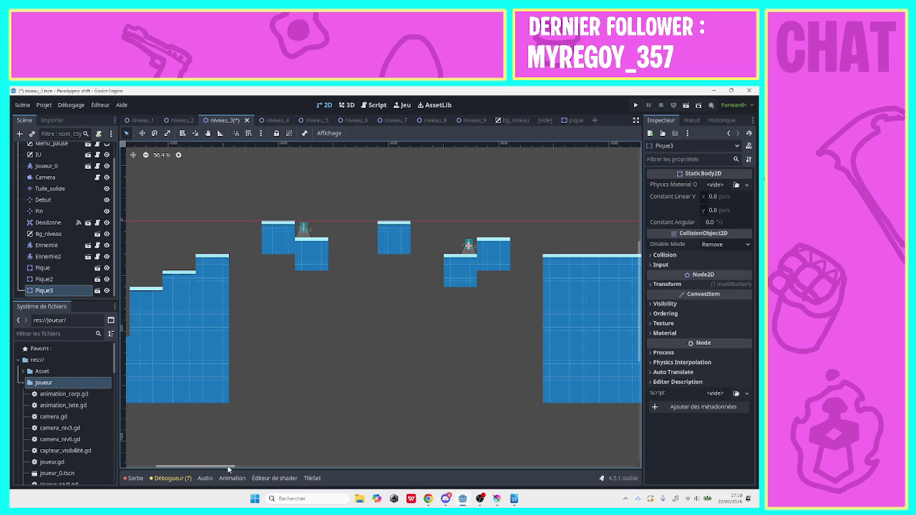
Zoom out to the level's left end and ready Tuile_solide with tuile_1 for painting.
drag(231, 465, 185, 470)
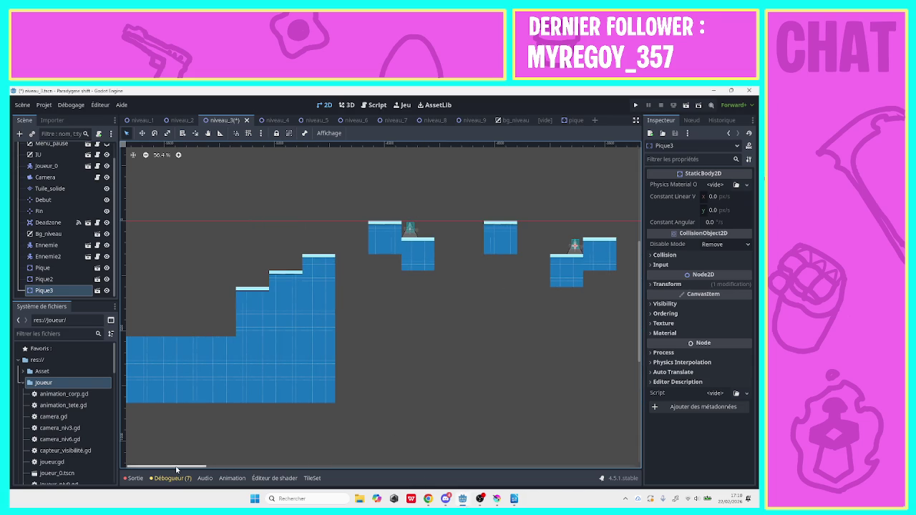
click(145, 156)
click(146, 155)
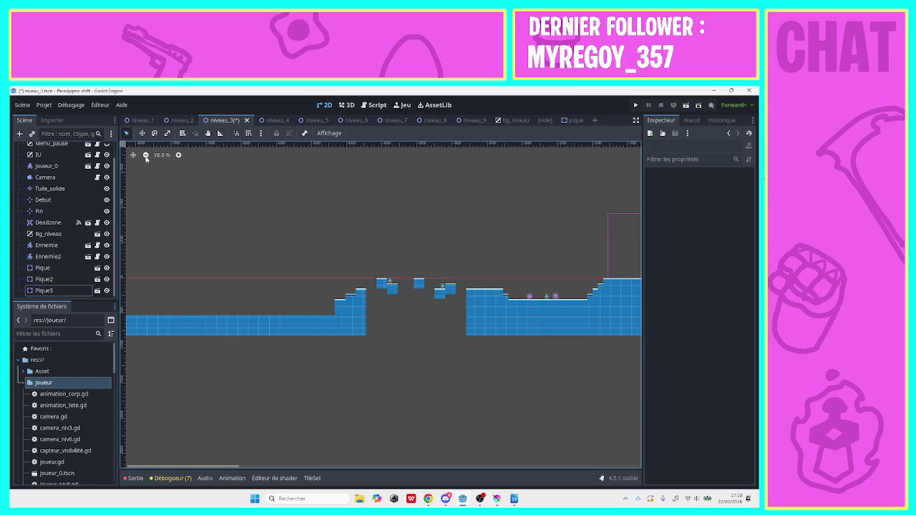
click(43, 279)
click(47, 291)
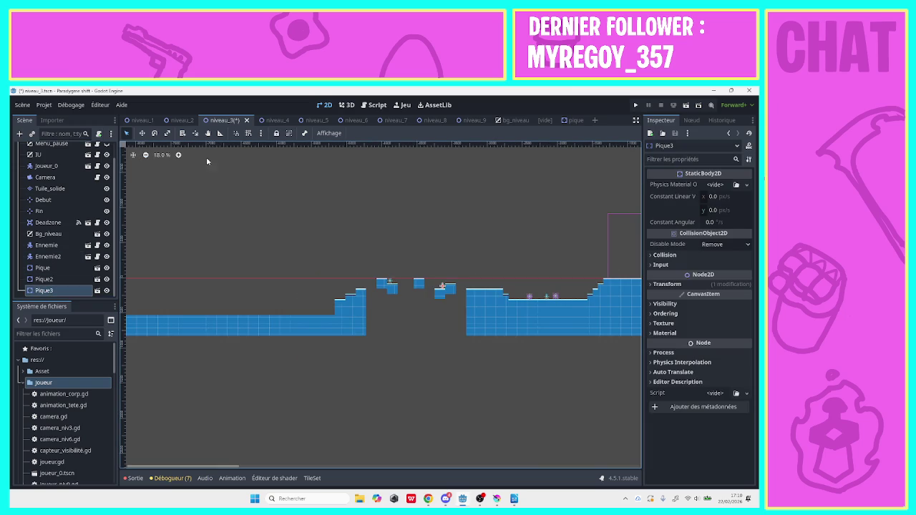
mouse_move(235, 155)
mouse_down()
mouse_move(460, 178)
mouse_move(471, 189)
mouse_up()
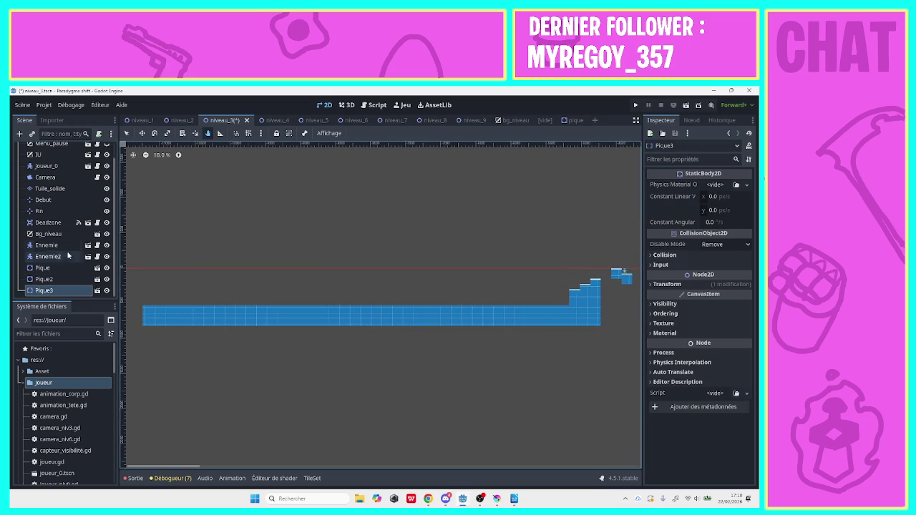
click(50, 189)
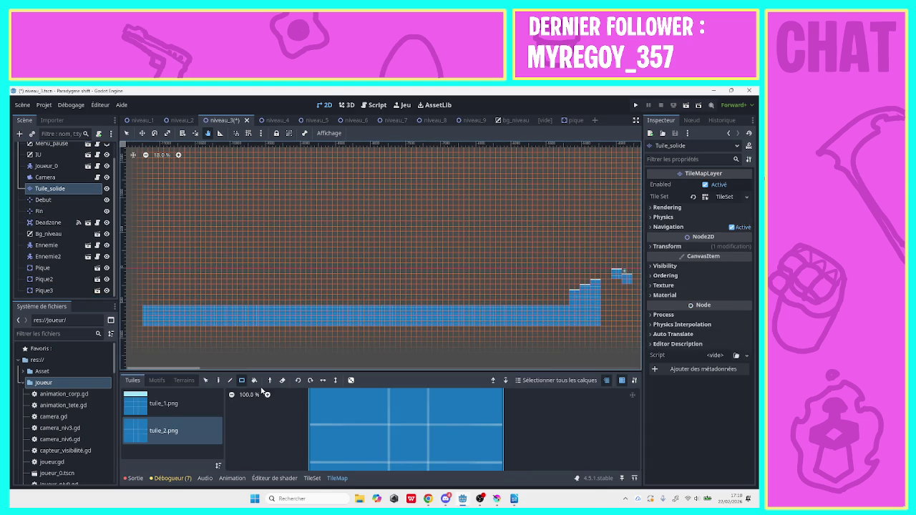
click(152, 405)
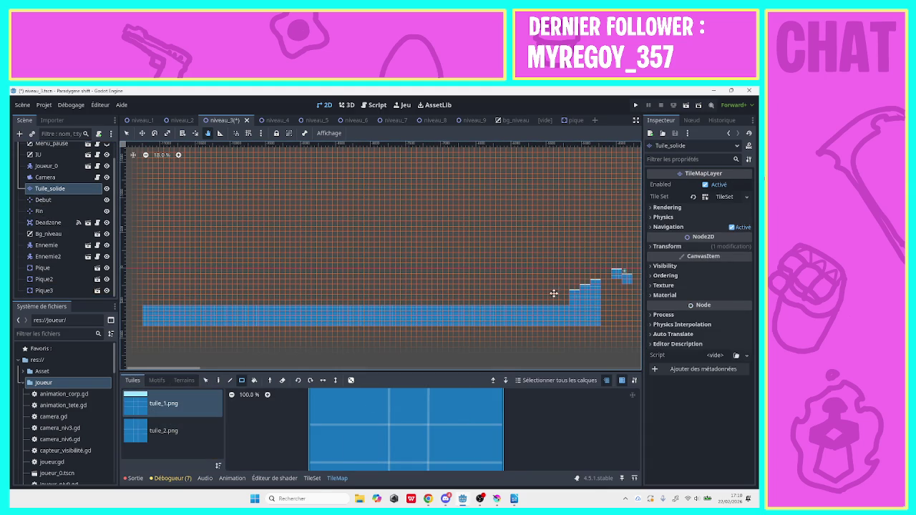
click(127, 133)
Paint a tuile_1 row along the floor top and a small raised tuile_2 block on it.
drag(559, 301, 145, 305)
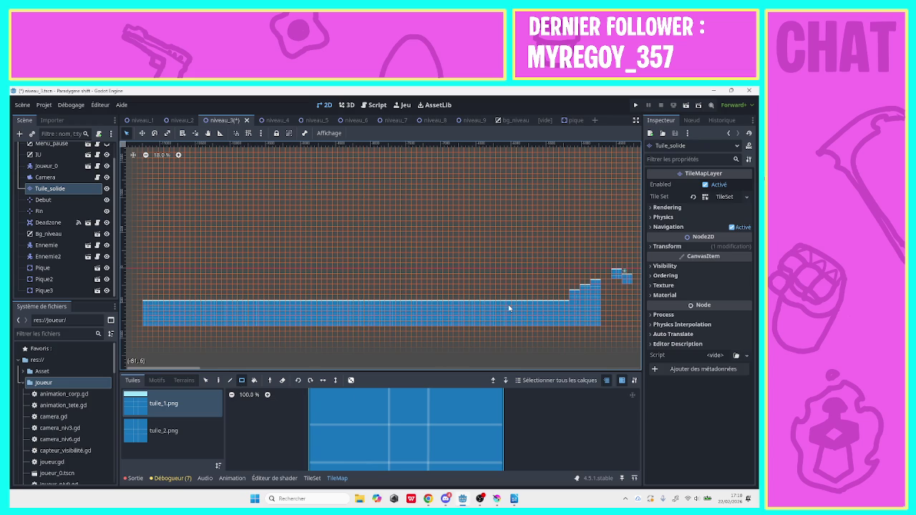
click(204, 431)
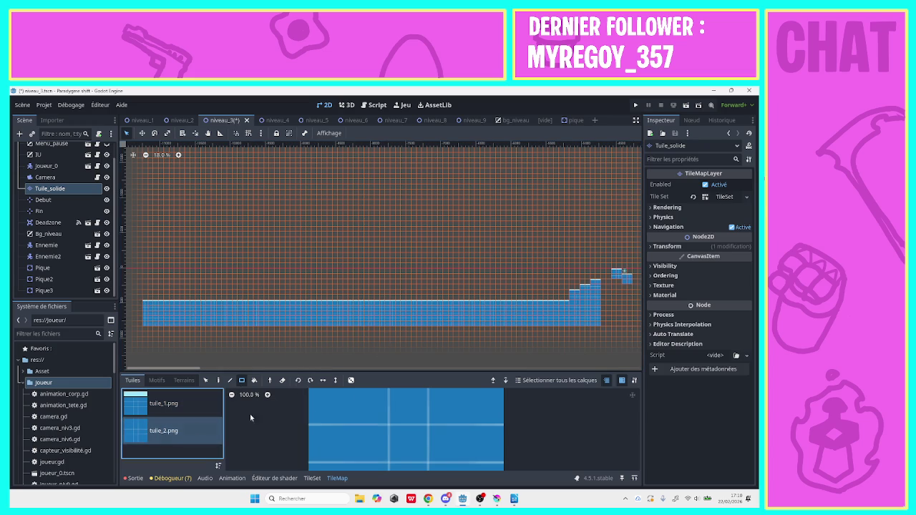
mouse_move(525, 306)
mouse_down()
mouse_move(511, 307)
mouse_move(523, 302)
mouse_move(508, 285)
mouse_up()
click(525, 301)
click(163, 403)
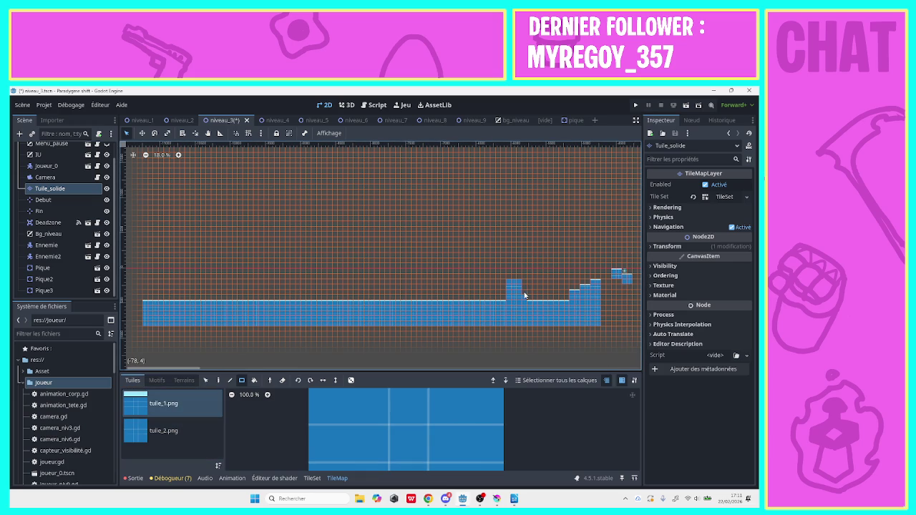
click(164, 430)
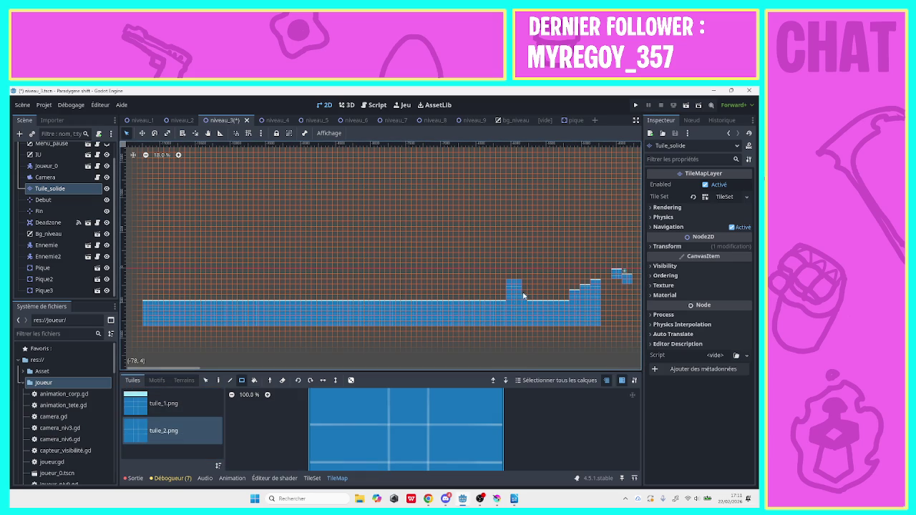
click(163, 403)
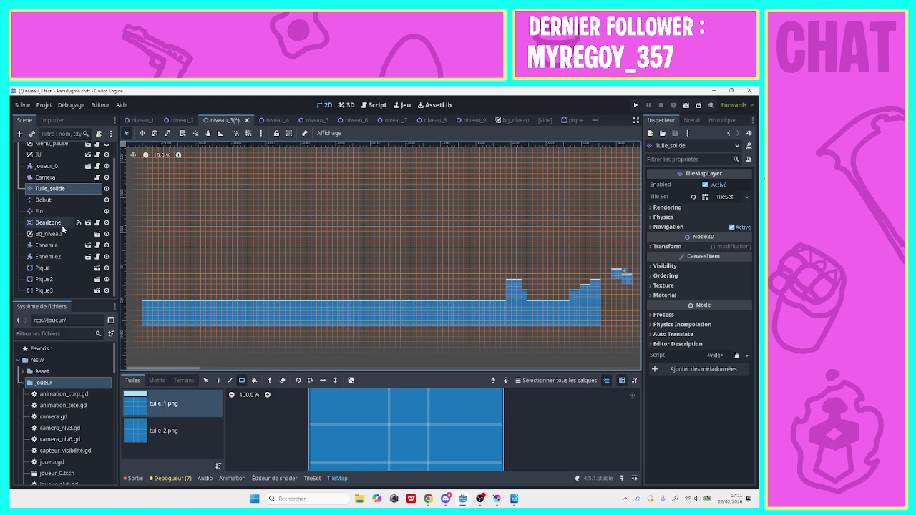
scroll(114, 227, up, 2)
Duplicate Ennemie2 twice to create Ennemie3 and Ennemie4.
scroll(114, 227, down, 2)
click(57, 257)
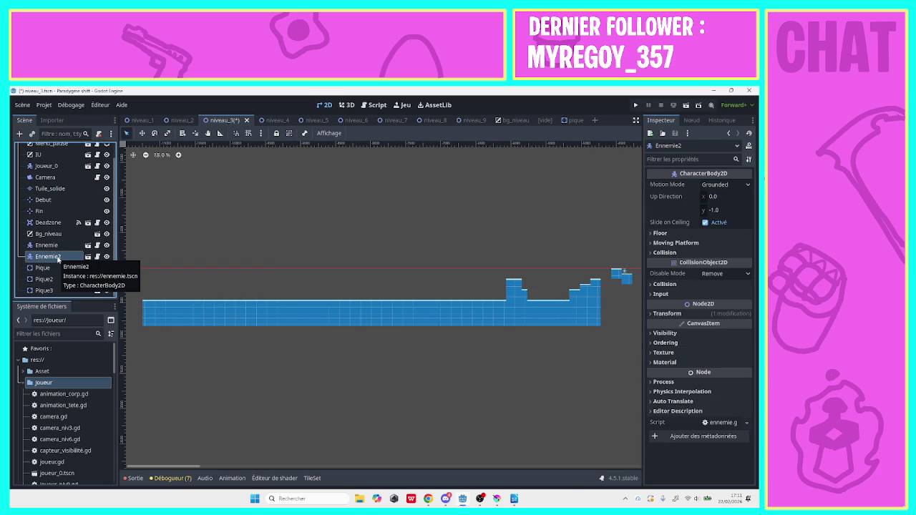
right_click(57, 259)
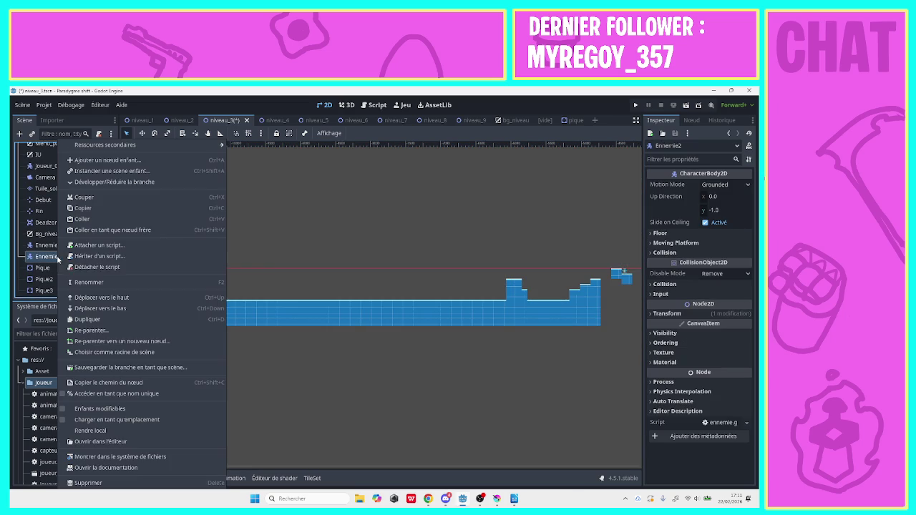
click(84, 319)
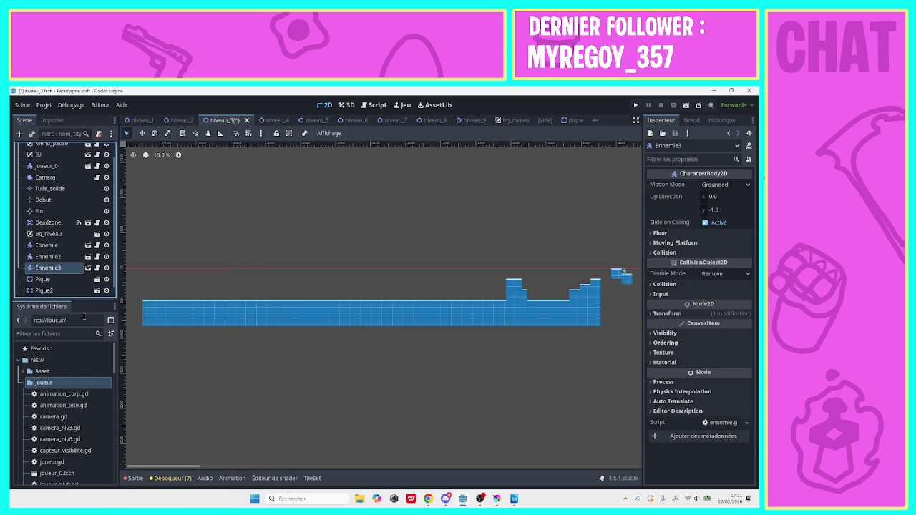
right_click(63, 275)
click(81, 312)
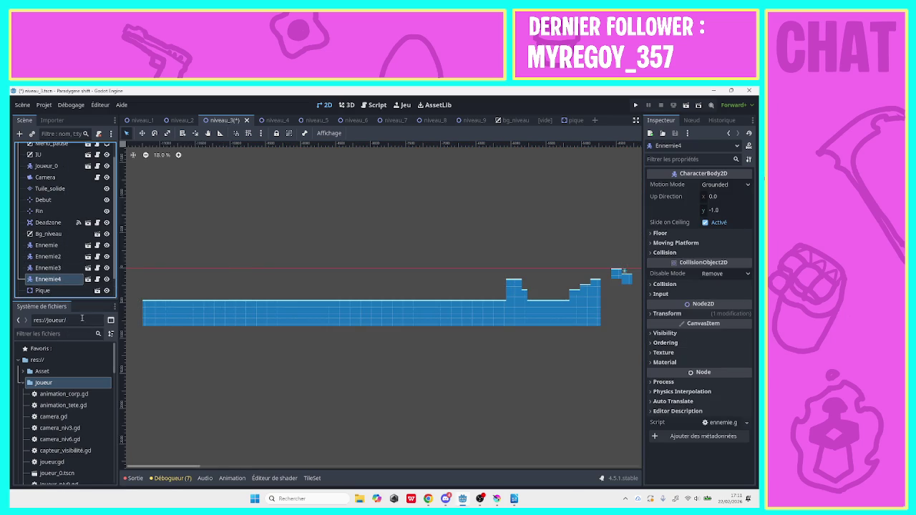
Move Ennemie4 and Ennemie3 onto the raised ground block at the level's left.
scroll(470, 237, right, 10)
scroll(471, 238, down, 2)
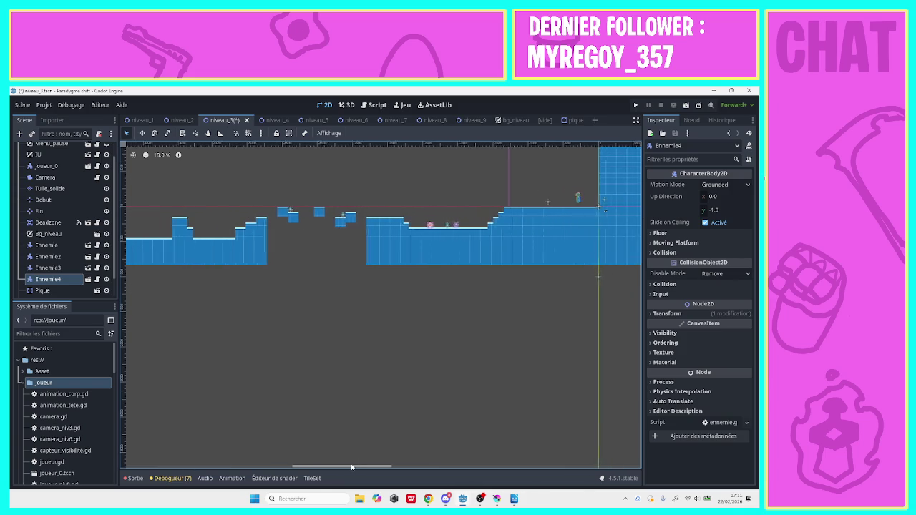
mouse_move(475, 226)
mouse_down()
mouse_move(231, 229)
mouse_move(210, 214)
mouse_up()
mouse_move(456, 225)
mouse_down()
mouse_move(331, 239)
mouse_move(225, 237)
mouse_move(217, 224)
mouse_up()
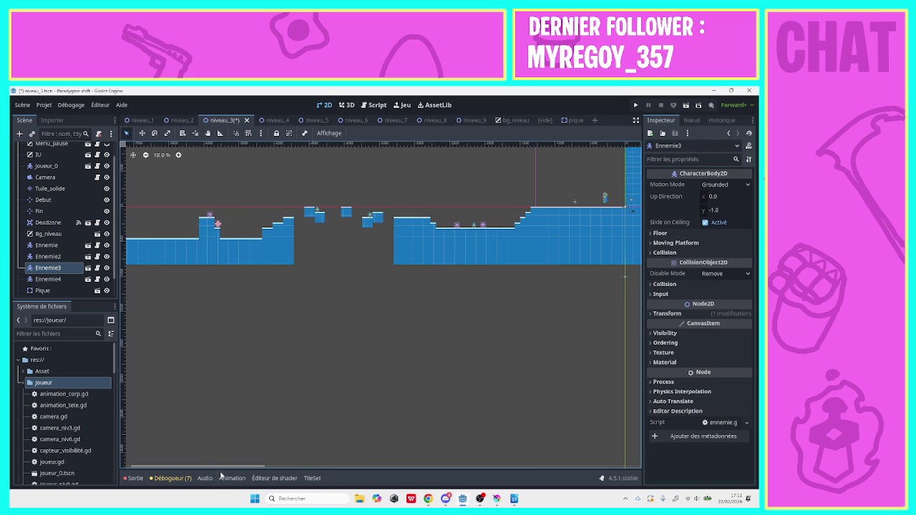
drag(218, 466, 209, 466)
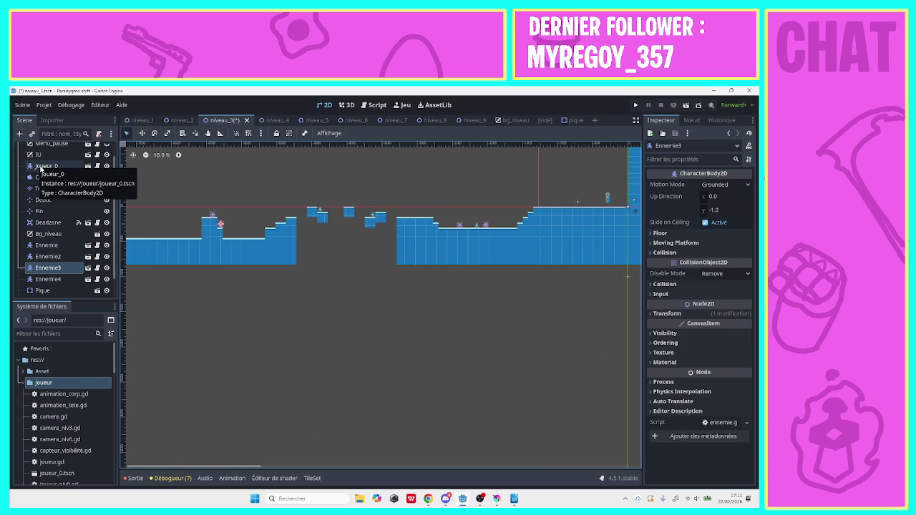
Check the player node Joueur_0, bring the level's left end into view, and reselect Ennemie2.
click(45, 167)
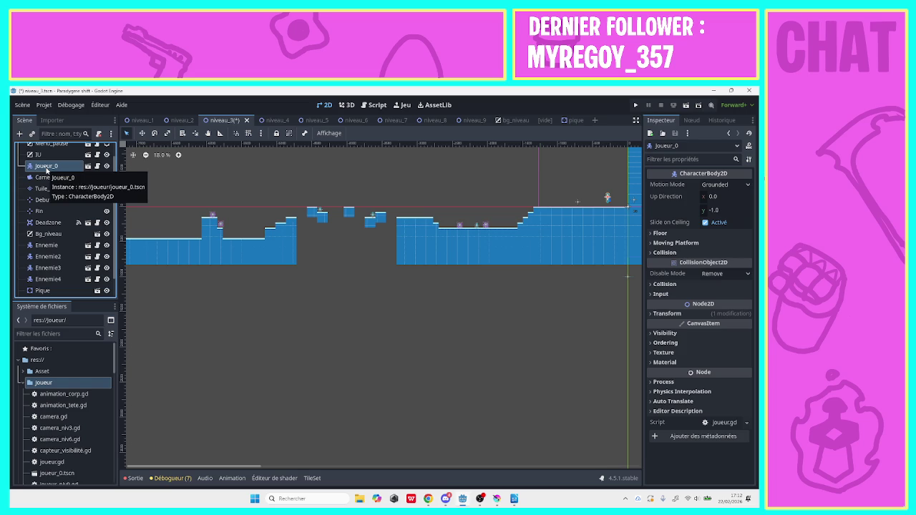
mouse_move(244, 469)
mouse_down()
mouse_move(372, 469)
mouse_move(286, 469)
mouse_up()
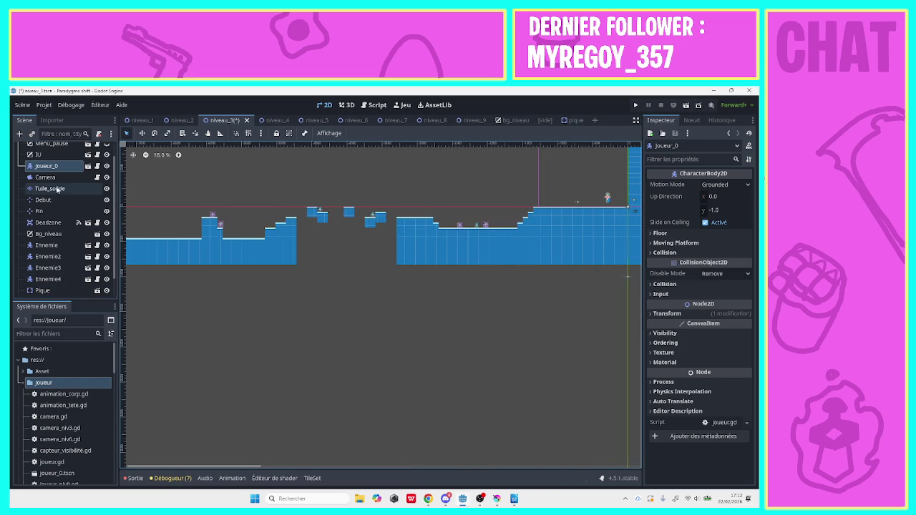
click(208, 133)
mouse_move(188, 176)
mouse_down()
mouse_move(338, 210)
mouse_move(472, 259)
mouse_move(552, 268)
mouse_move(448, 280)
mouse_move(361, 272)
mouse_up()
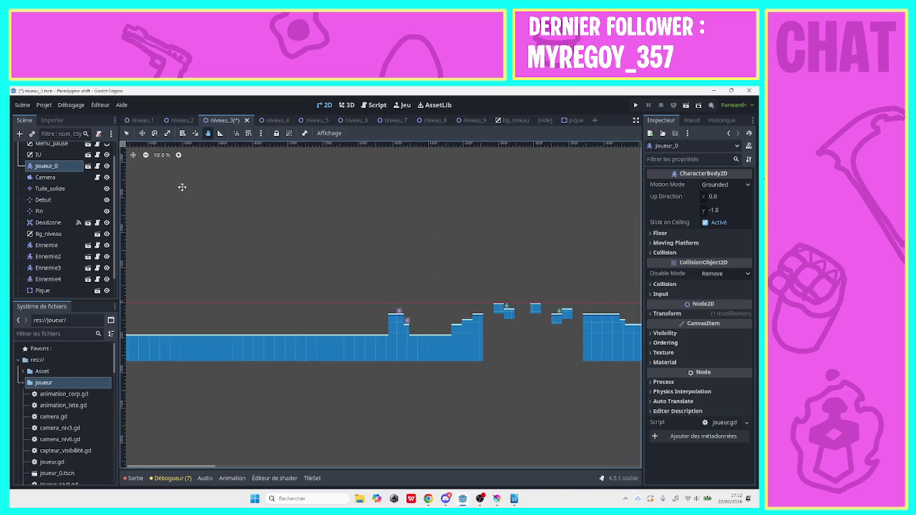
click(49, 257)
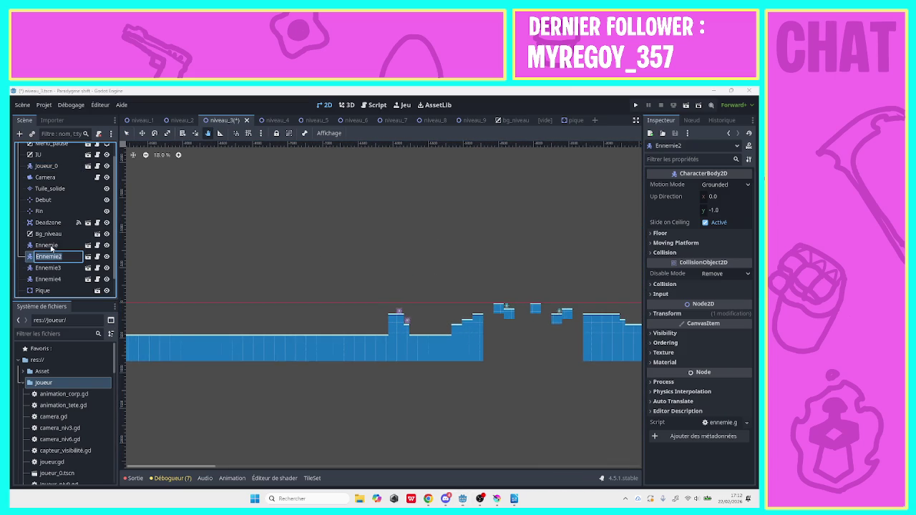
On the Tuile_solide layer, set up freehand painting with a tuile_1 atlas tile.
click(48, 188)
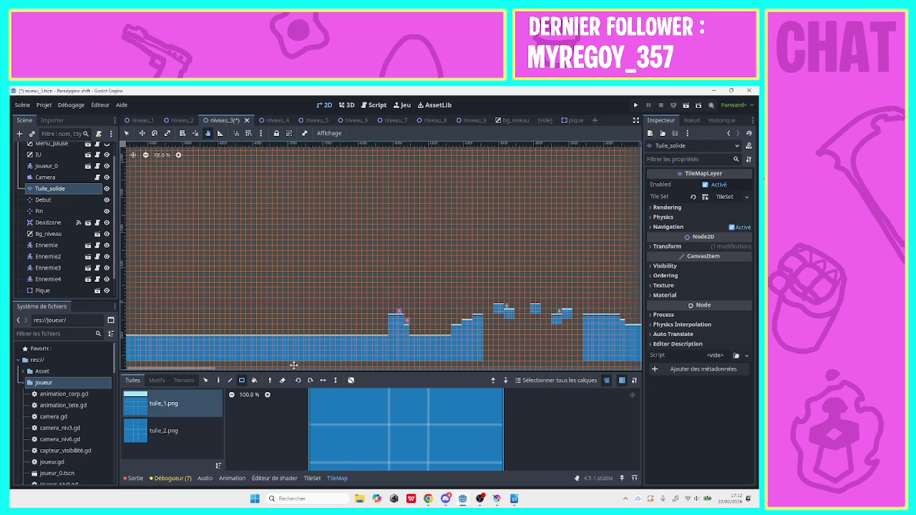
click(171, 431)
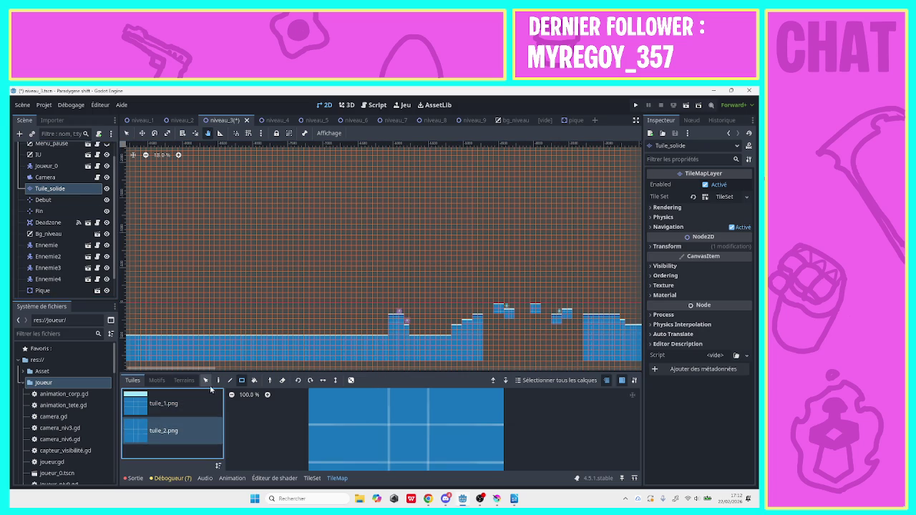
click(212, 395)
click(218, 380)
click(365, 409)
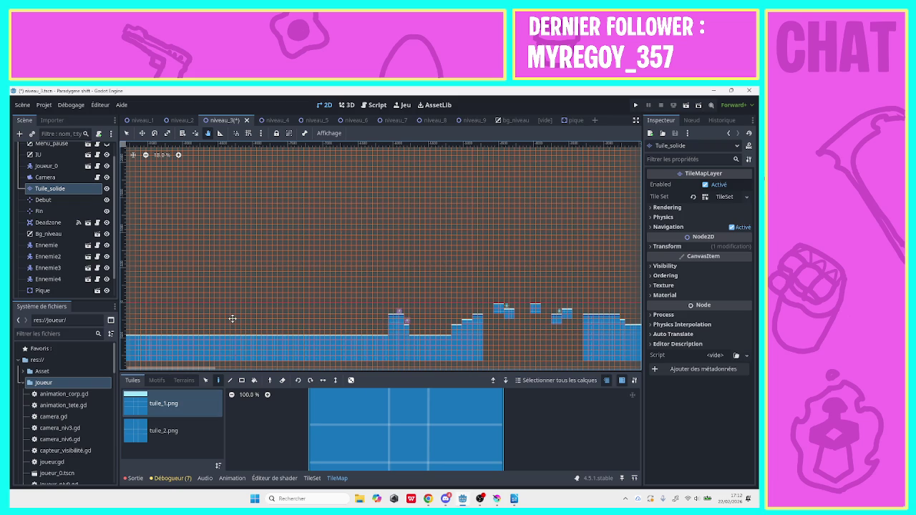
click(128, 133)
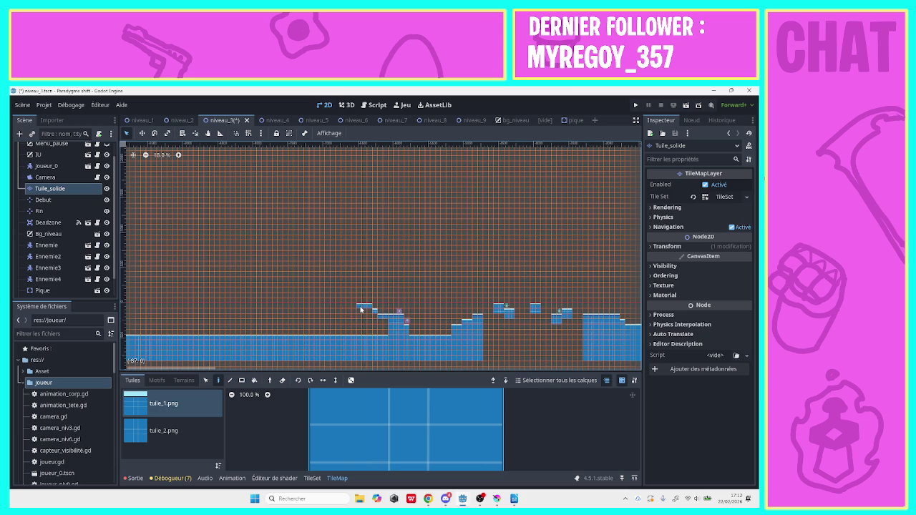
Erase the middle floor tiles with the Rectangle tool and paint a small tuile_2.png block.
click(164, 430)
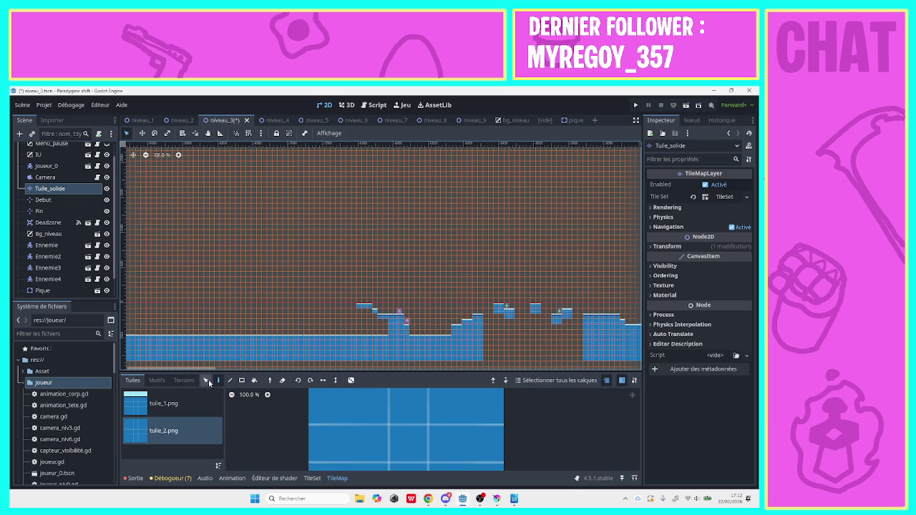
click(241, 381)
drag(385, 365, 168, 328)
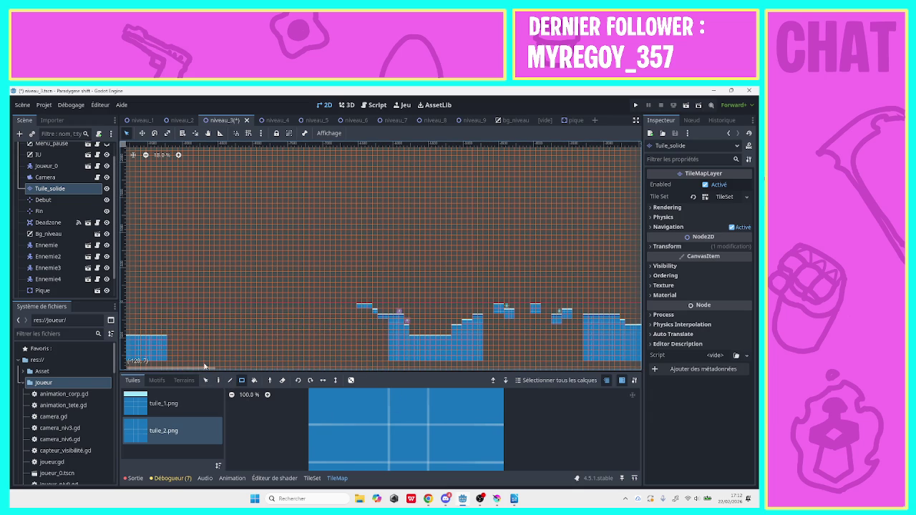
mouse_move(388, 364)
mouse_down()
mouse_move(357, 320)
mouse_move(372, 318)
mouse_move(360, 315)
mouse_up()
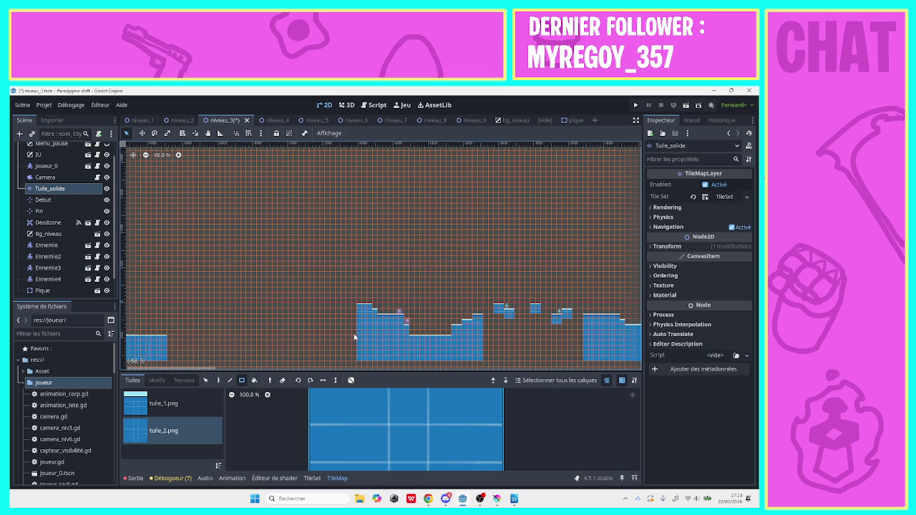
Paint a thin tuile_1.png strip left of the platform, then erase it as misplaced.
click(165, 404)
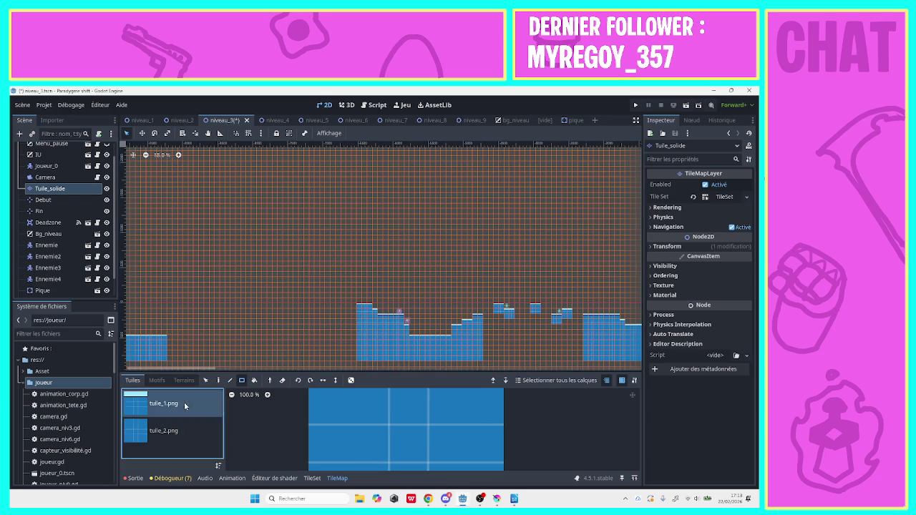
drag(356, 319, 326, 317)
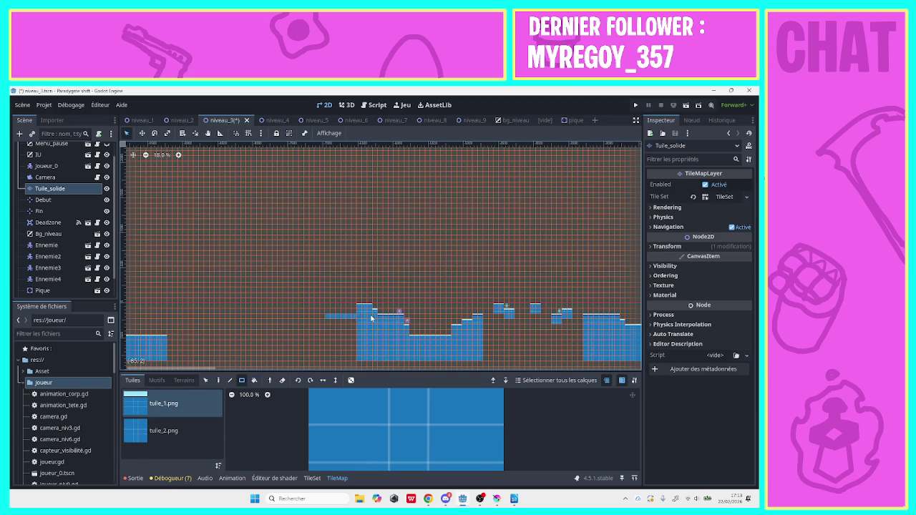
drag(356, 320, 204, 313)
Fill the wide raised block solidly with tuile_2.png tiles and select the Pique spike node.
click(163, 430)
drag(353, 363, 199, 318)
drag(355, 356, 202, 320)
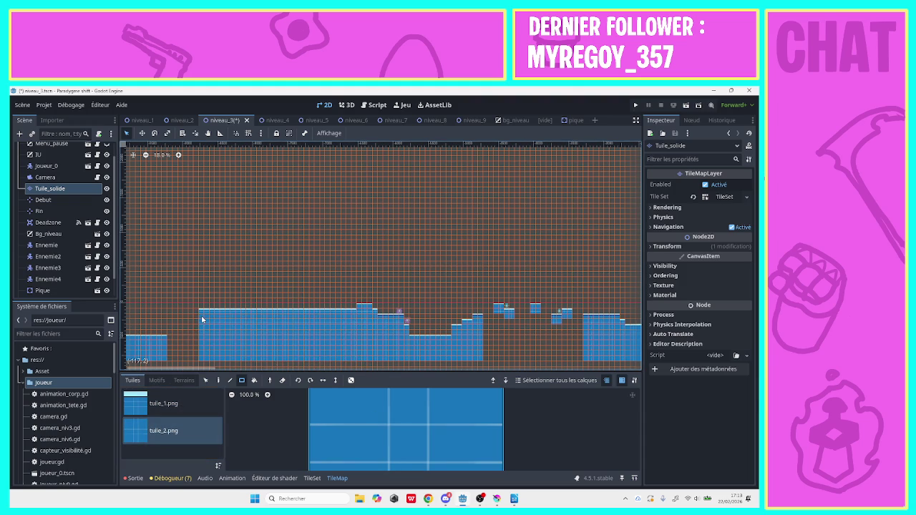
click(64, 298)
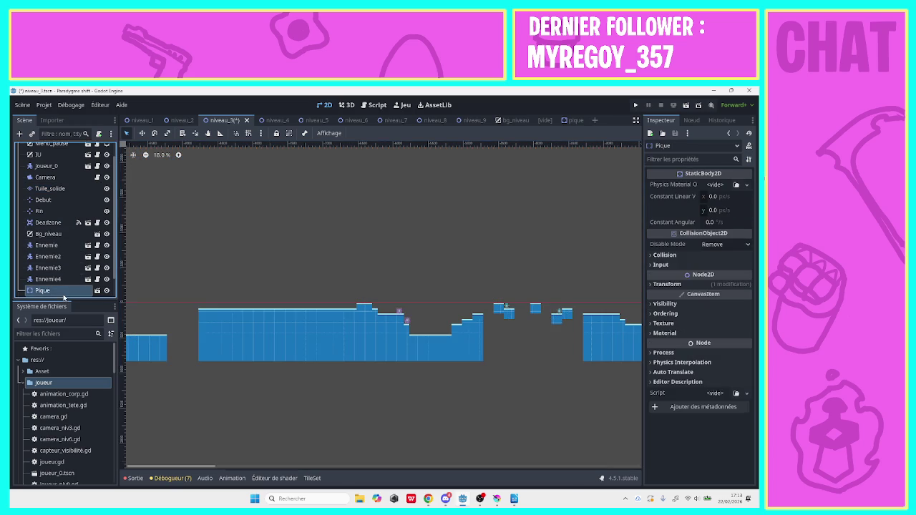
Duplicate the spike node and move the new copy left onto the raised platform.
key(ctrl+d)
key(ctrl+d)
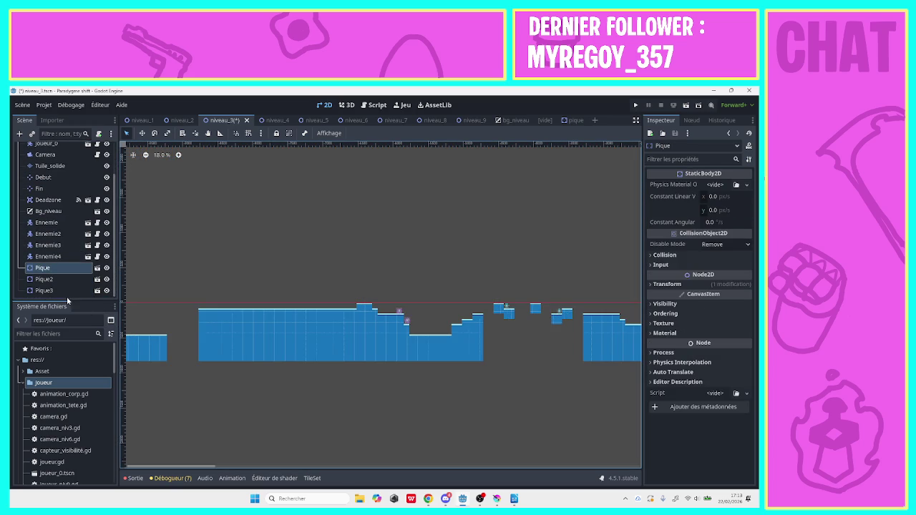
click(67, 289)
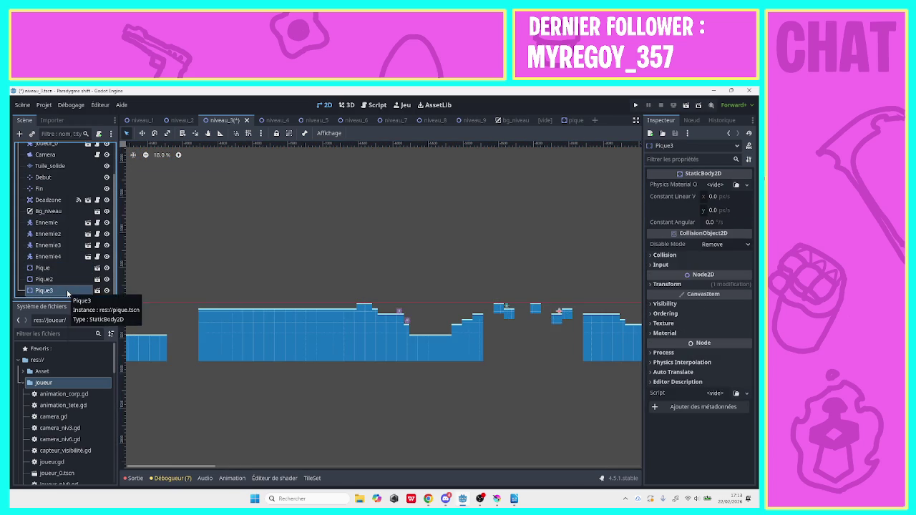
right_click(66, 289)
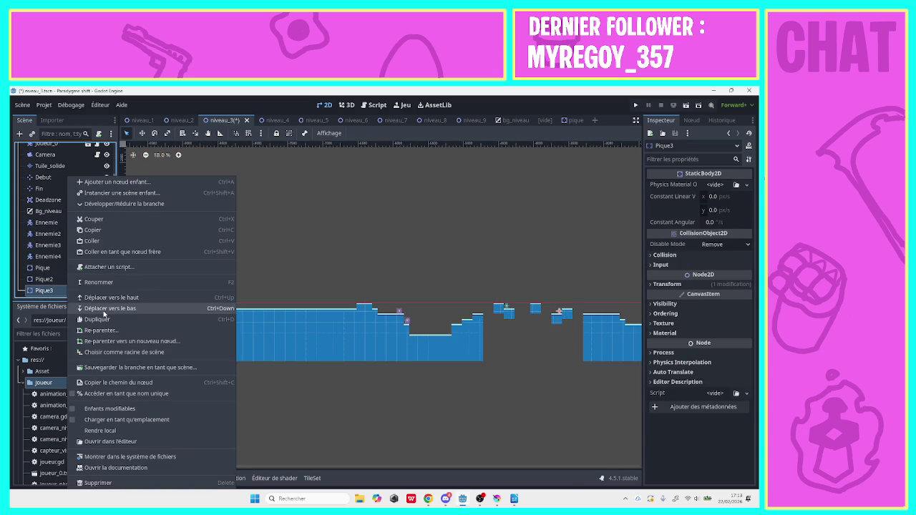
click(103, 324)
drag(554, 314, 324, 305)
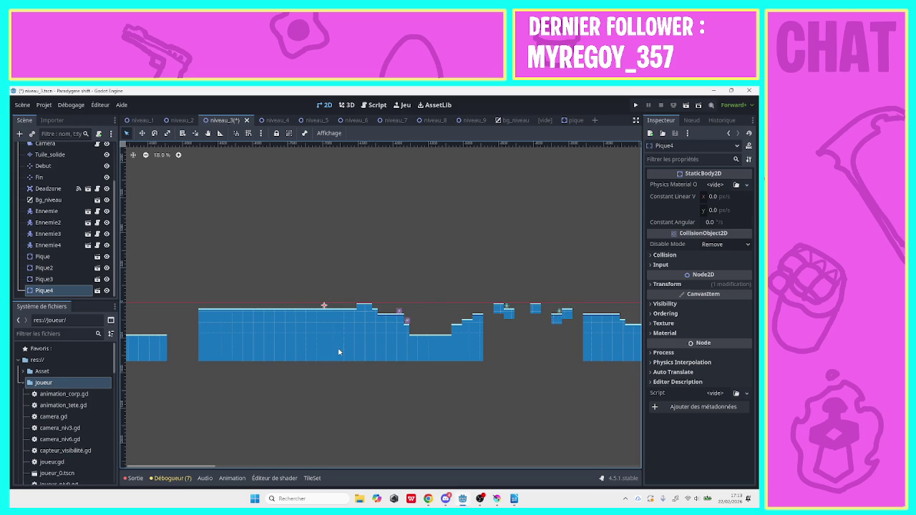
Duplicate two more spikes from Pique4 and Pique5, placing them further left toward the platform's end.
right_click(48, 292)
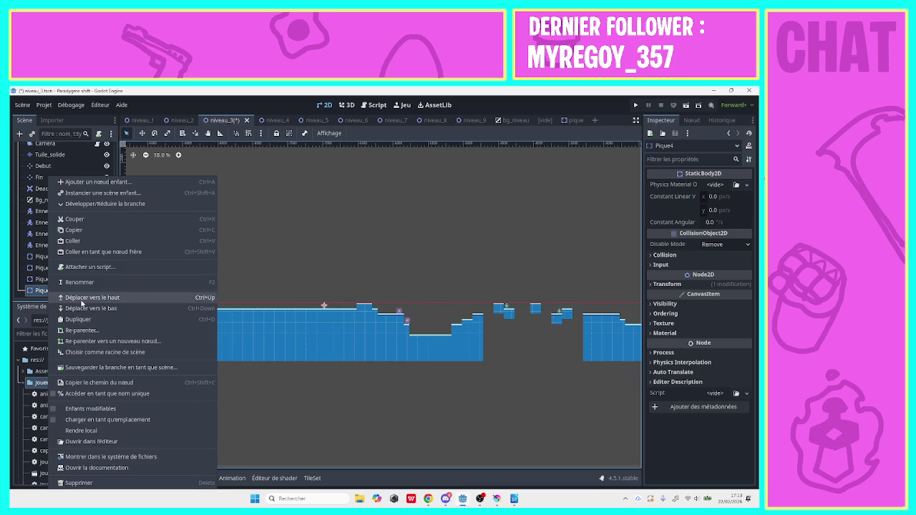
click(79, 319)
drag(323, 305, 284, 305)
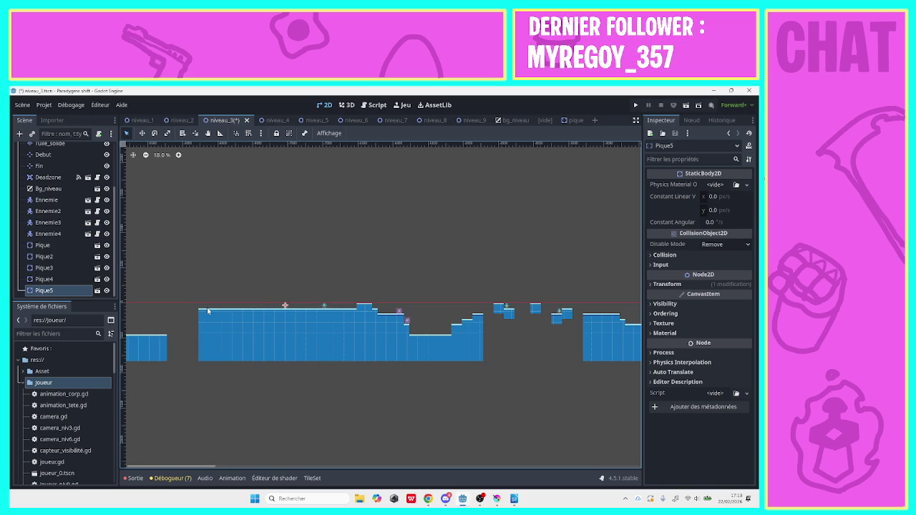
right_click(82, 295)
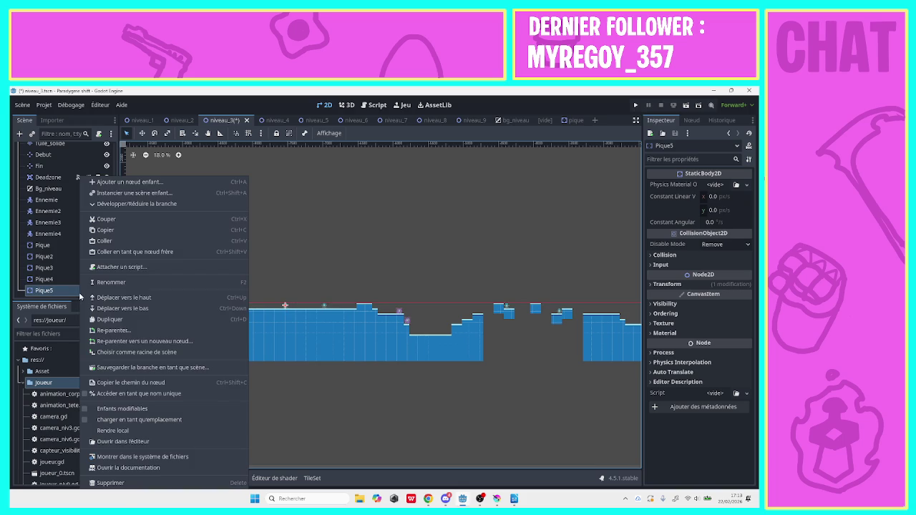
click(108, 319)
mouse_move(286, 306)
mouse_down()
mouse_move(234, 302)
mouse_move(279, 308)
mouse_move(246, 305)
mouse_up()
Clear the selection, then select the Ennemie4 enemy node.
click(284, 311)
click(275, 297)
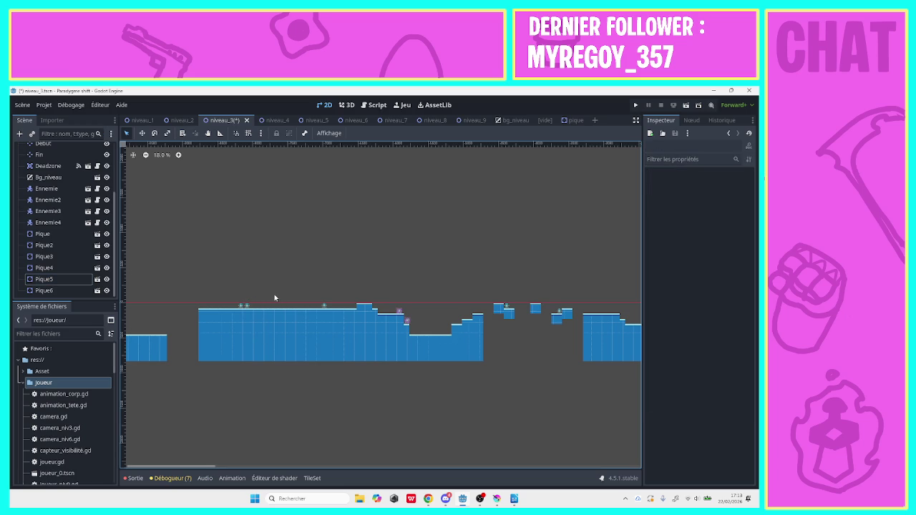
click(52, 283)
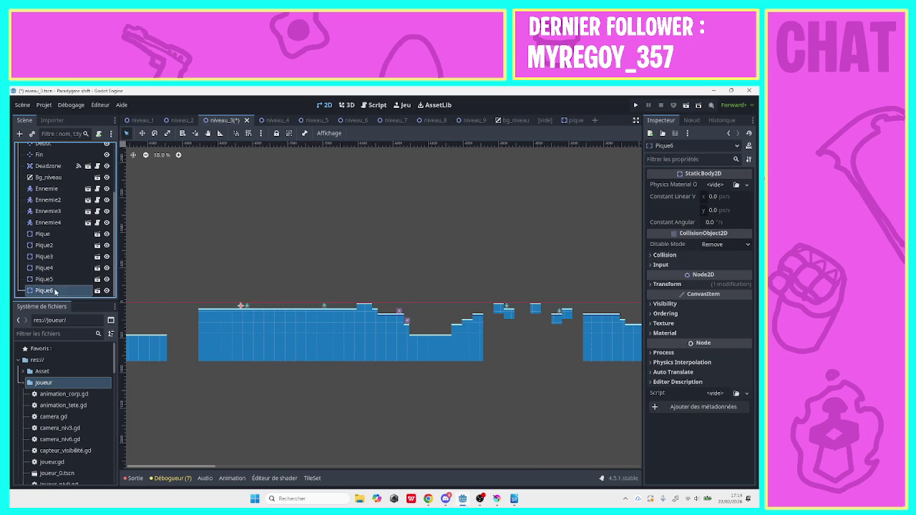
click(58, 223)
right_click(57, 223)
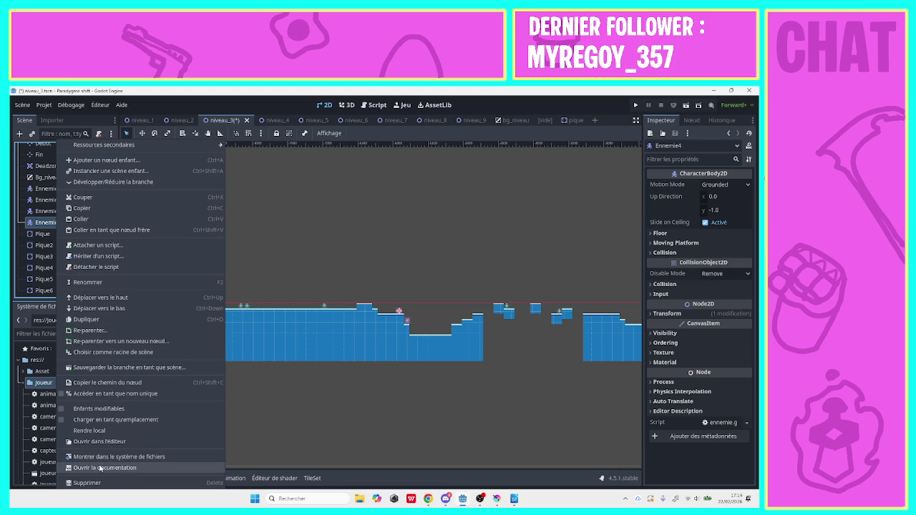
Duplicate Ennemie4 into Ennemie5, Ennemie6 and Ennemie7, placing each along the raised platform.
click(89, 319)
drag(399, 310, 339, 304)
right_click(57, 235)
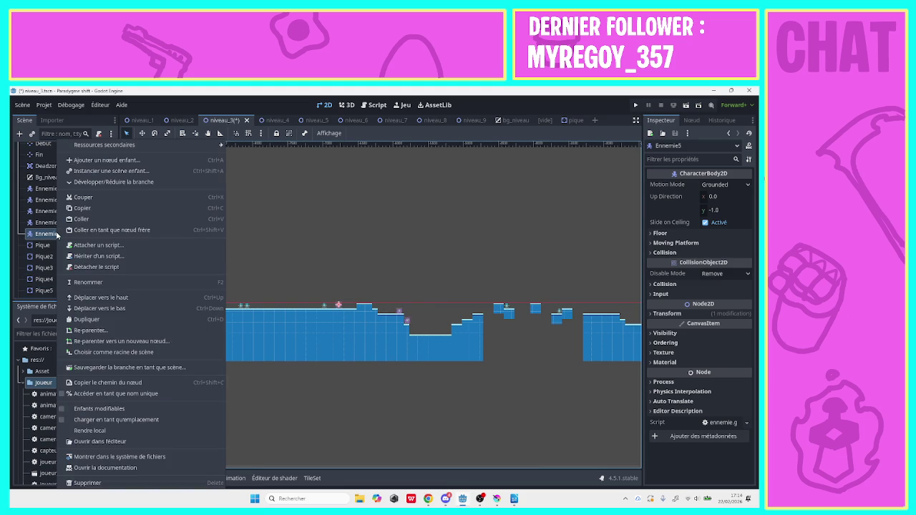
click(98, 322)
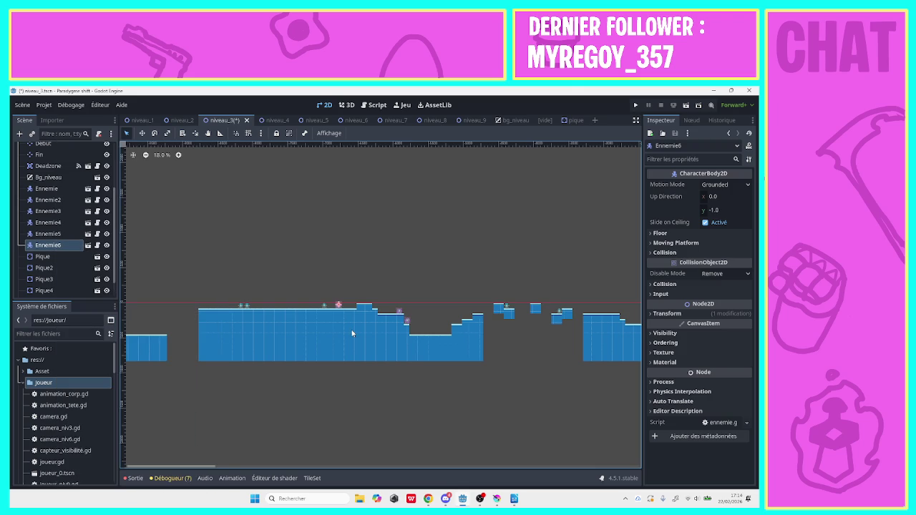
drag(346, 308, 263, 308)
right_click(48, 247)
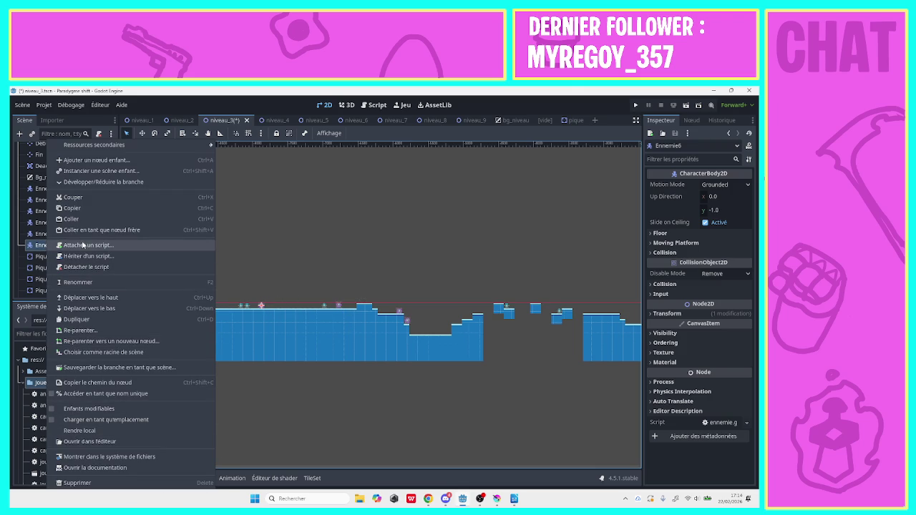
click(85, 320)
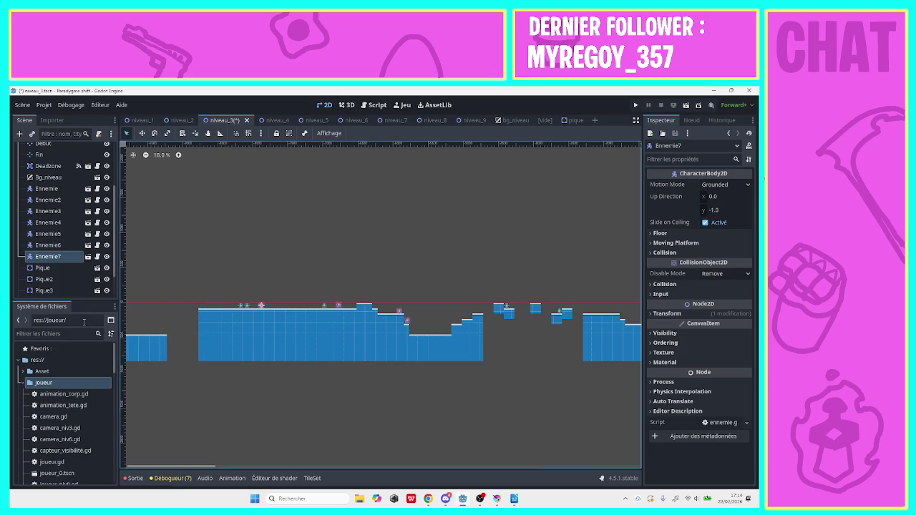
drag(264, 308, 272, 308)
Pan the view to show more of the level's left side.
click(207, 133)
mouse_move(212, 210)
mouse_down()
mouse_move(430, 217)
mouse_move(374, 217)
mouse_move(298, 195)
mouse_up()
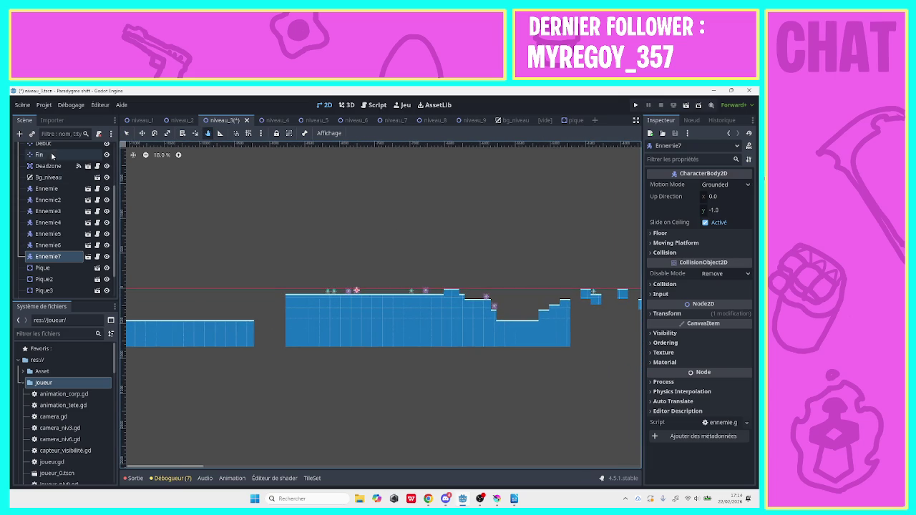
drag(206, 297, 248, 288)
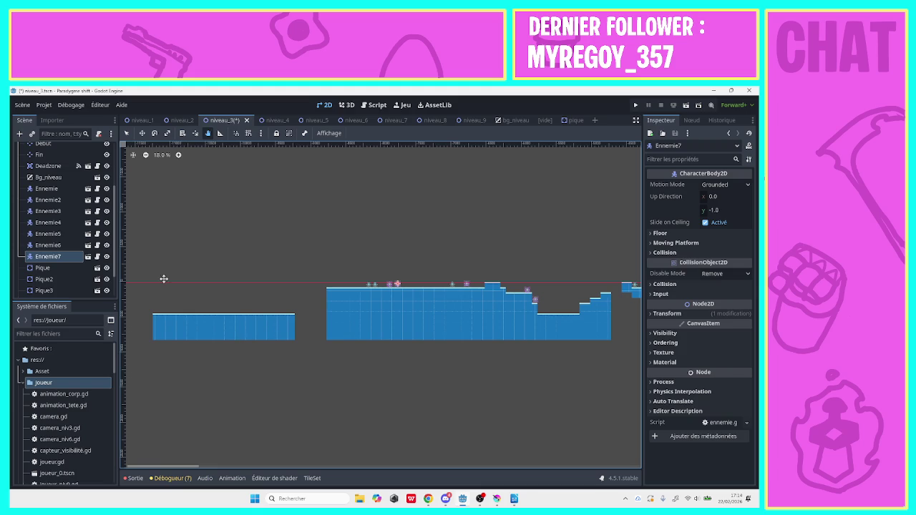
click(127, 133)
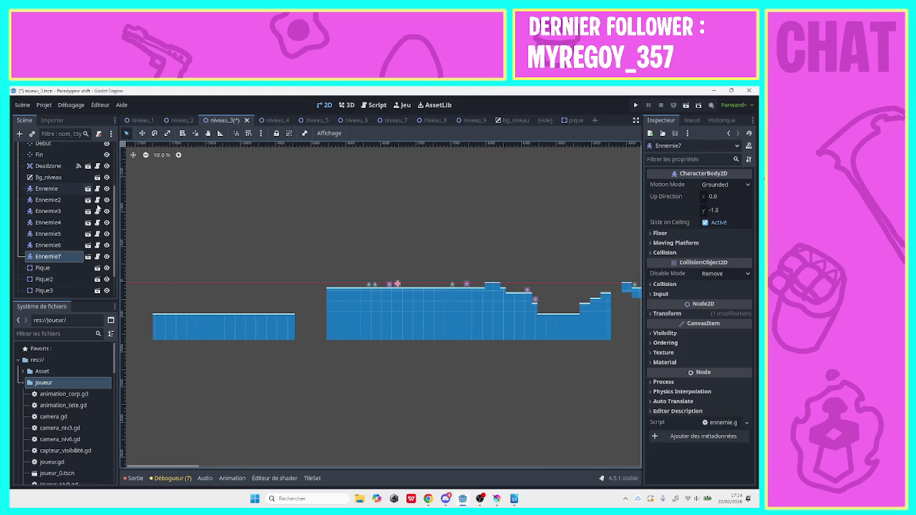
scroll(58, 233, up, 3)
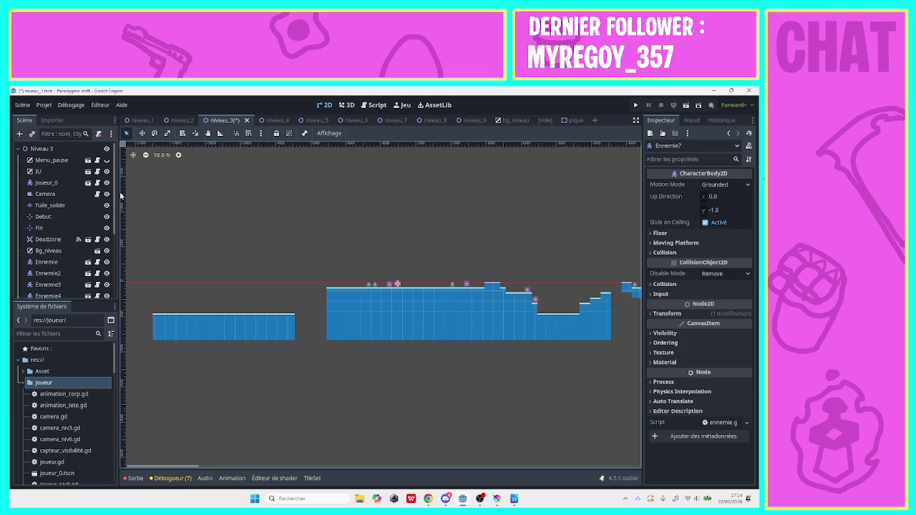
Erase the far-left floor block on the Tuile_solide layer, then bring up the YouTube video in Chrome.
click(50, 205)
drag(297, 355, 140, 284)
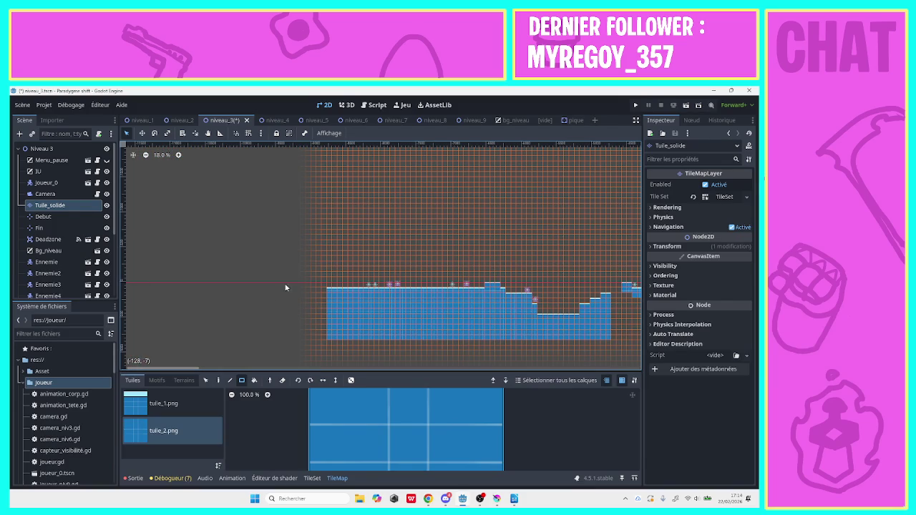
click(428, 499)
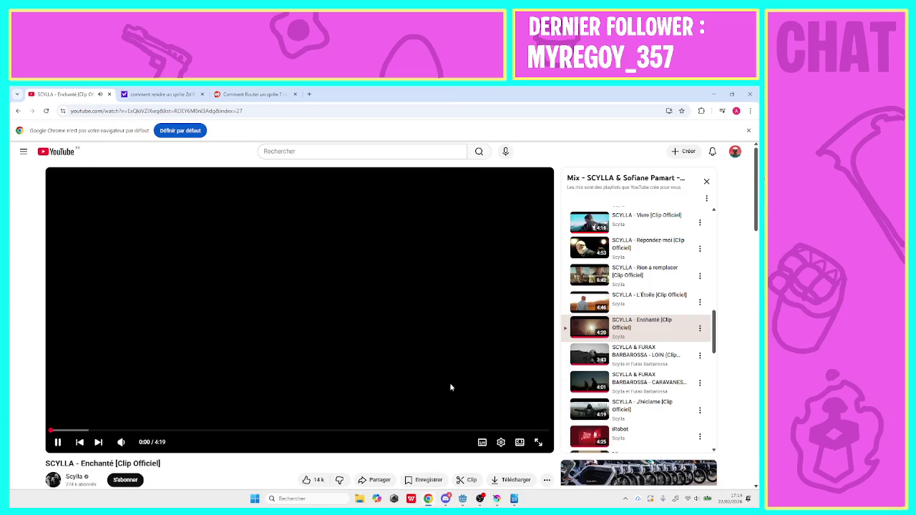
Leave the SCYLLA video playing and return to the Godot editor.
mouse_move(514, 499)
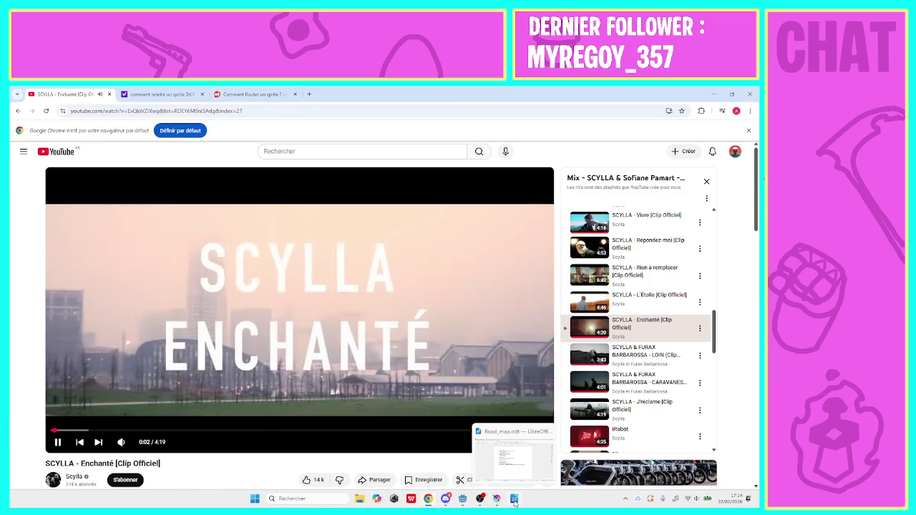
click(463, 500)
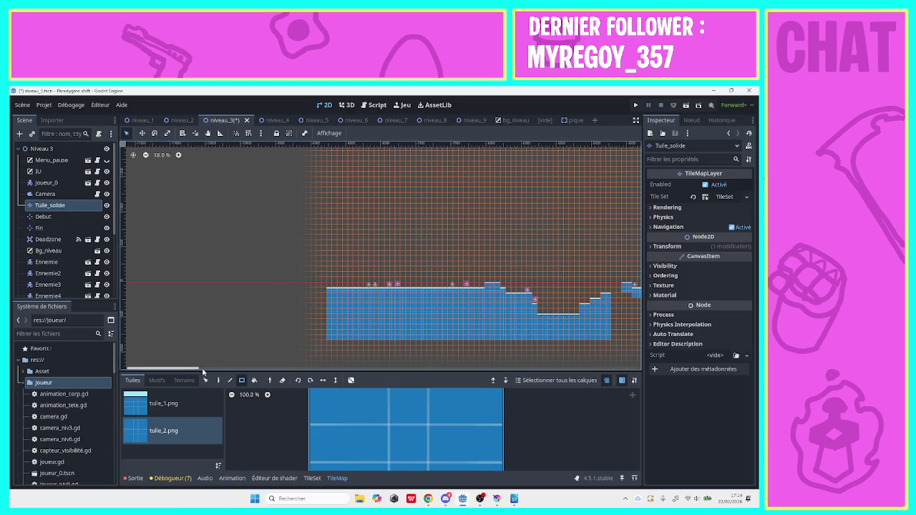
Move the Fin end marker left and up and the Debut start marker further left.
scroll(181, 371, right, 10)
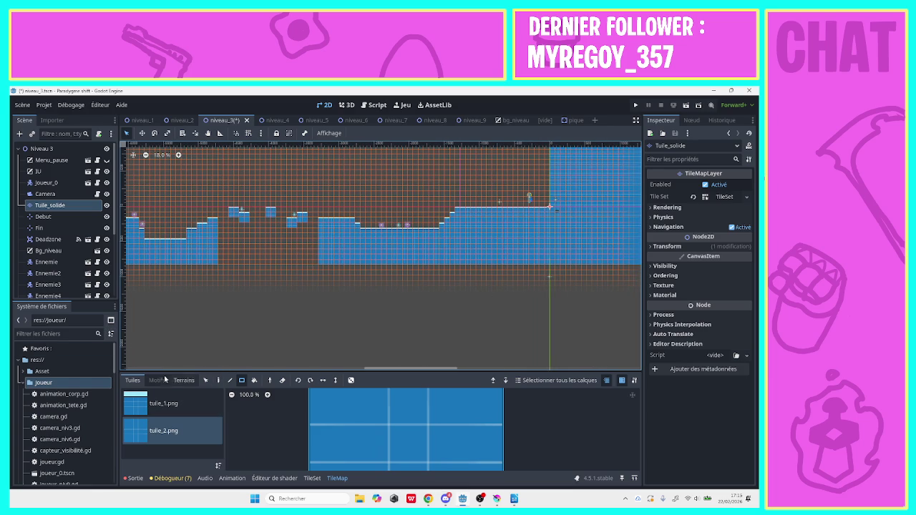
click(41, 148)
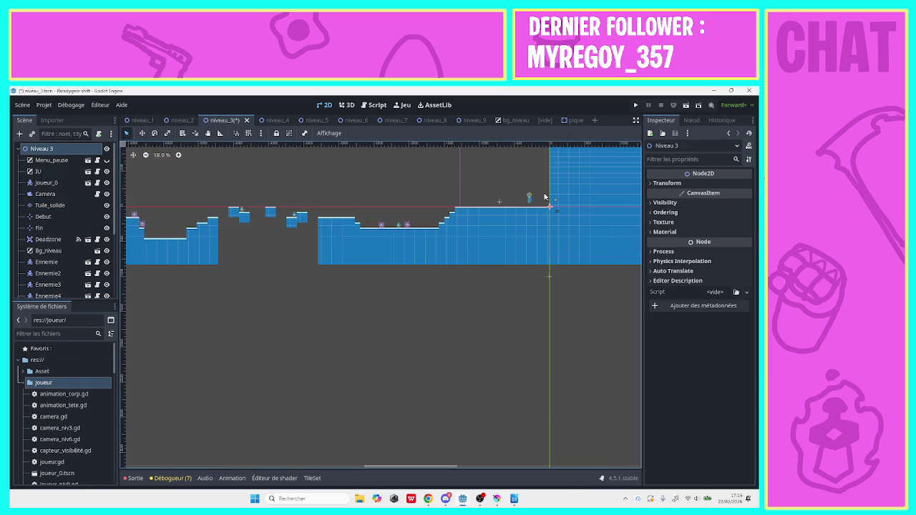
drag(559, 205, 518, 192)
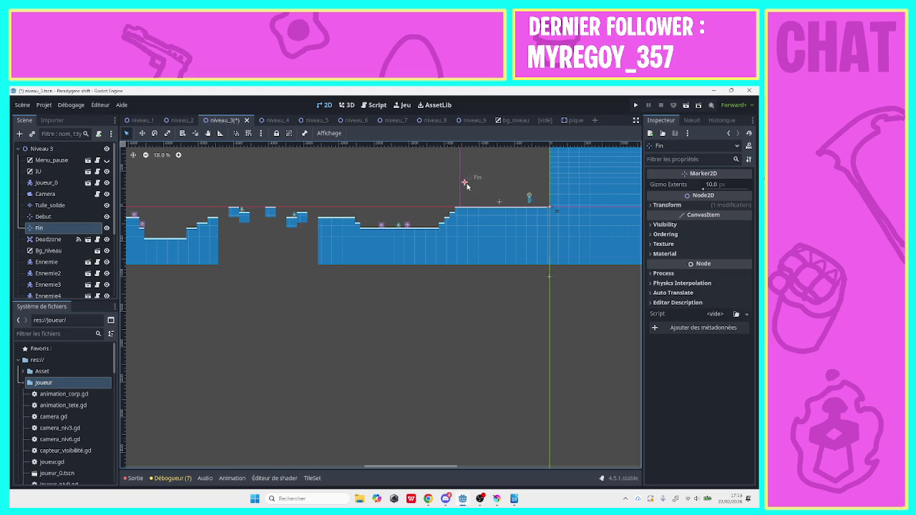
drag(498, 205, 332, 201)
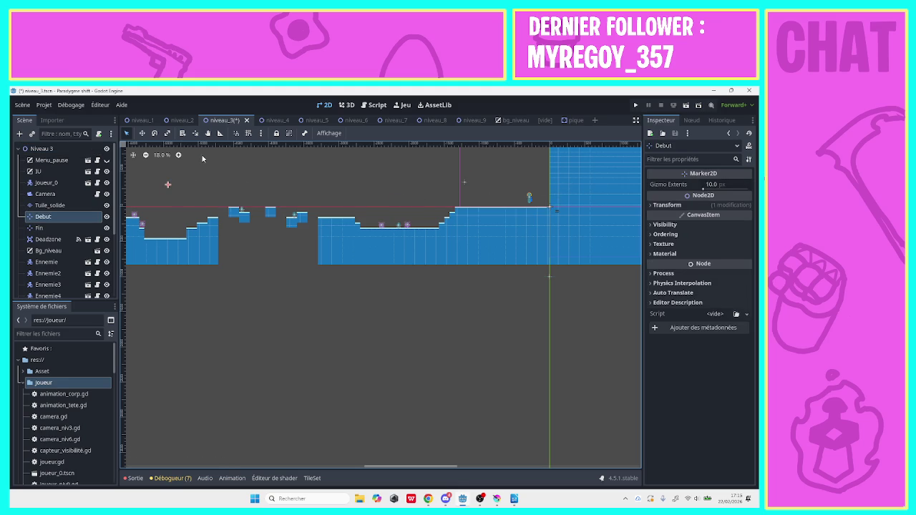
Pan to the level's left end, measure about 1351 px with the Ruler, and select the solid tile layer.
click(208, 133)
drag(183, 168, 439, 233)
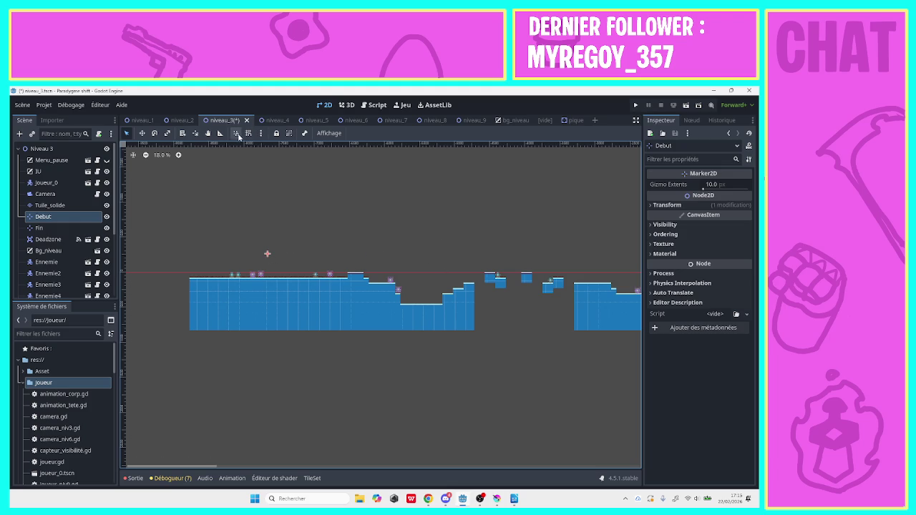
drag(226, 252, 282, 251)
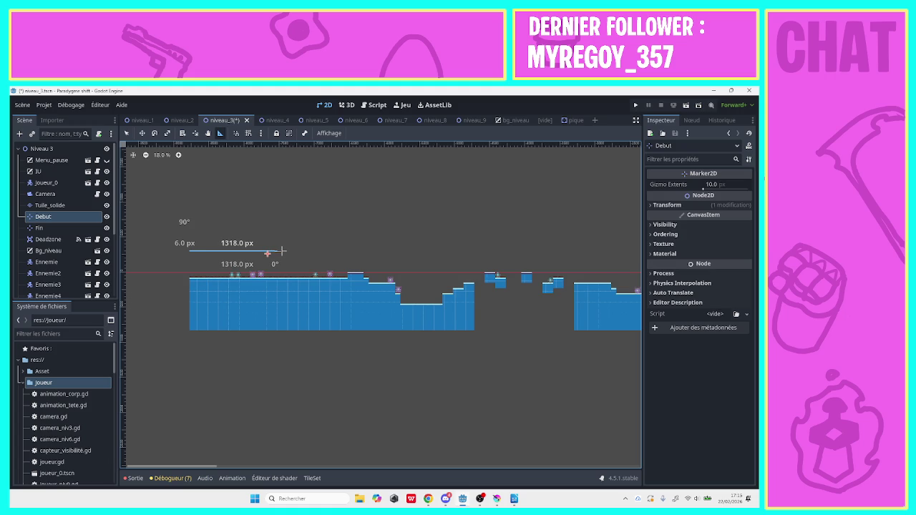
drag(284, 251, 285, 251)
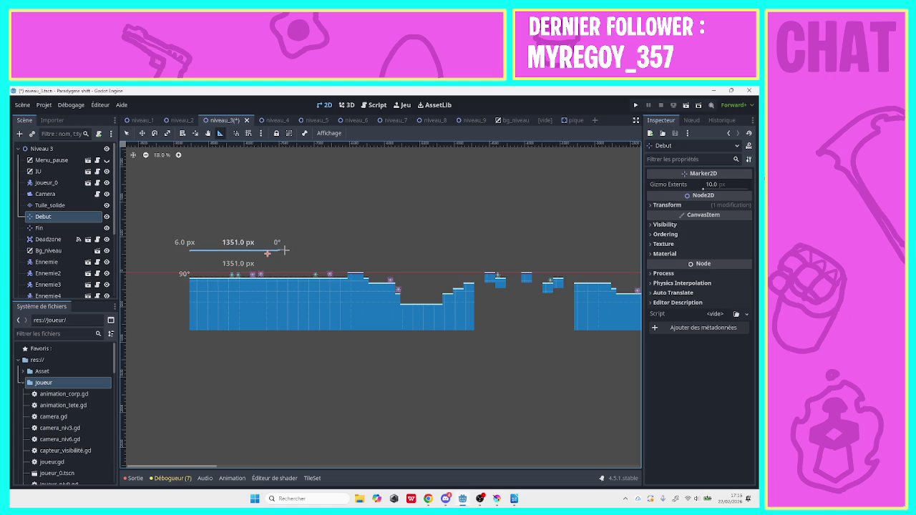
click(130, 133)
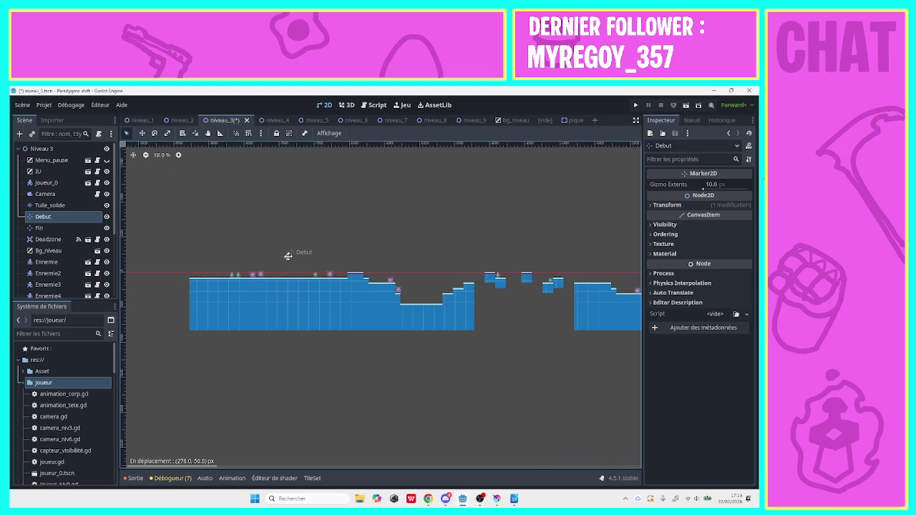
click(295, 283)
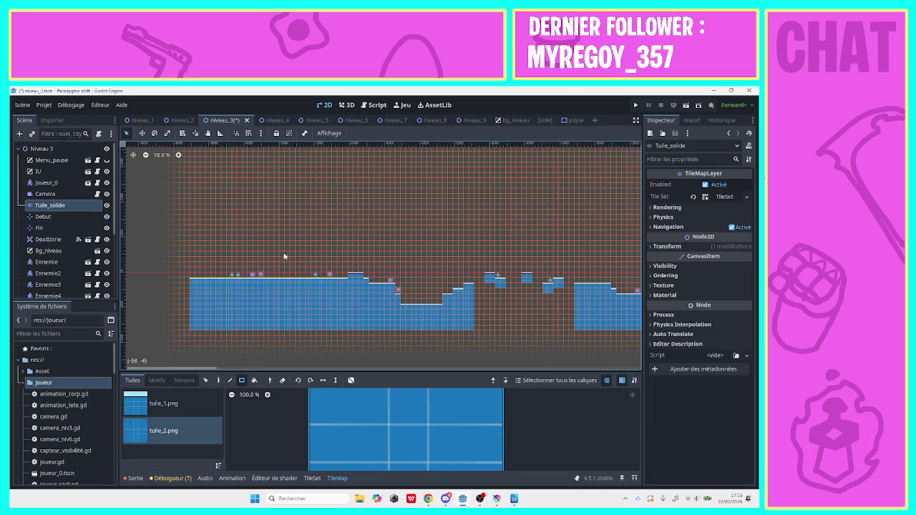
Save the niveau_3 scene and zoom in on the spikes.
key(ctrl+s)
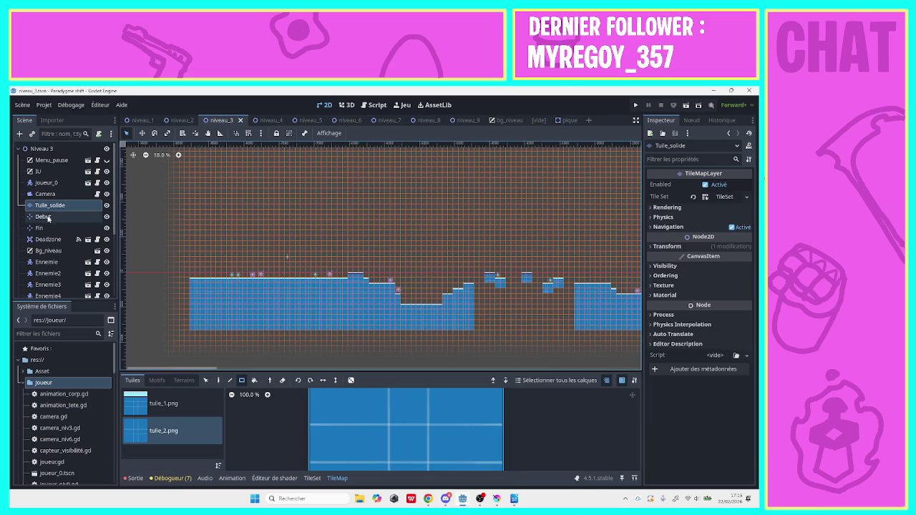
drag(113, 208, 113, 285)
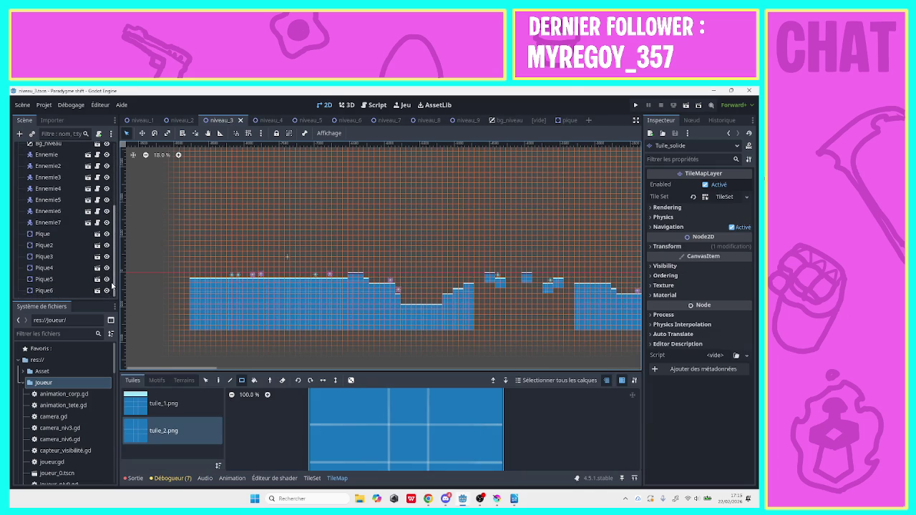
click(61, 290)
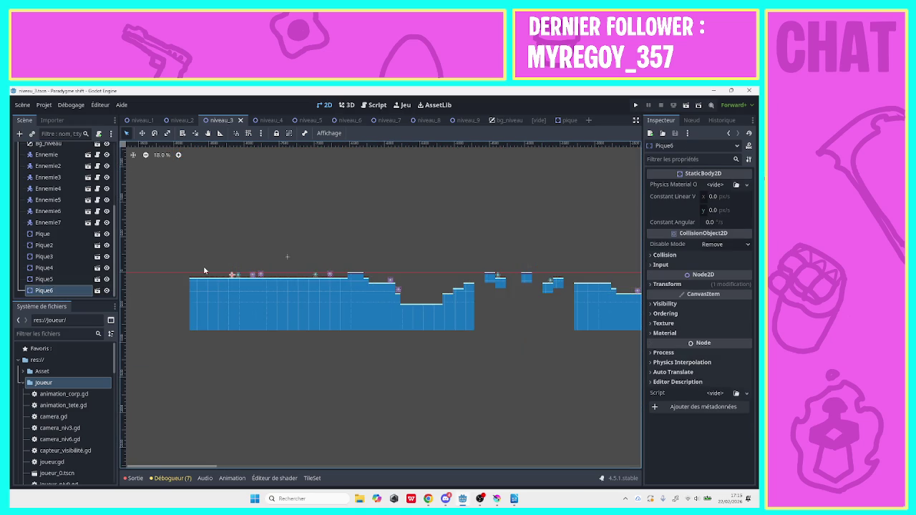
click(178, 155)
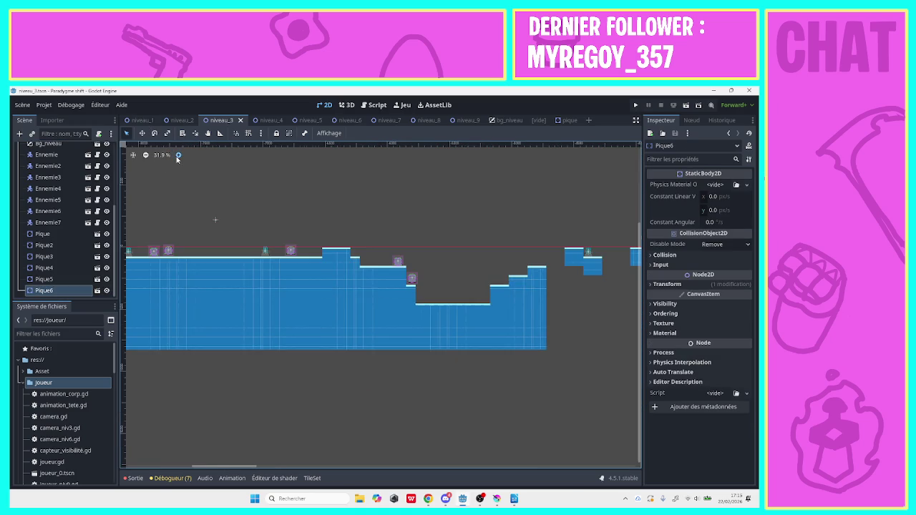
click(178, 154)
drag(272, 468, 212, 466)
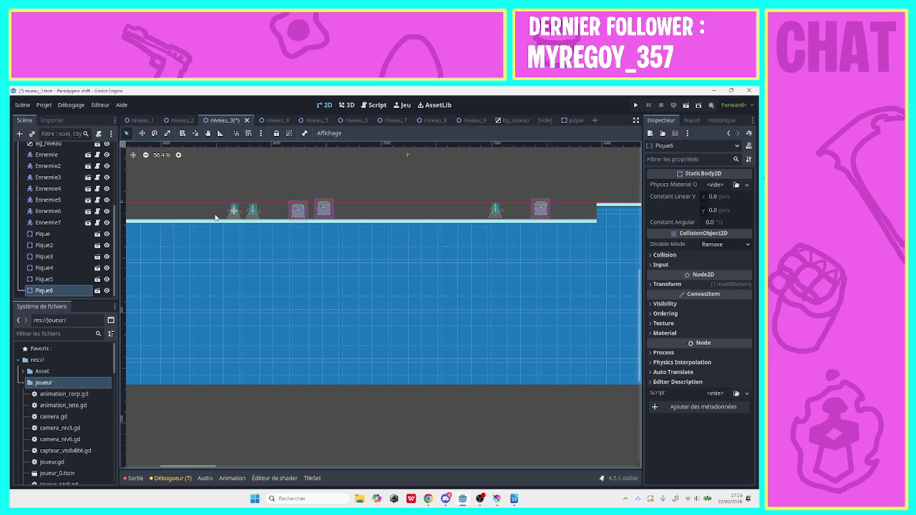
Shift spike Pique4 further left, save again and run the project.
click(250, 217)
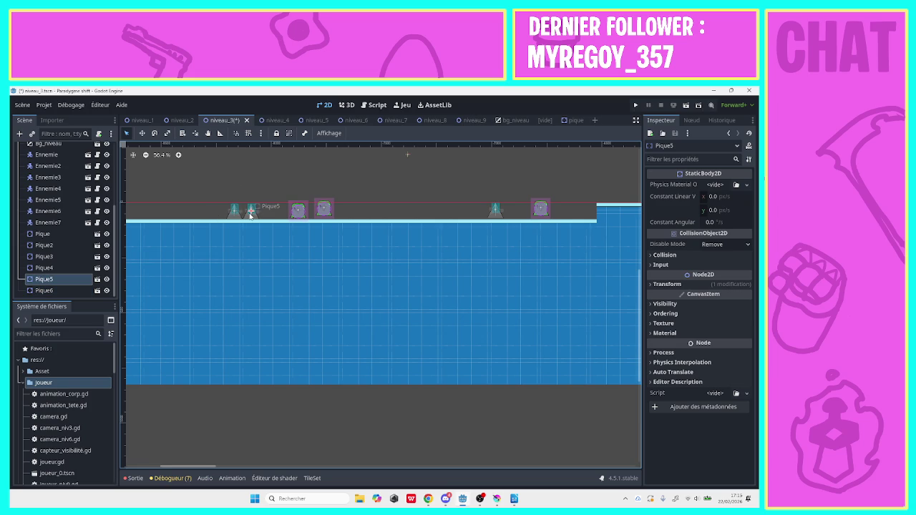
click(504, 218)
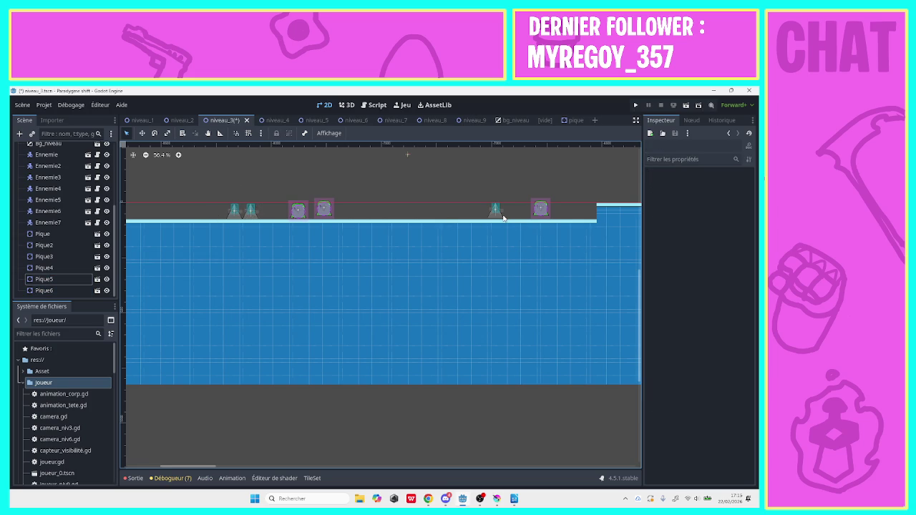
click(502, 218)
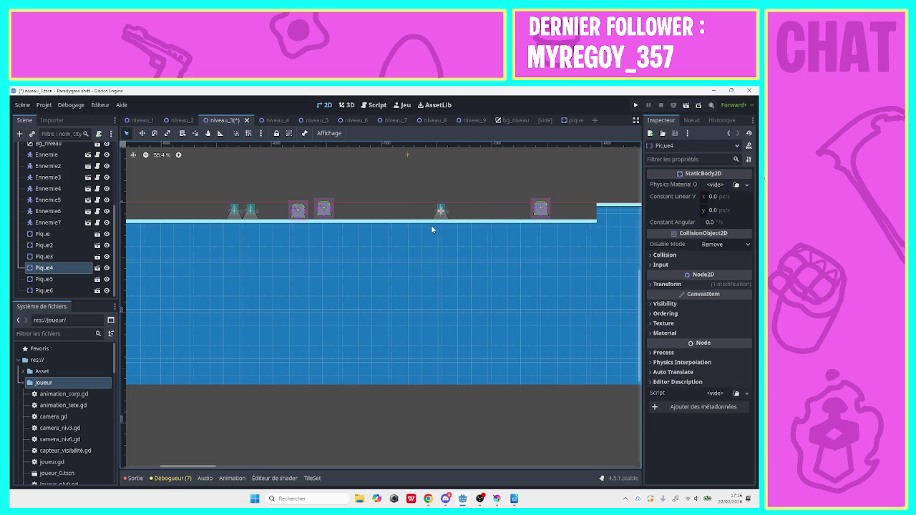
key(ctrl+s)
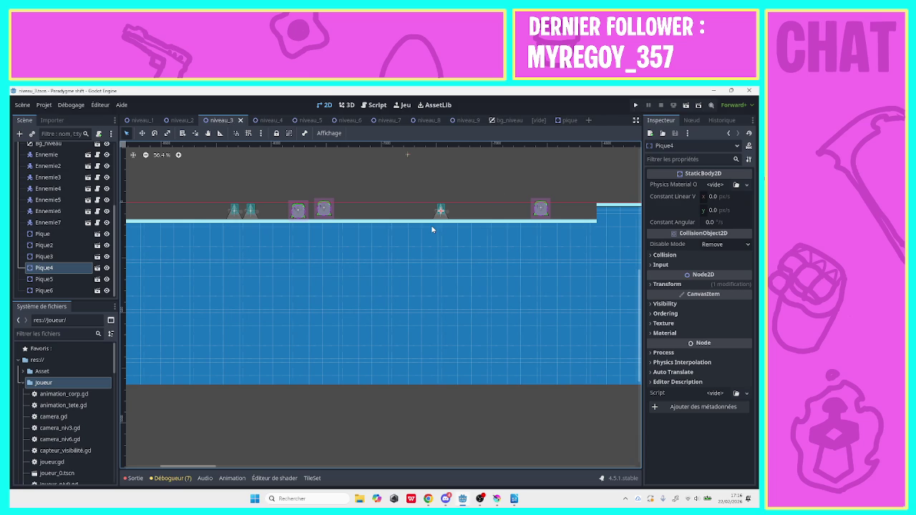
click(635, 106)
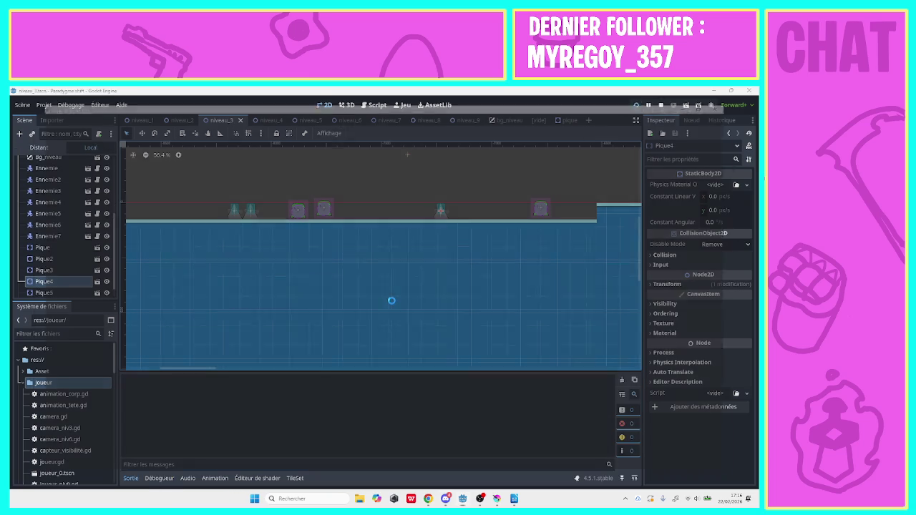
Start level 1 and jump up the first step and over the early spikes and blocks.
click(359, 437)
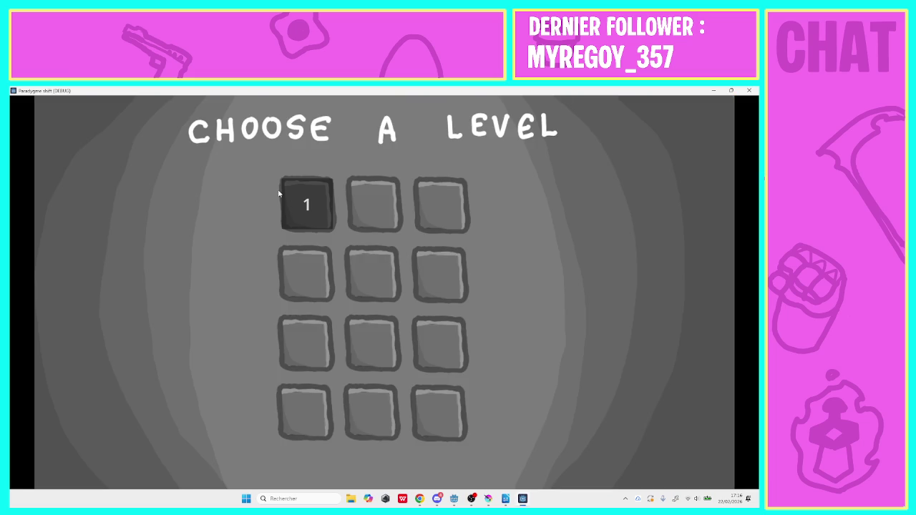
click(314, 226)
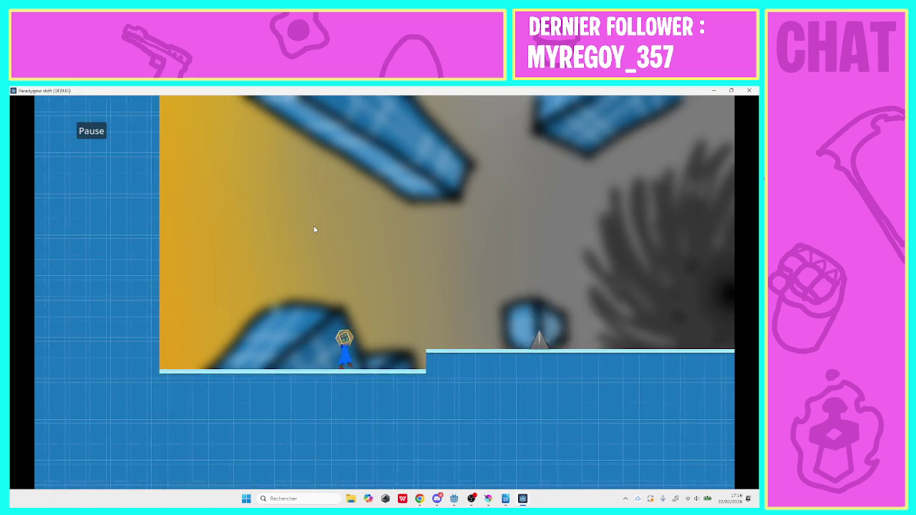
key(space)
key(space)
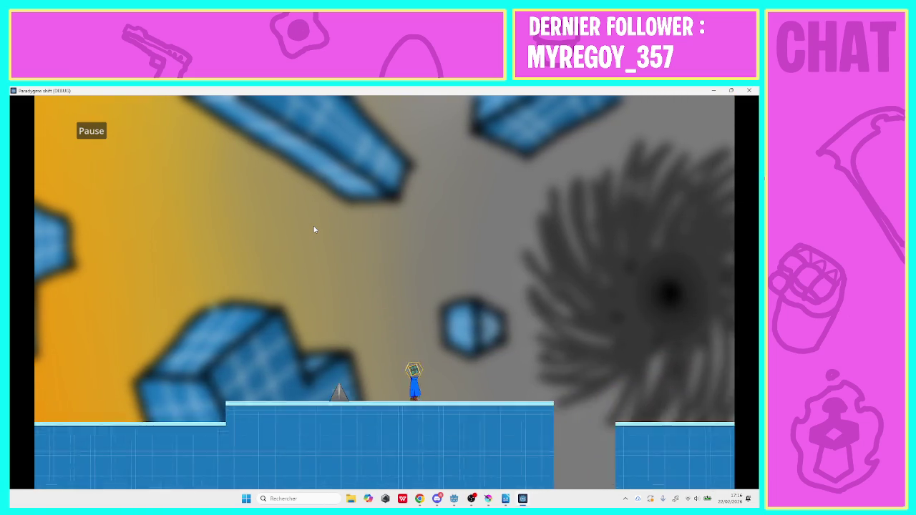
key(space)
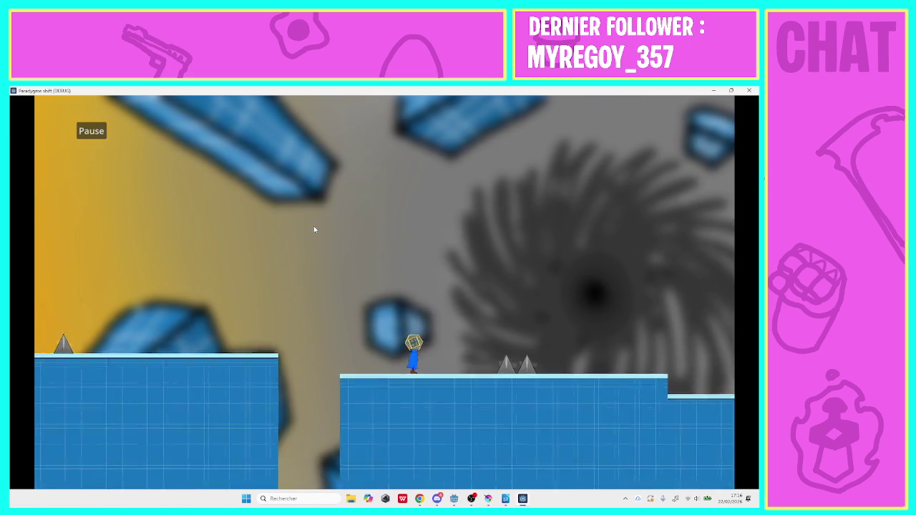
key(space)
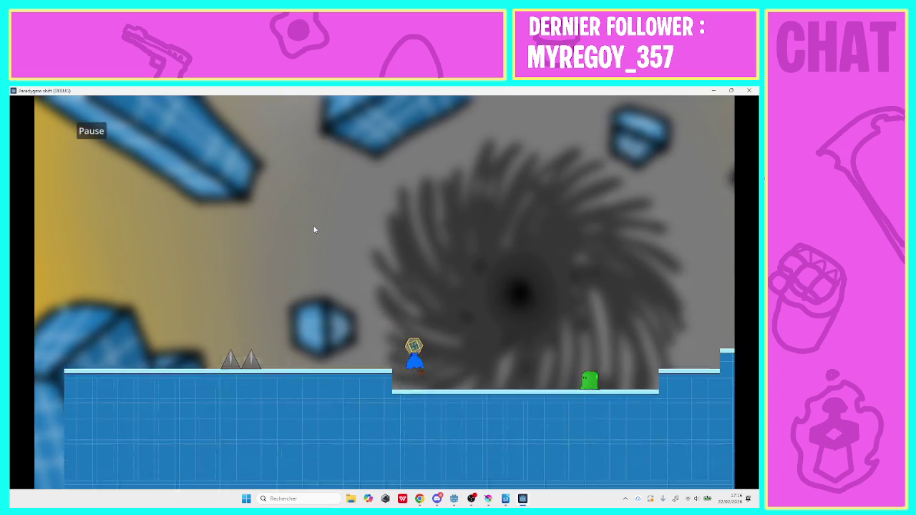
key(space)
key(space)
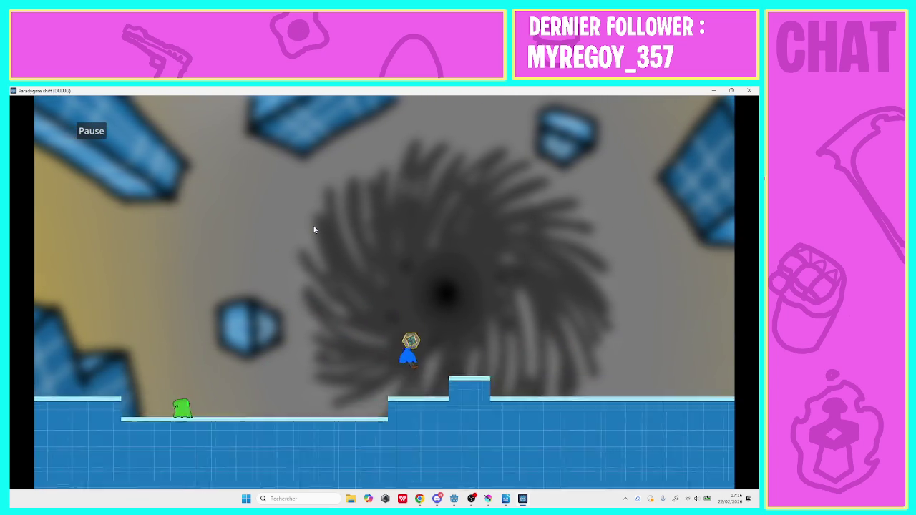
key(space)
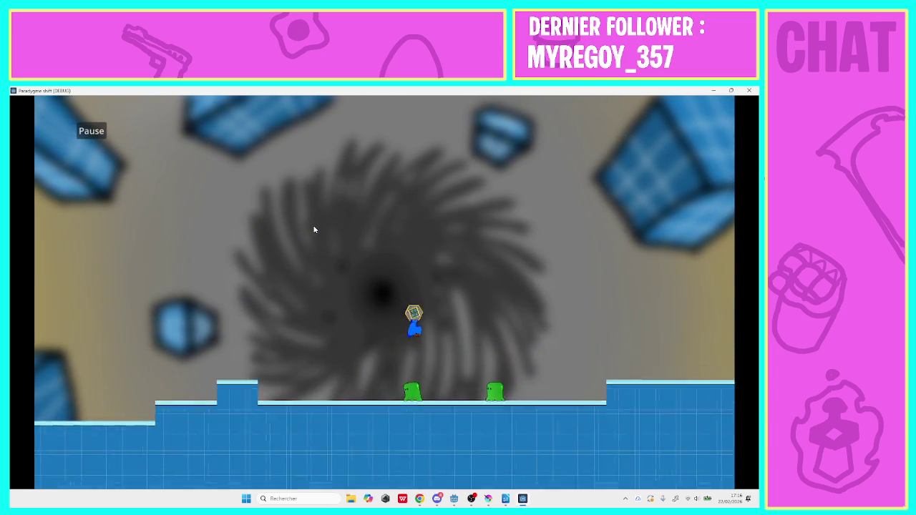
key(space)
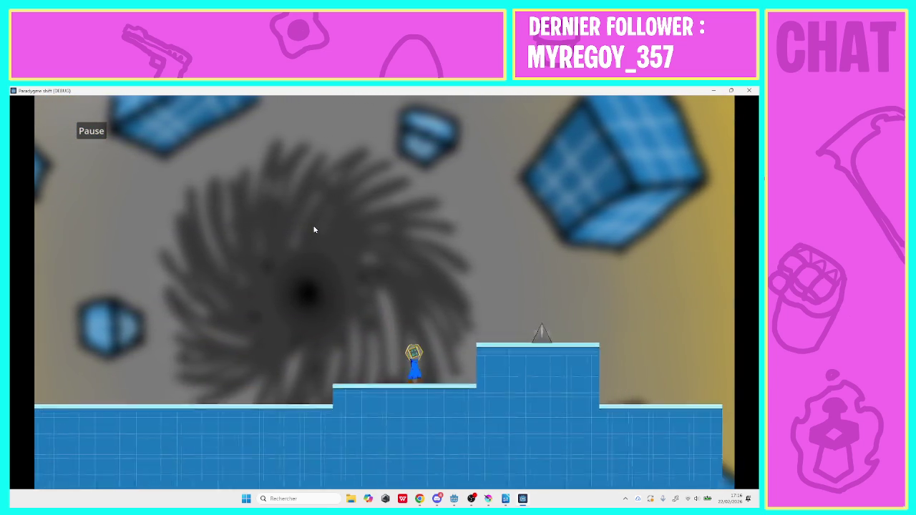
key(space)
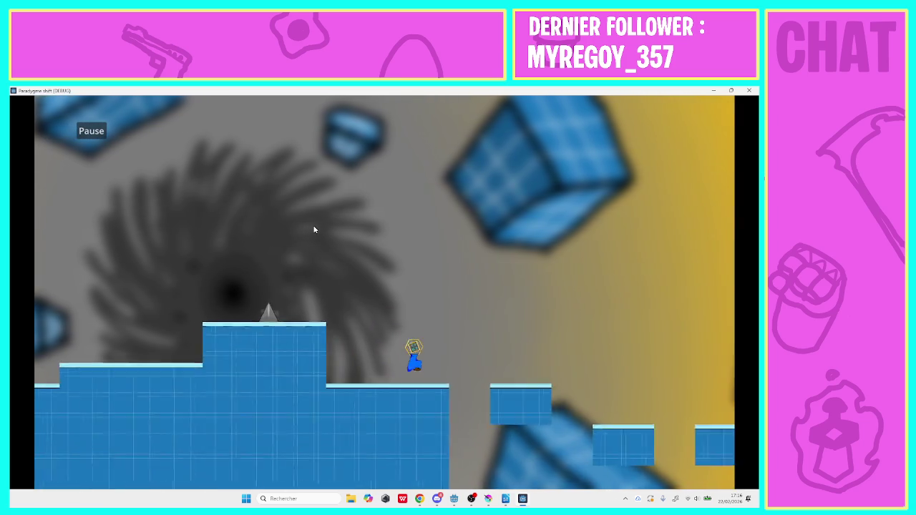
Jump across the floating platforms and spiked block, up to and off the tallest step.
key(space)
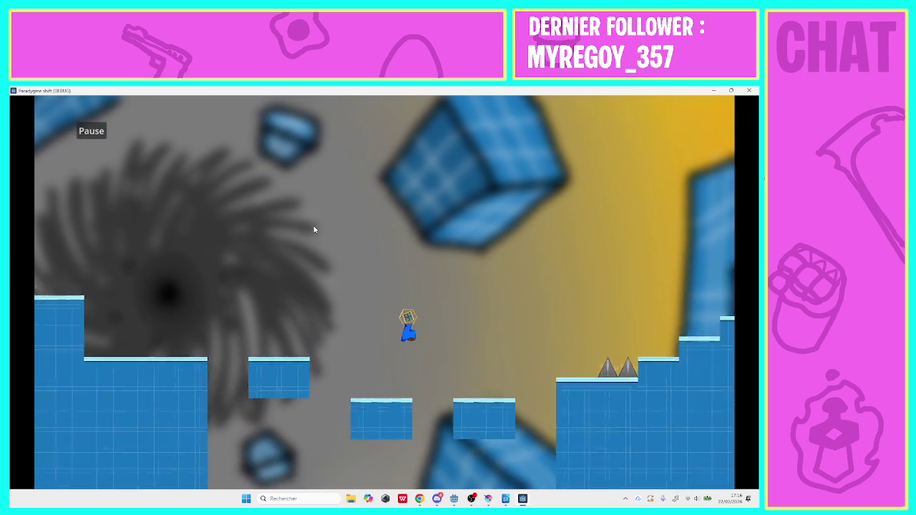
key(space)
key(space)
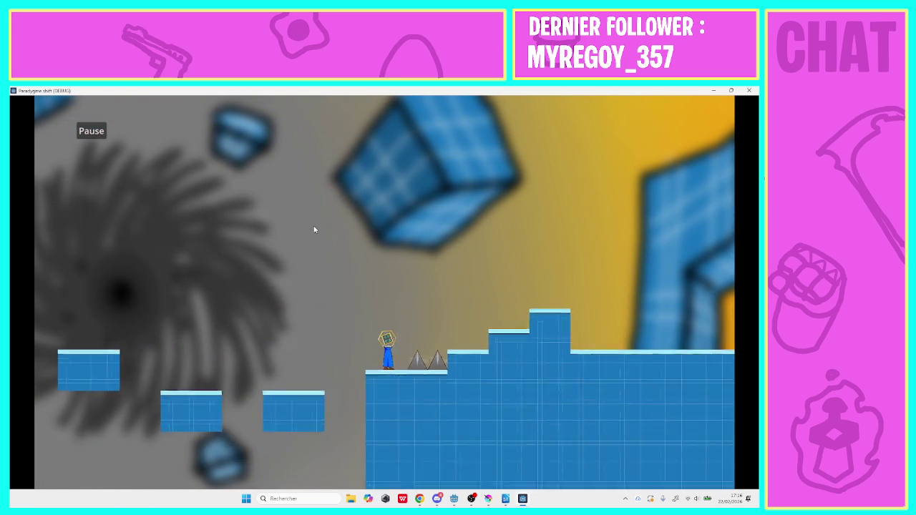
key(space)
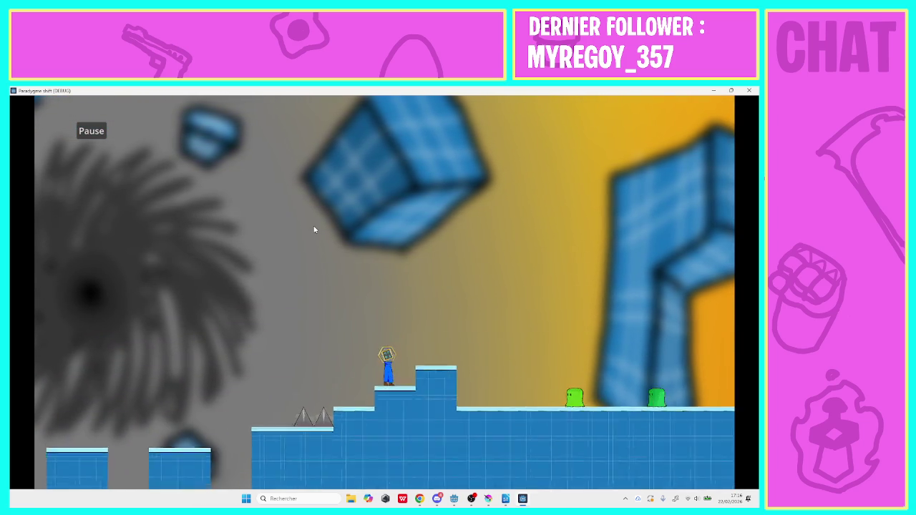
key(space)
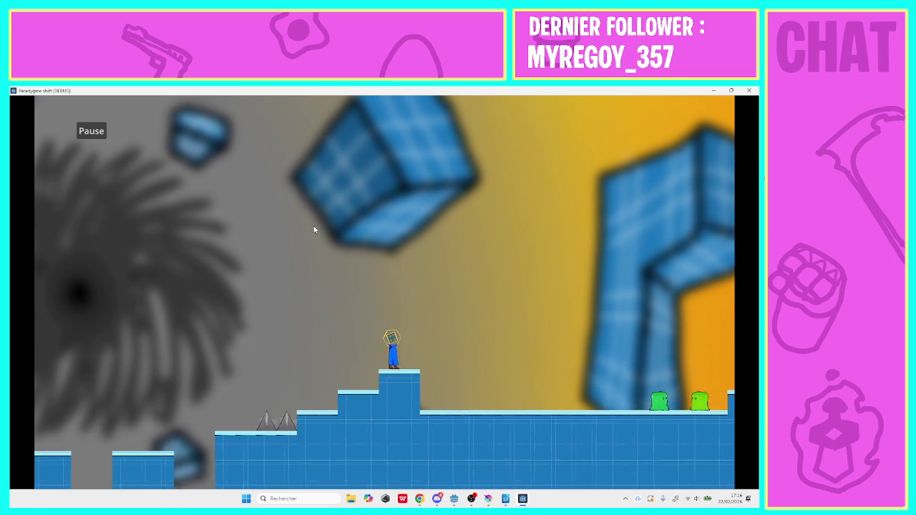
key(space)
key(space)
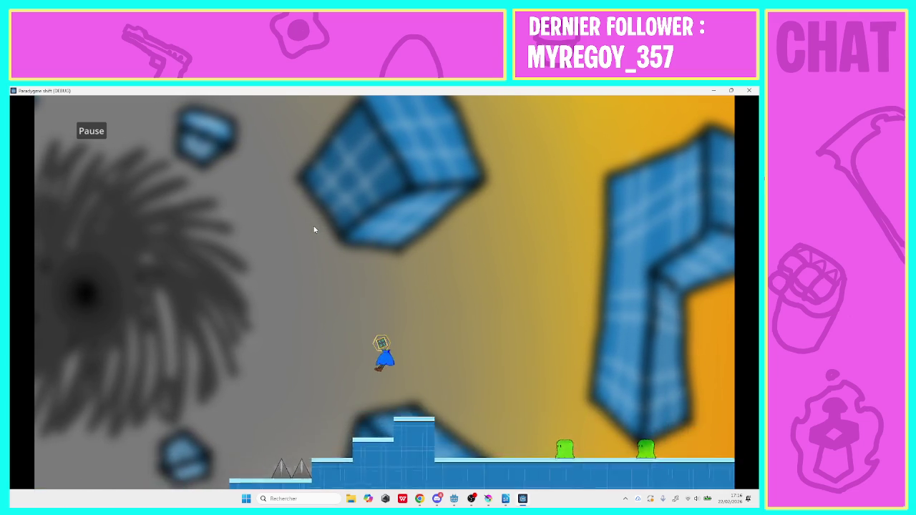
key(space)
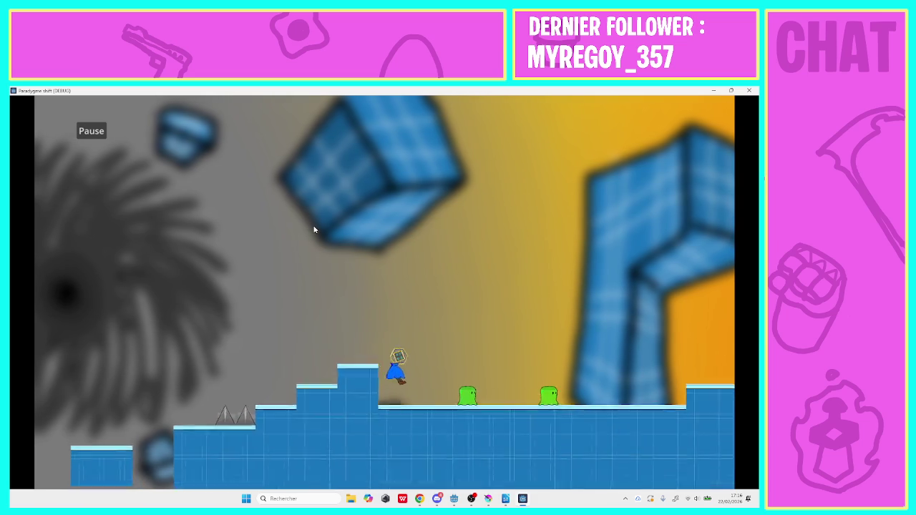
key(space)
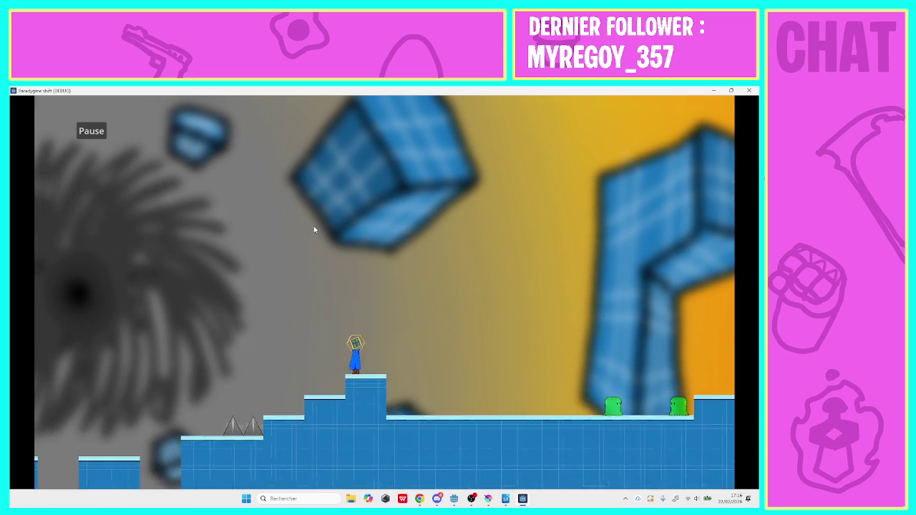
key(space)
Move back and forth around the tallest step, then run right to the level end.
key(Left)
key(space)
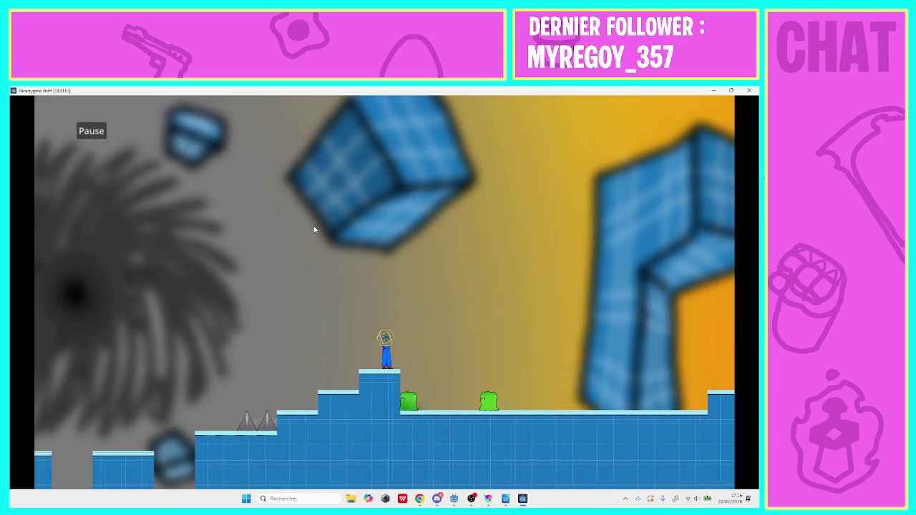
key(Right)
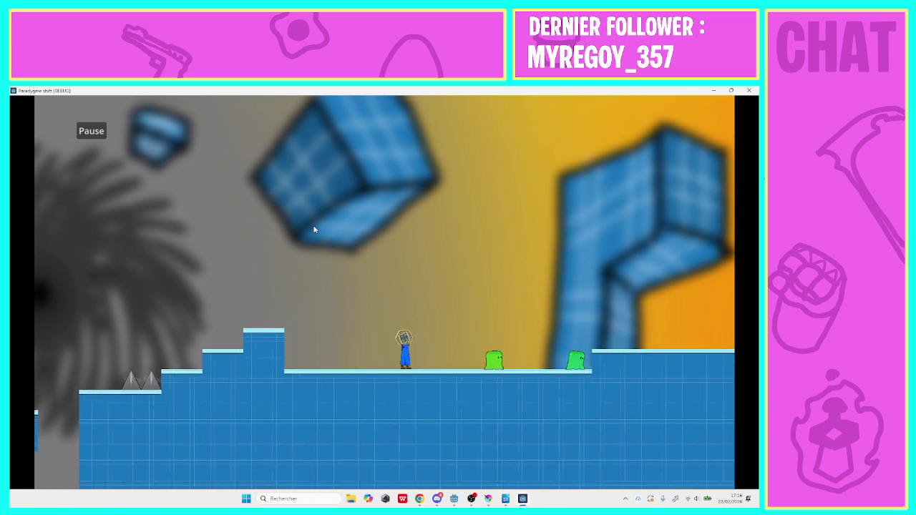
key(Left)
key(space)
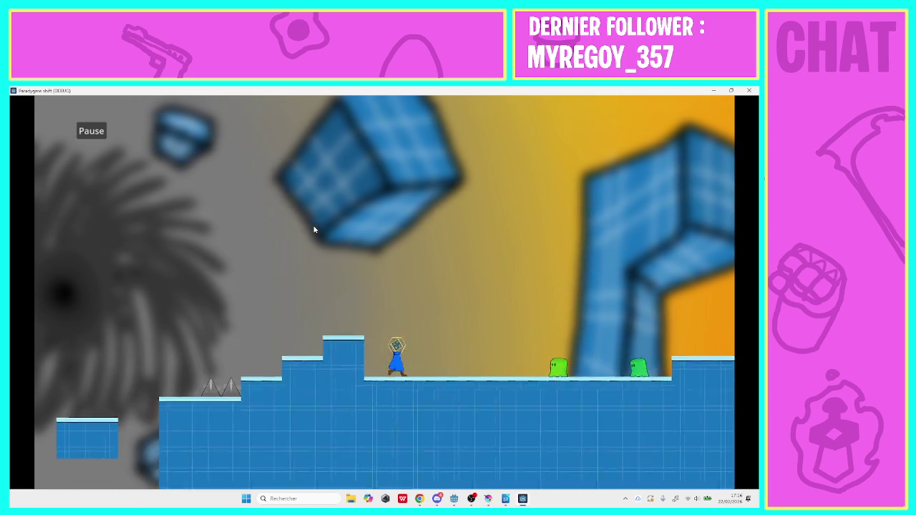
key(Right)
key(space)
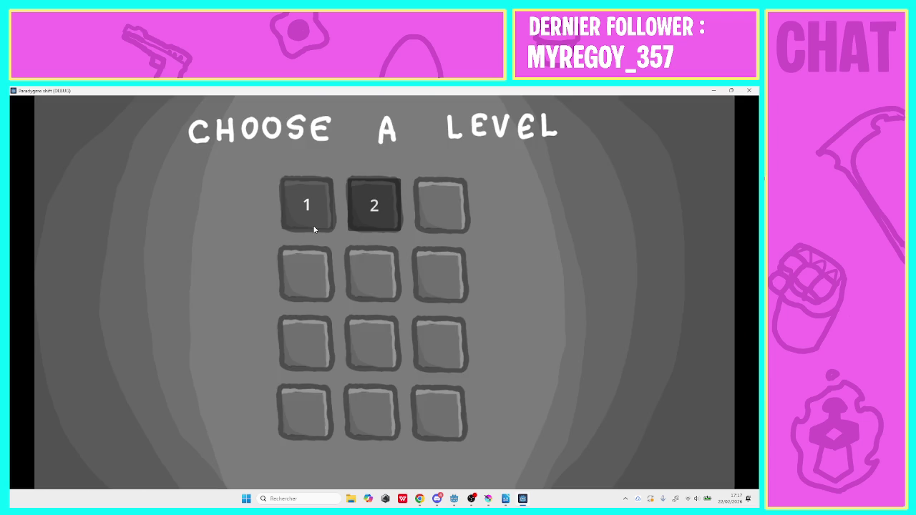
Play level 2, running right up the stairs, over the spikes and past the slimes to the end.
click(380, 216)
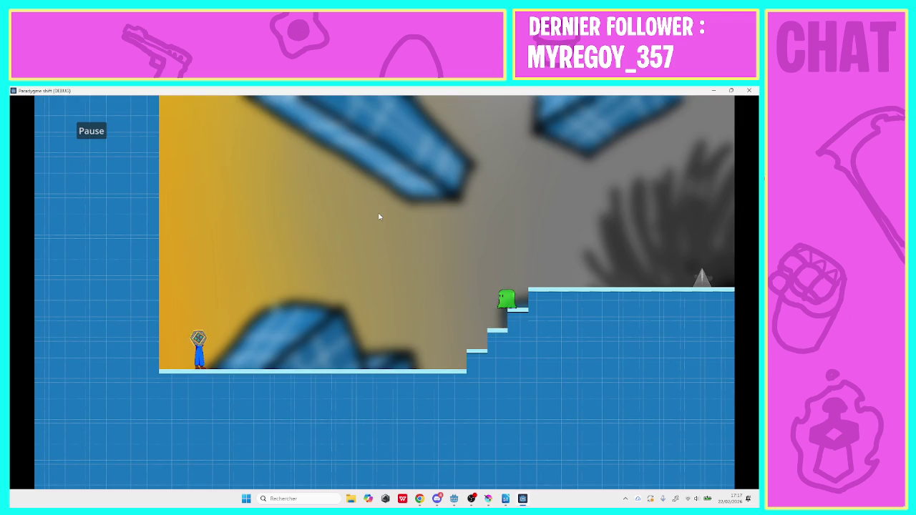
key(Right)
key(space)
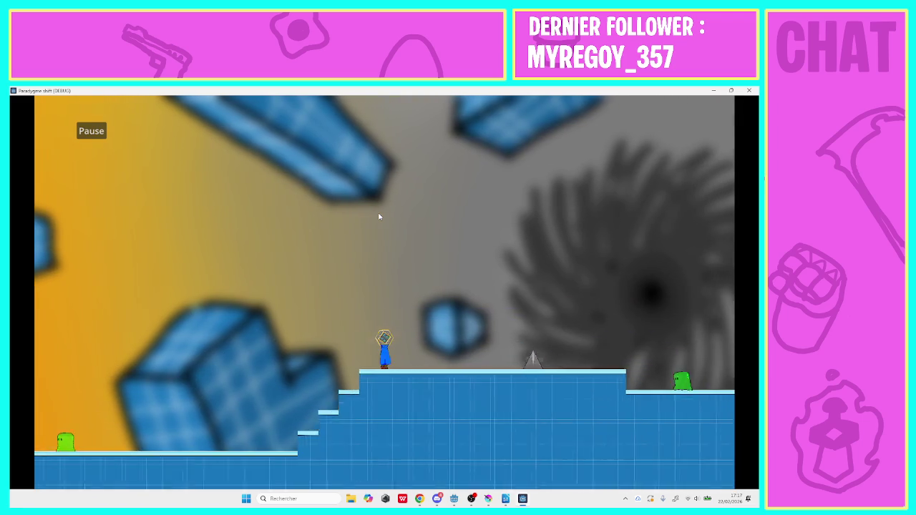
key(space)
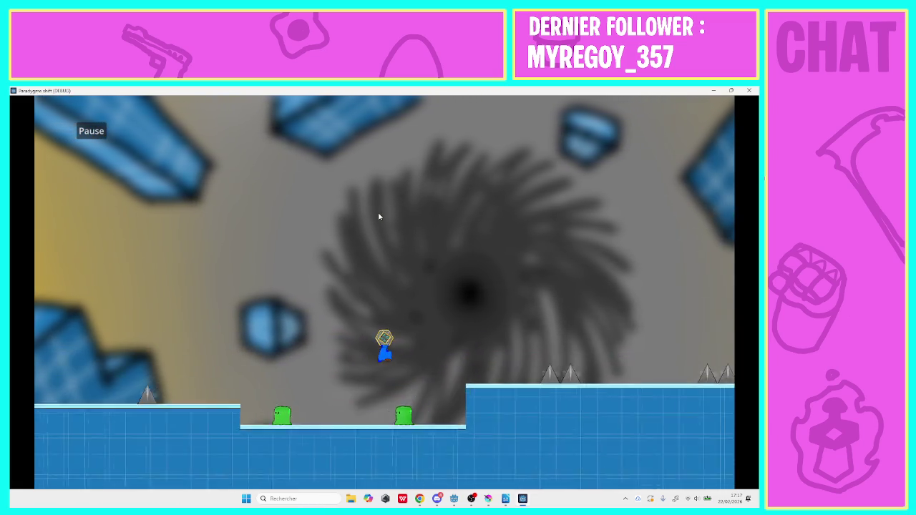
key(space)
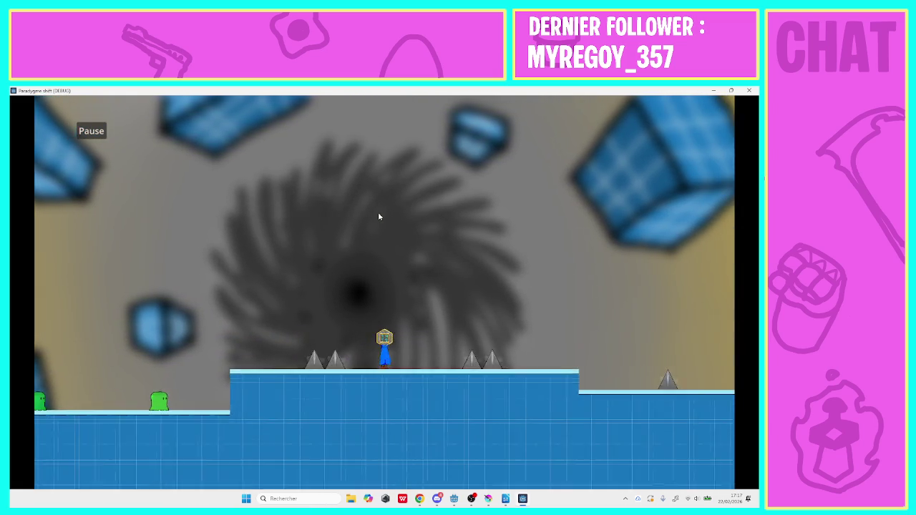
key(space)
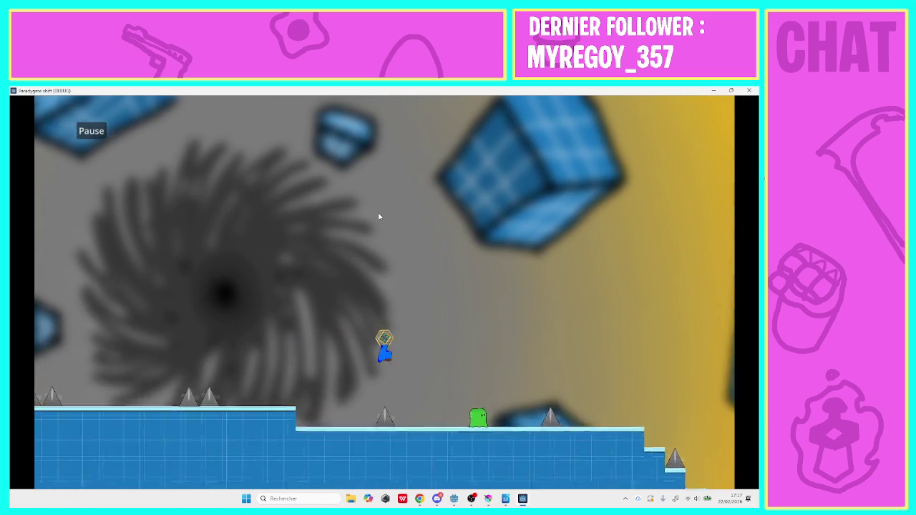
key(space)
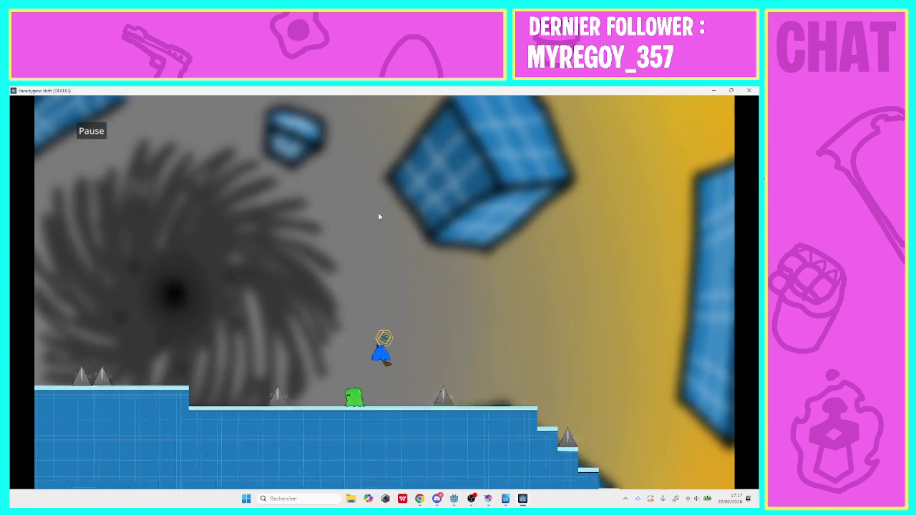
key(space)
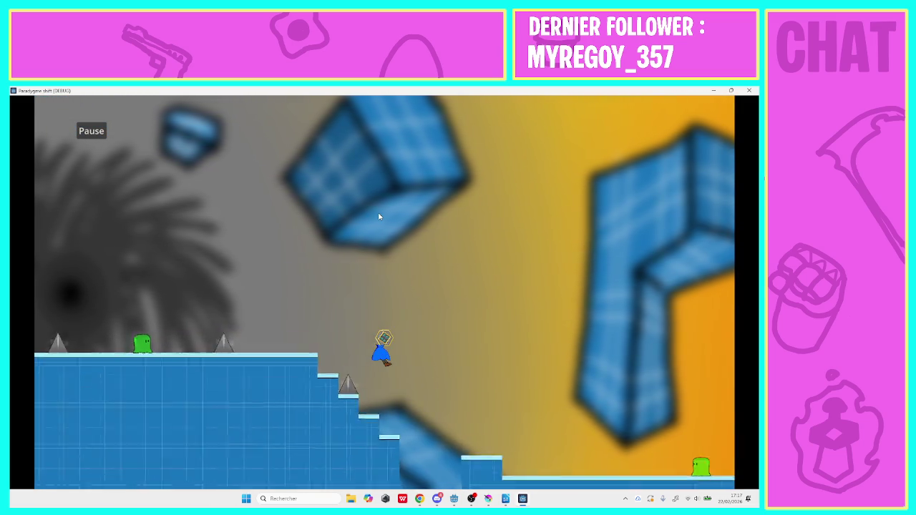
key(space)
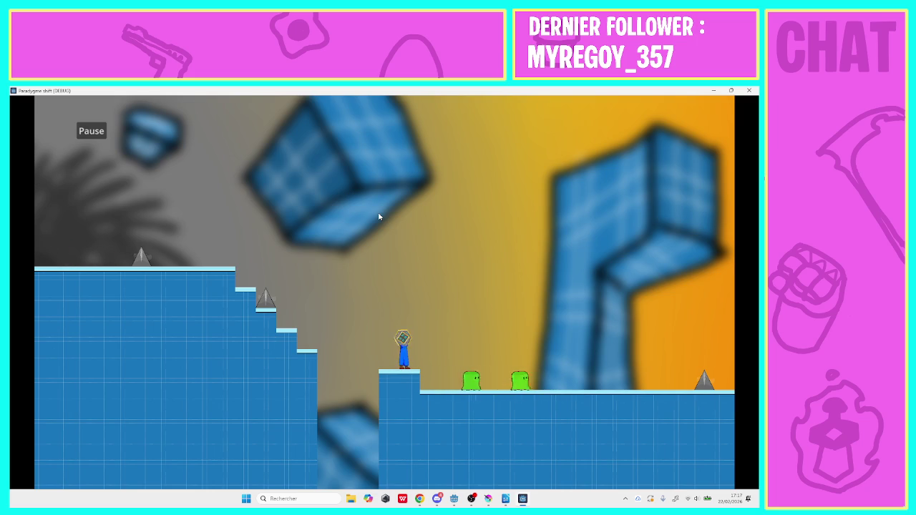
key(Right)
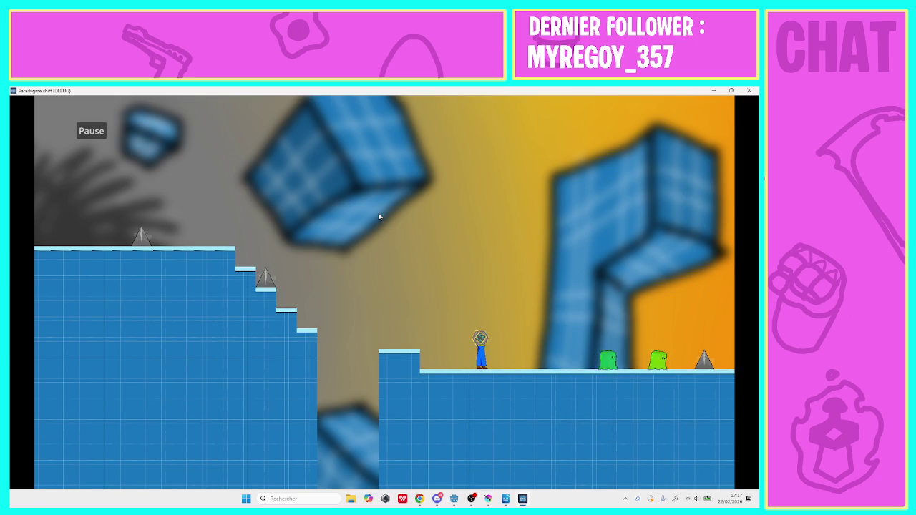
key(Right)
key(space)
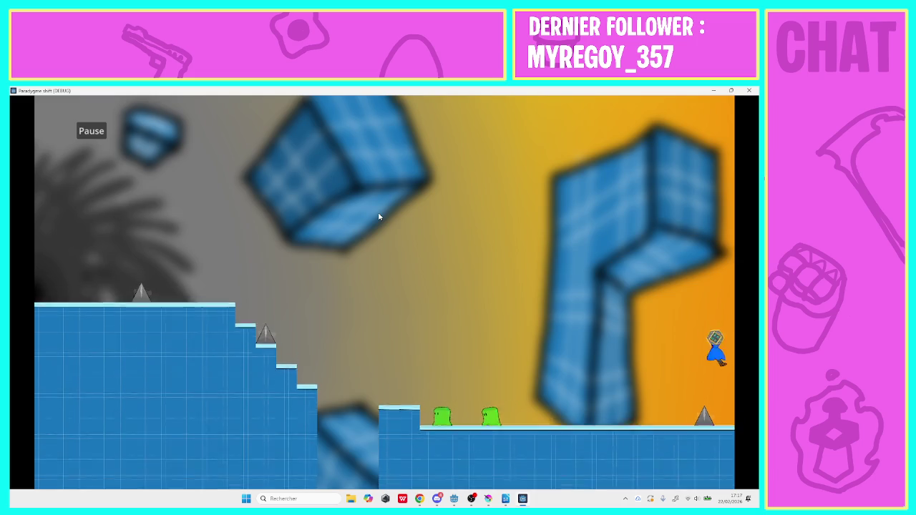
Start another level and run left down the stairs, jumping the pit and gaps onto the raised block.
click(433, 217)
key(Left)
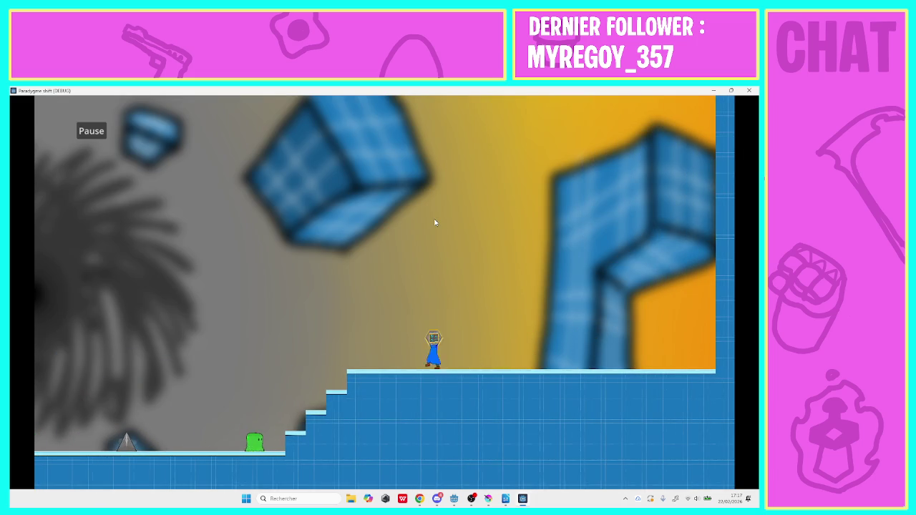
key(Left)
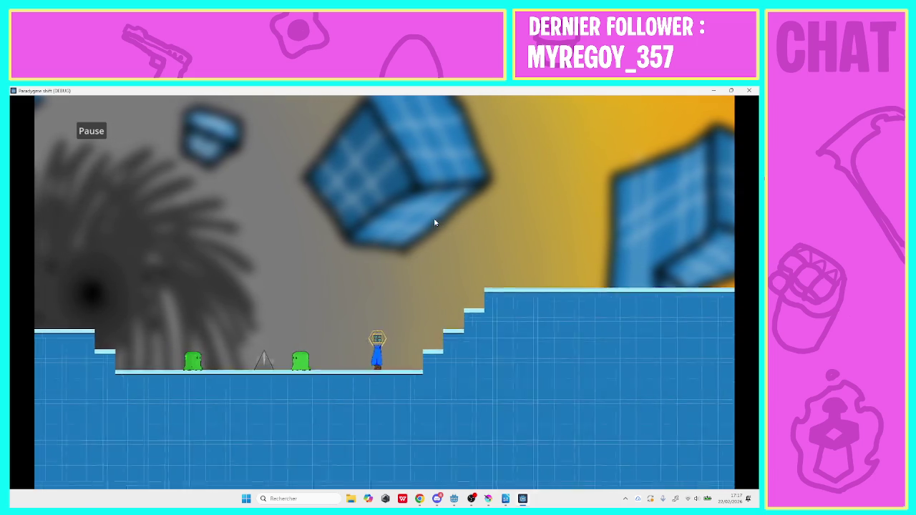
key(Left)
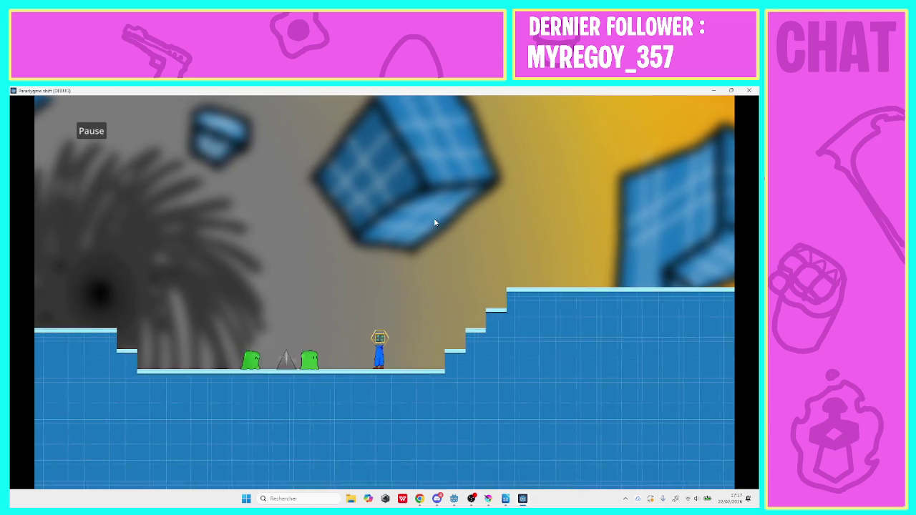
key(space)
key(space)
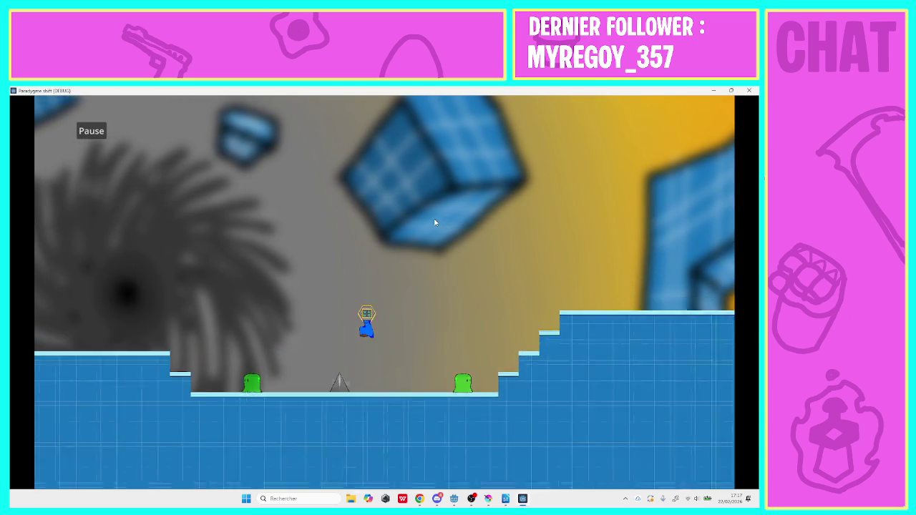
key(Left)
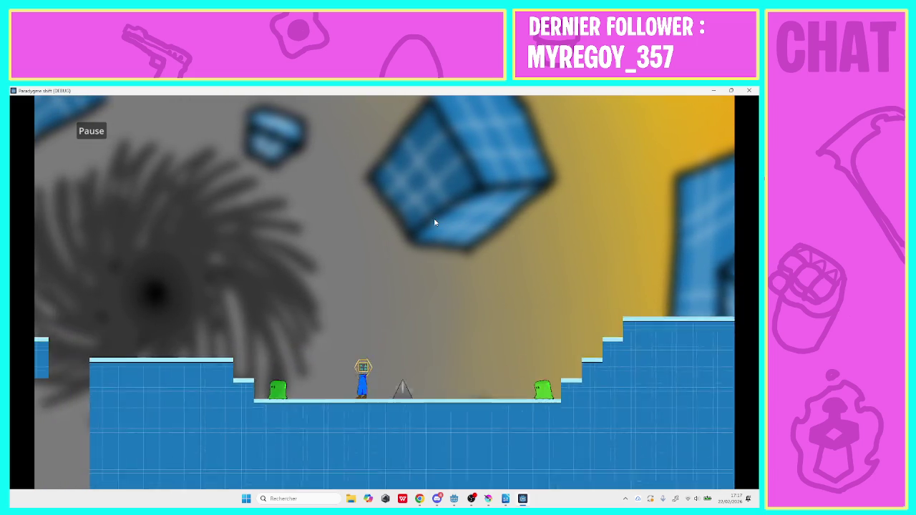
key(space)
key(space)
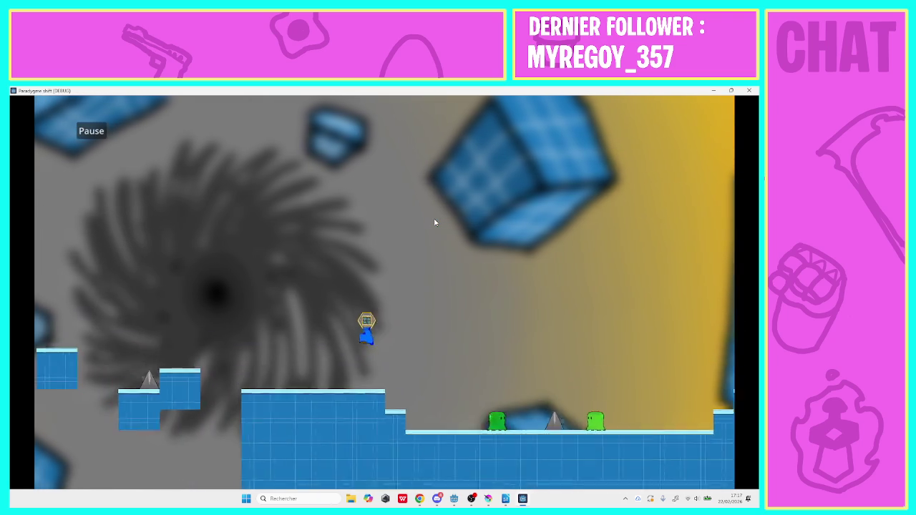
key(Left)
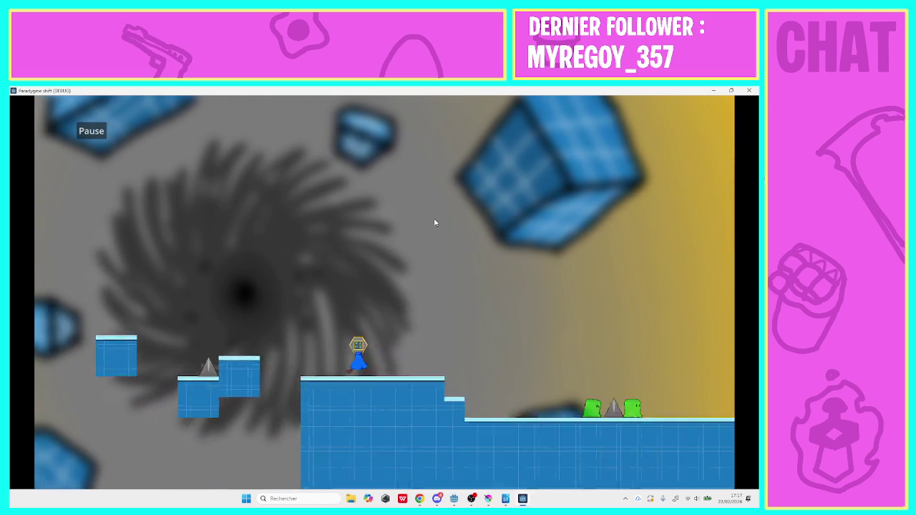
key(space)
key(space)
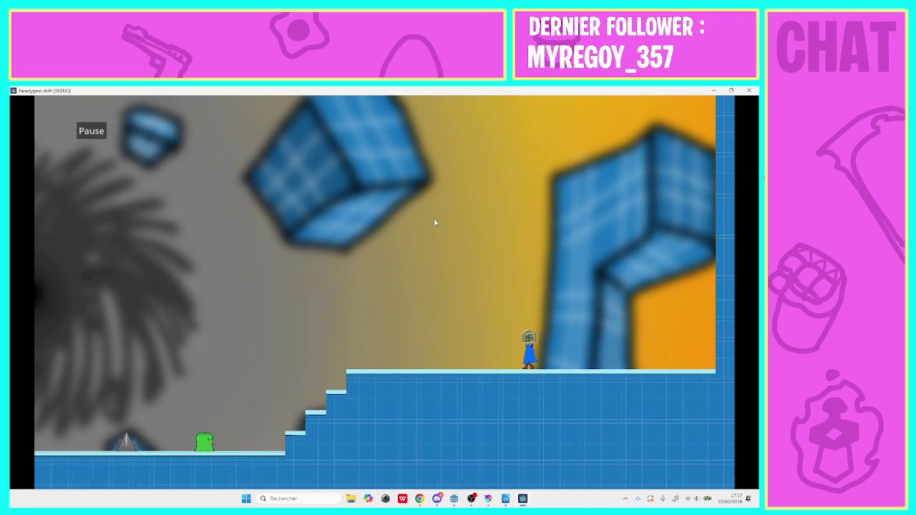
key(Left)
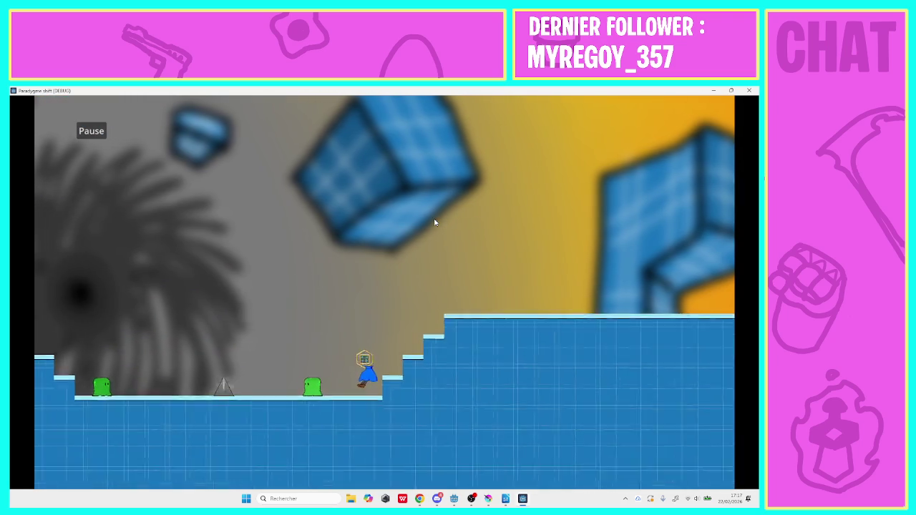
key(Left)
key(space)
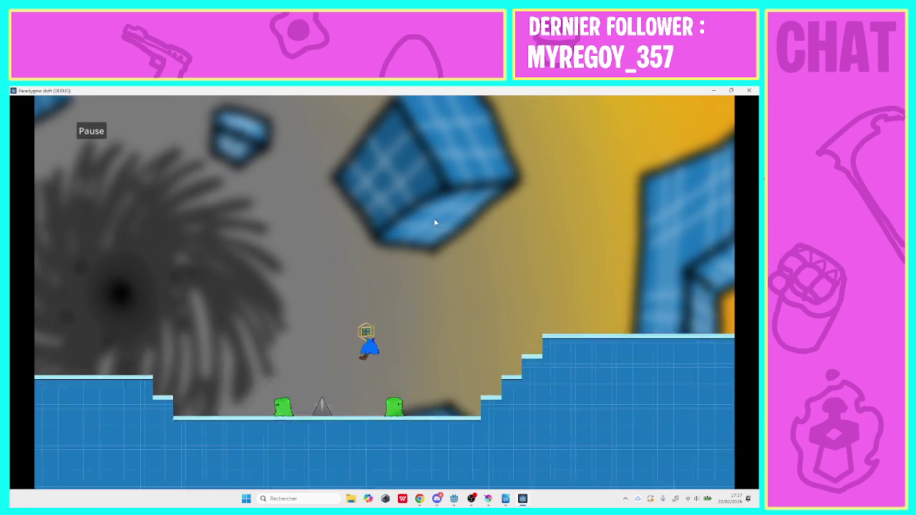
key(space)
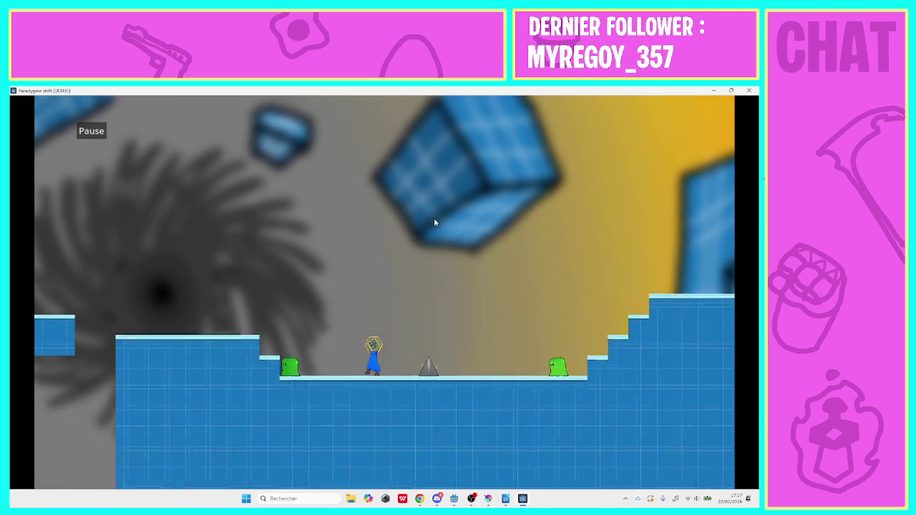
key(Left)
key(space)
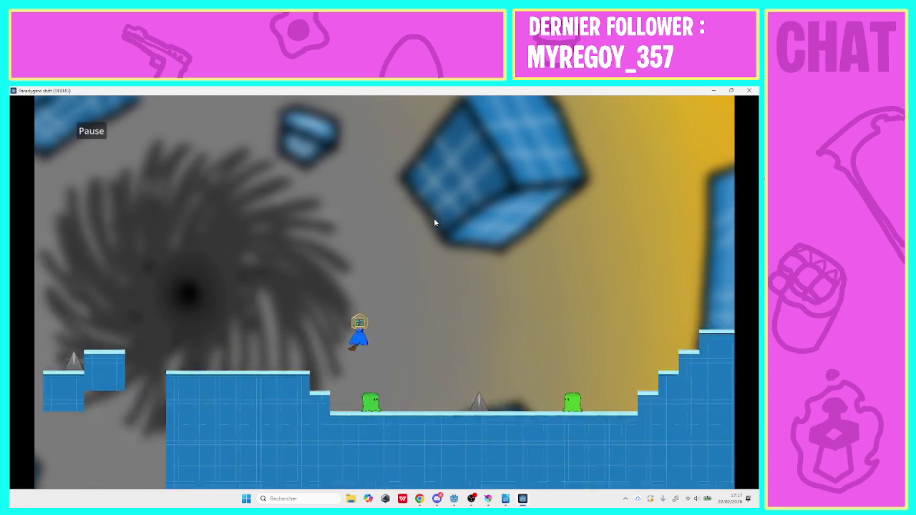
key(space)
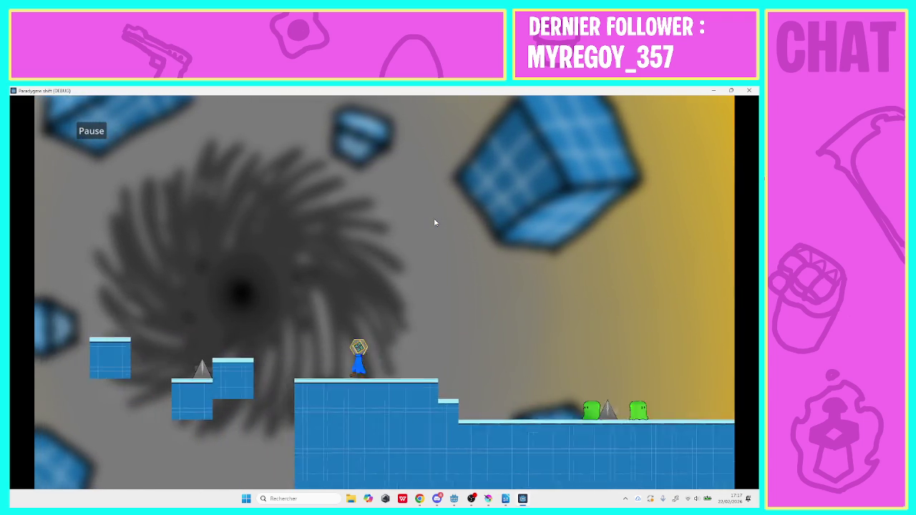
key(Left)
key(space)
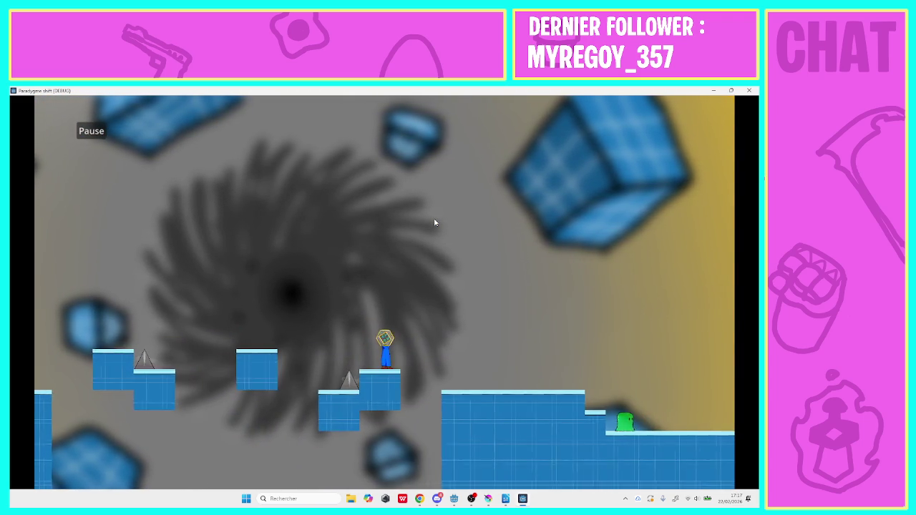
Run back right along the upper floor, then left down the stairs, jumping across the lower floor.
key(Left)
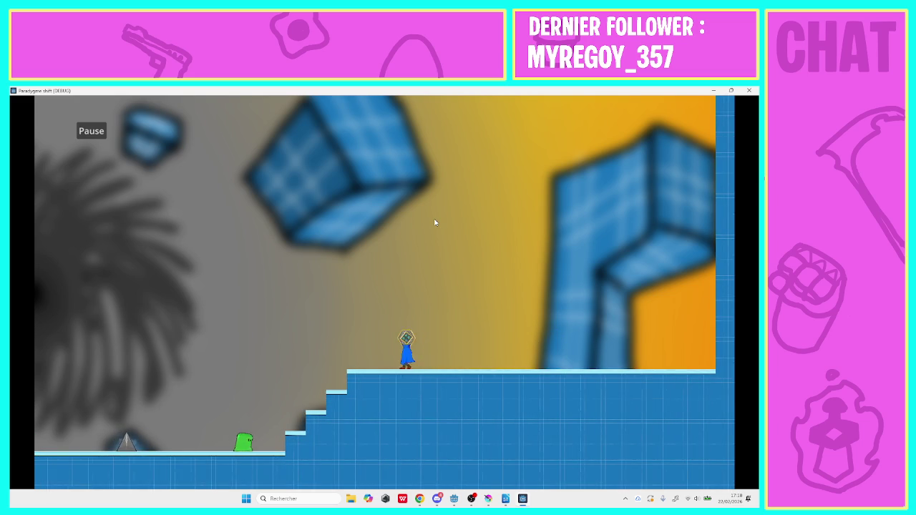
key(Left)
key(Right)
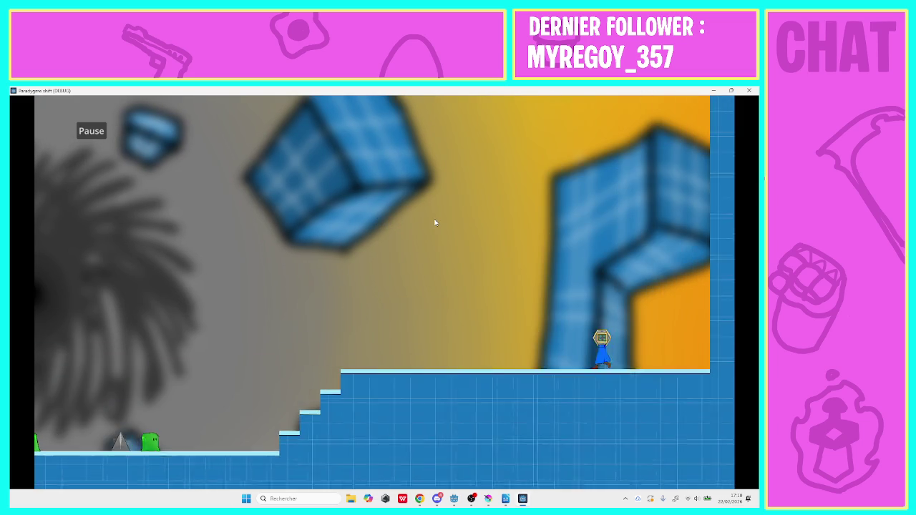
key(Left)
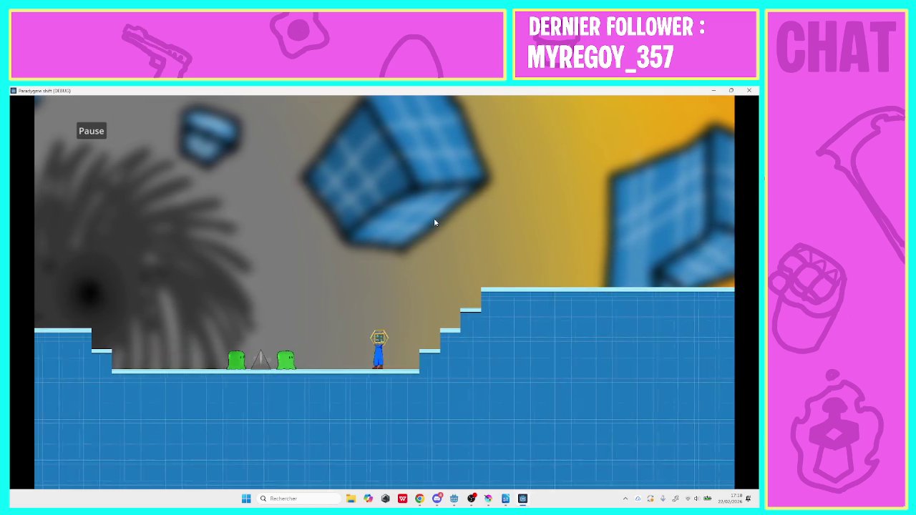
key(Left)
key(space)
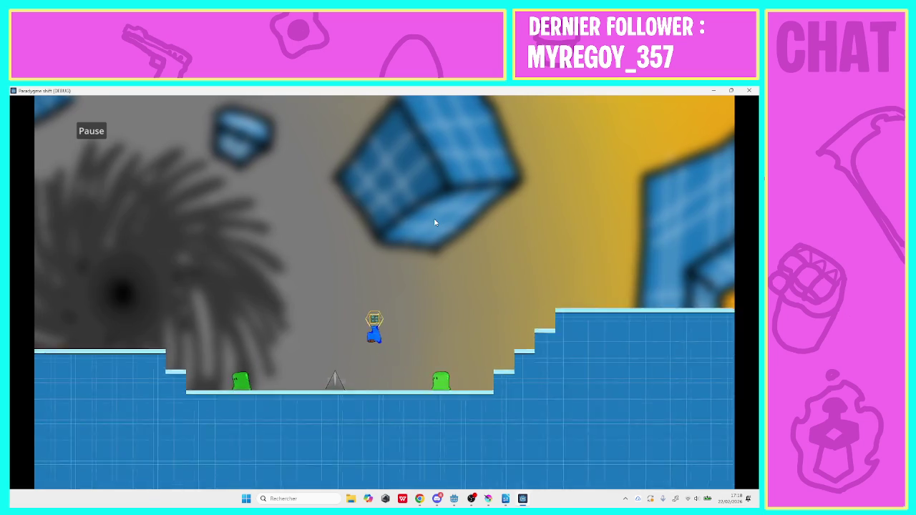
key(Left)
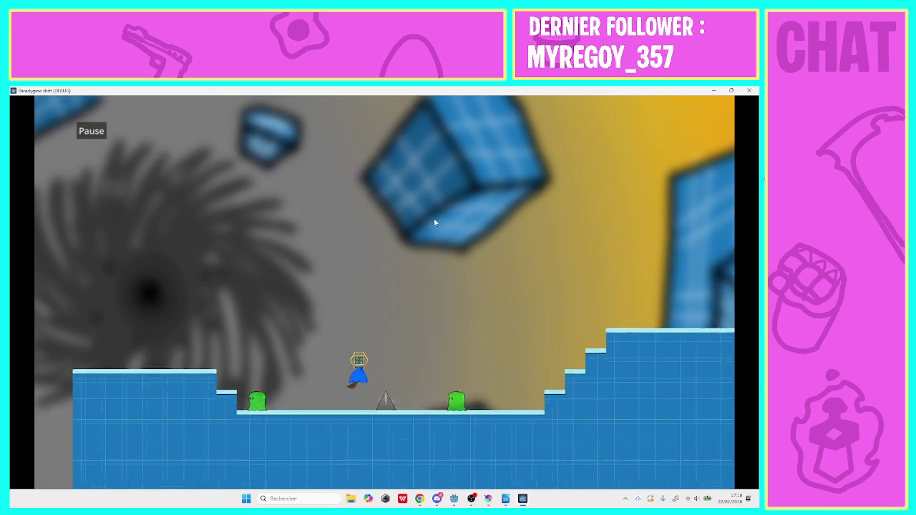
key(space)
key(space)
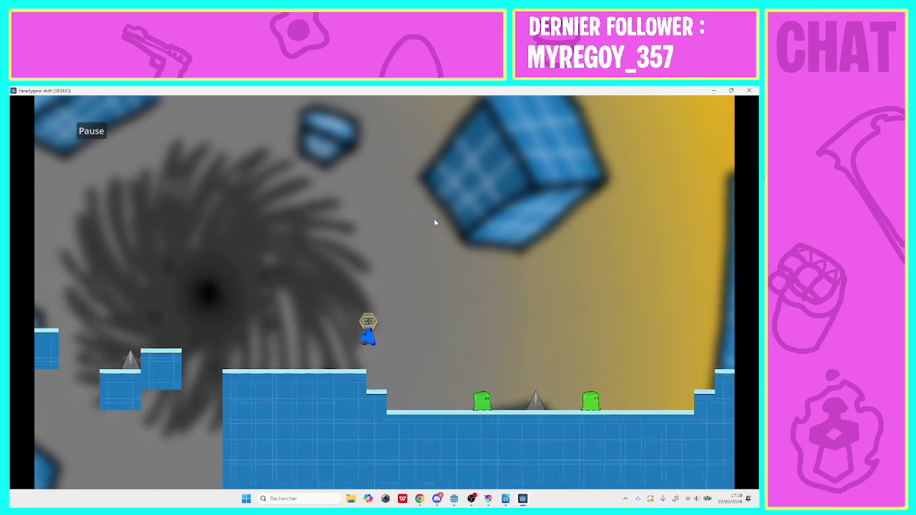
key(Left)
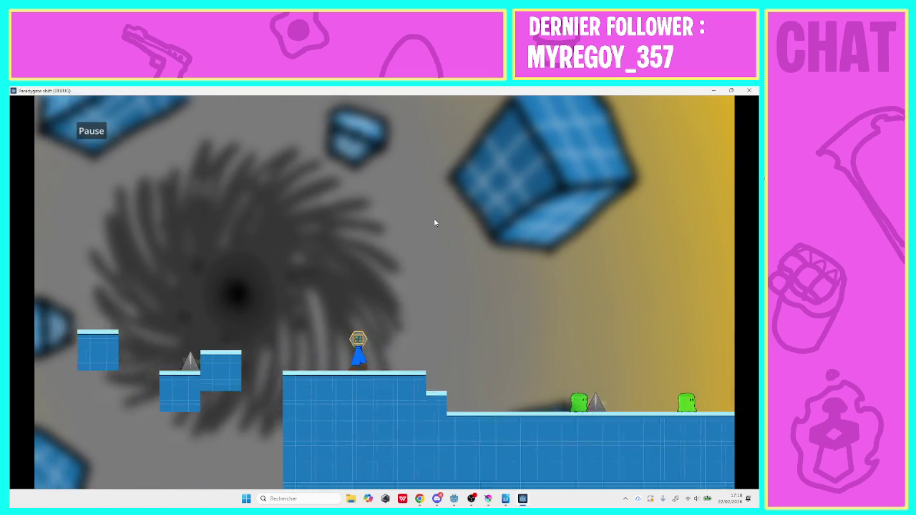
key(space)
key(space)
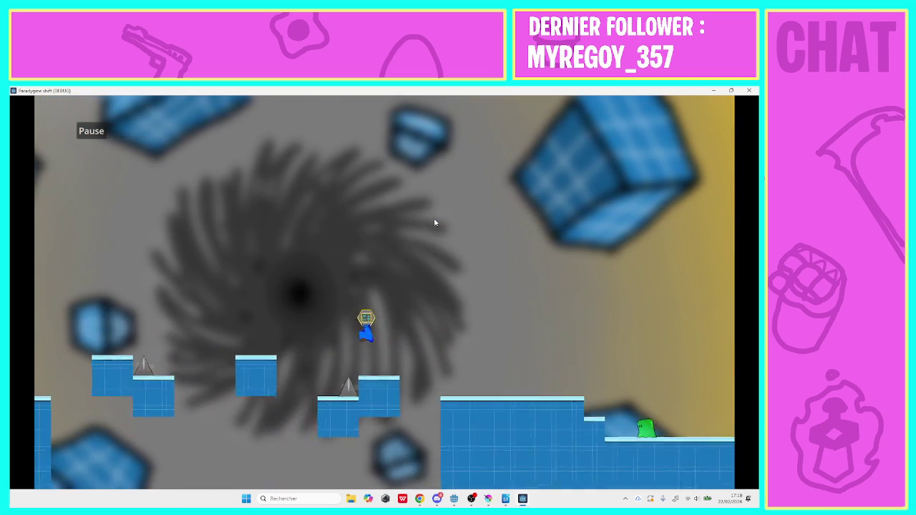
key(Right)
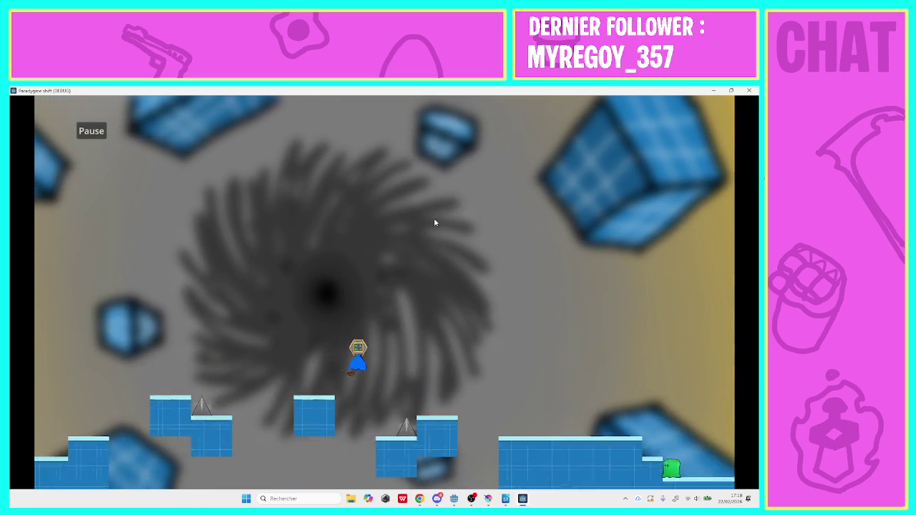
key(space)
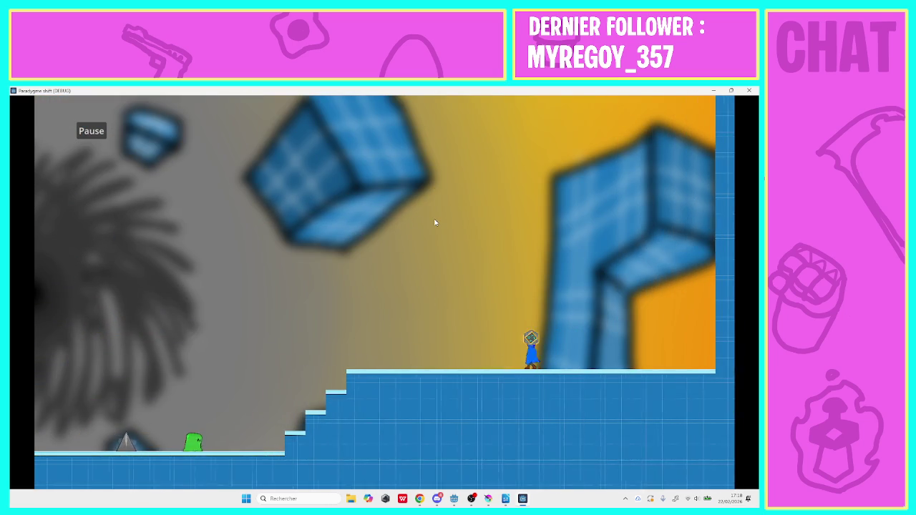
Run left down the stairs, jumping across the platforms and past the enemies to the level's end.
key(Left)
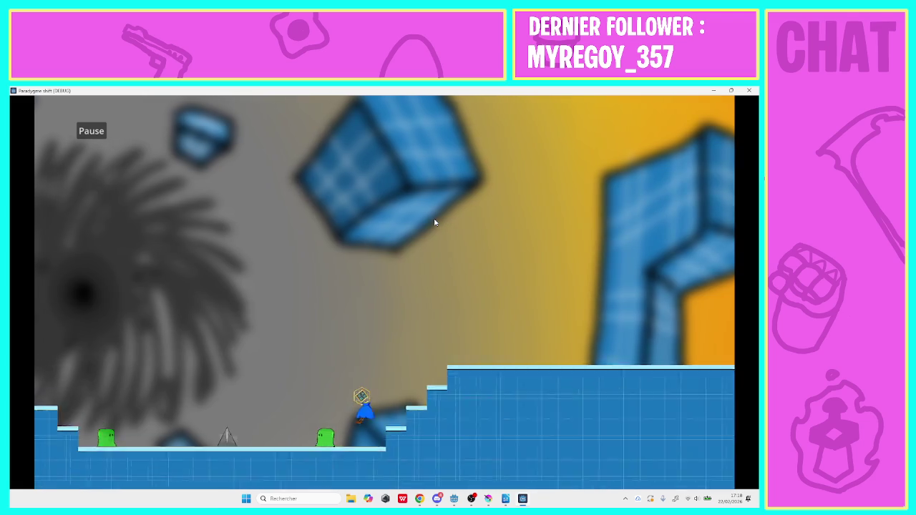
key(space)
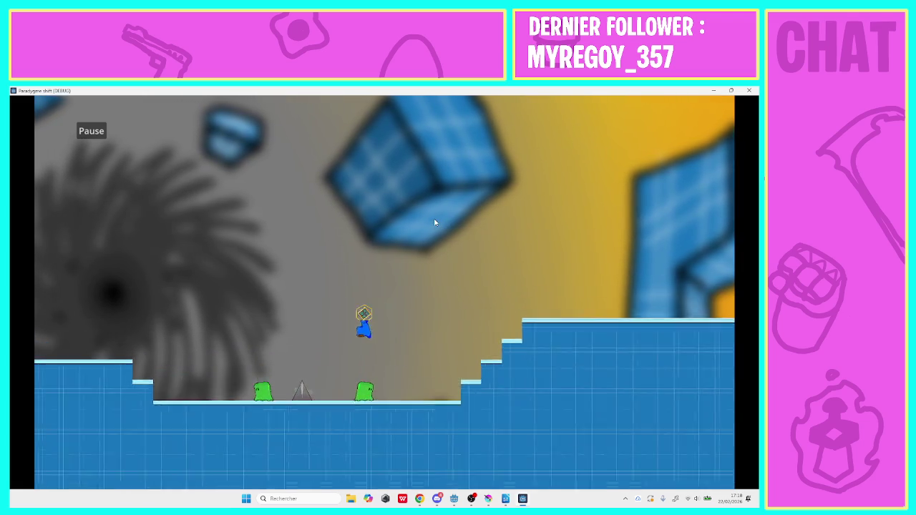
key(space)
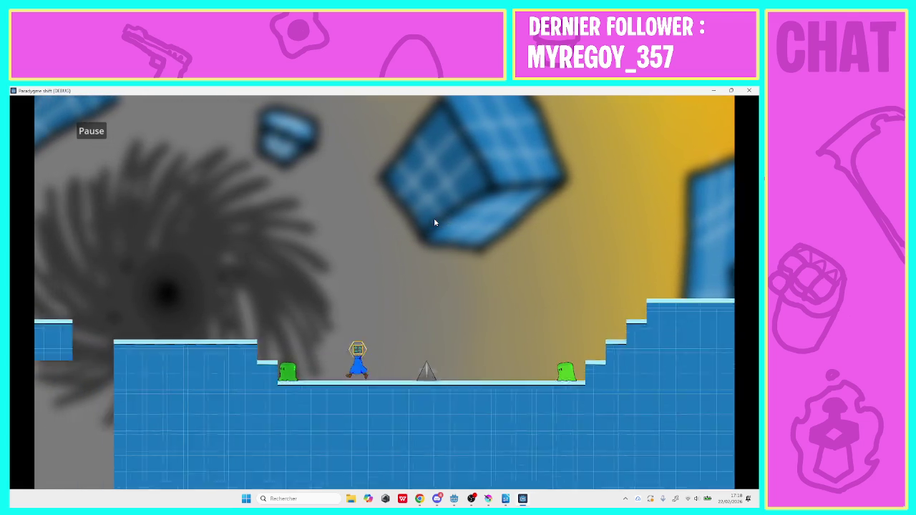
key(space)
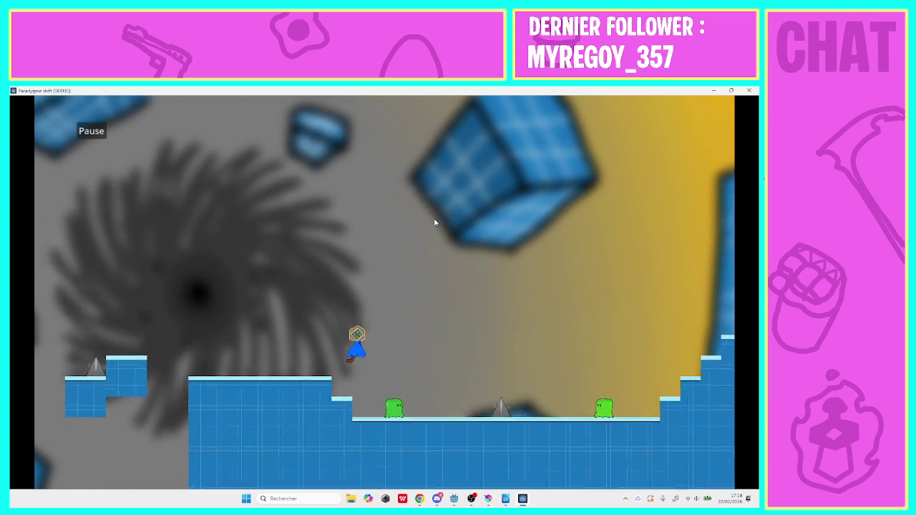
key(space)
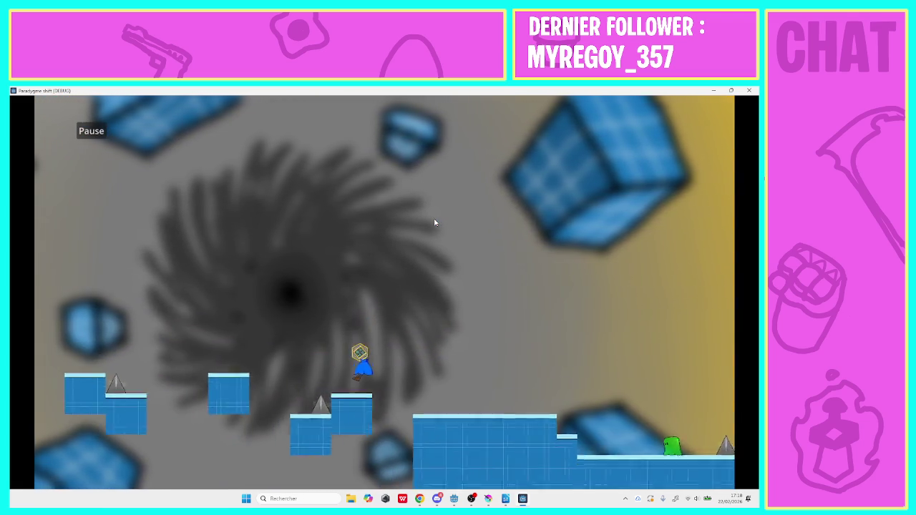
key(space)
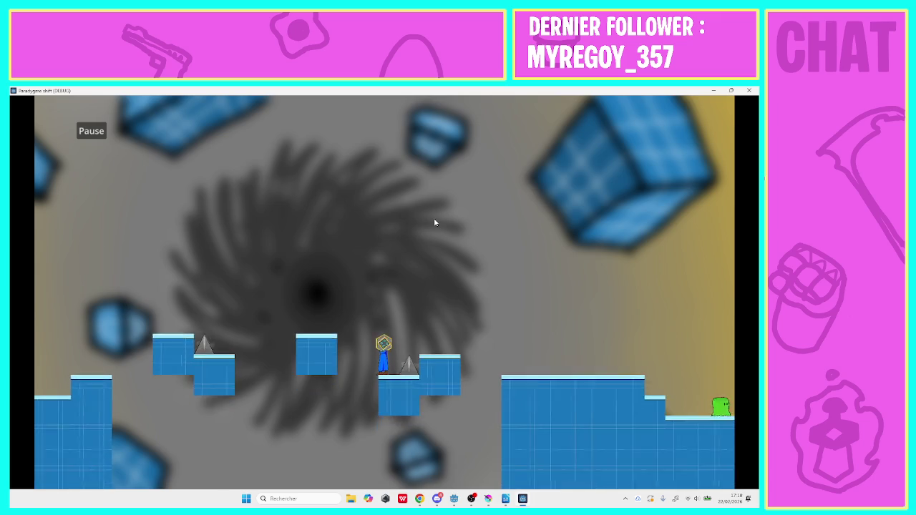
key(space)
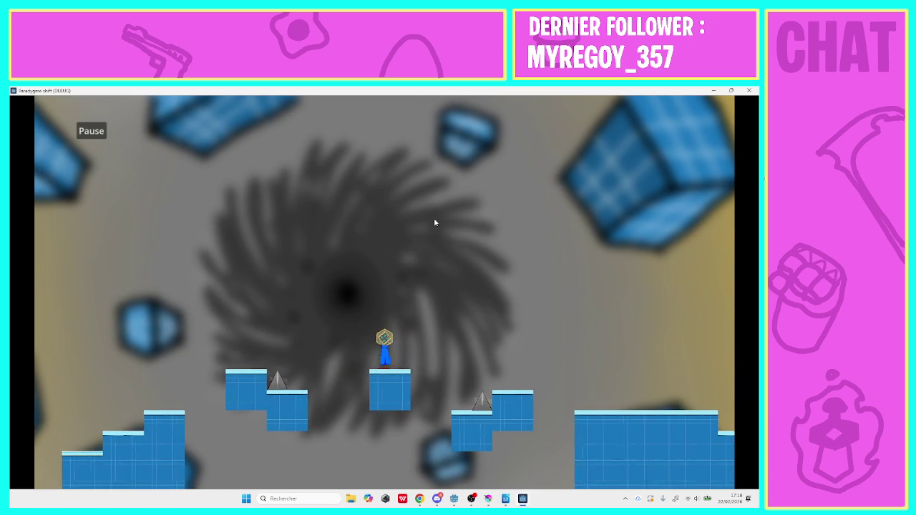
key(space)
key(Left)
key(Left)
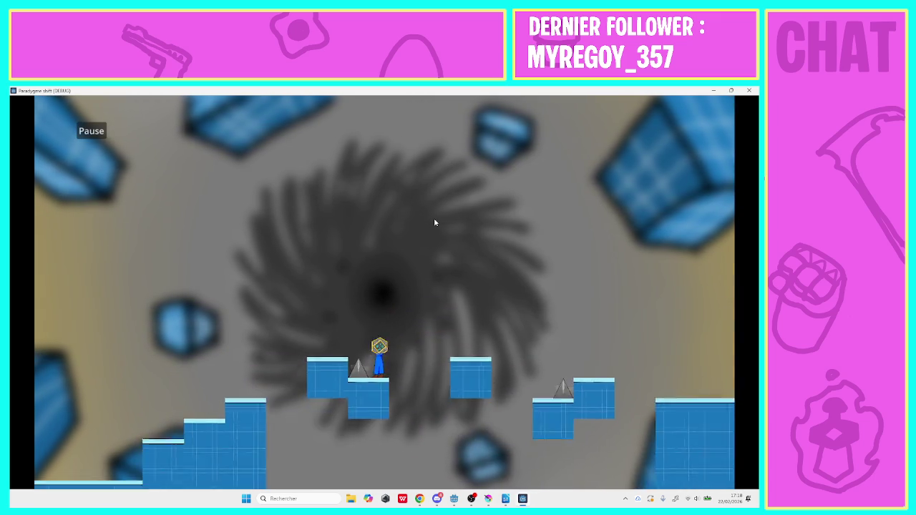
key(Left)
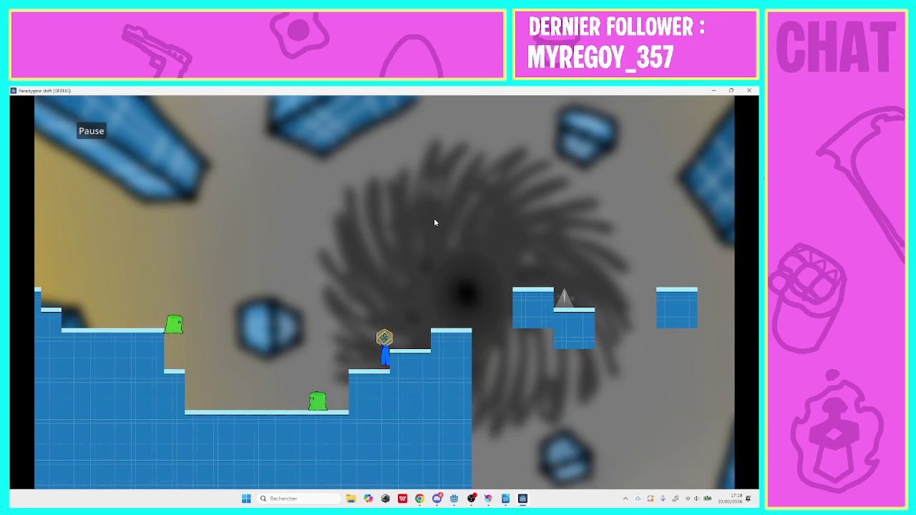
key(Left)
key(Left)
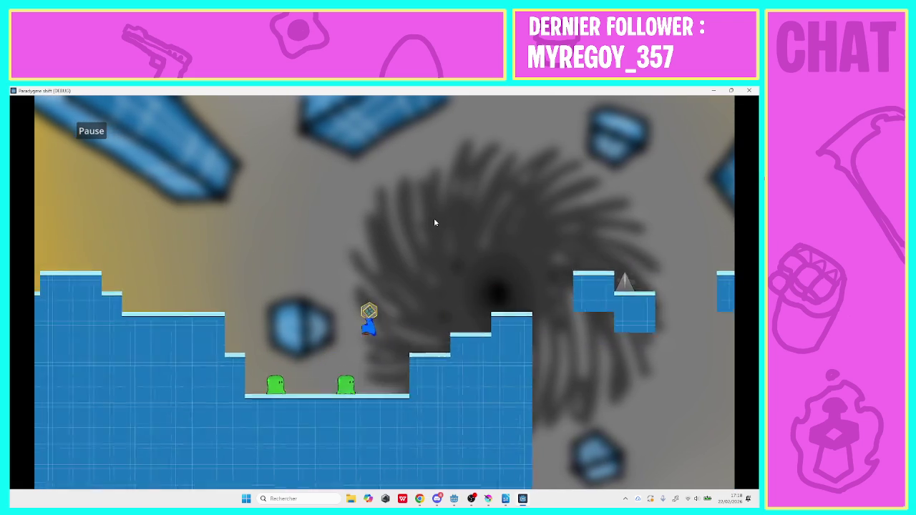
key(Left)
key(space)
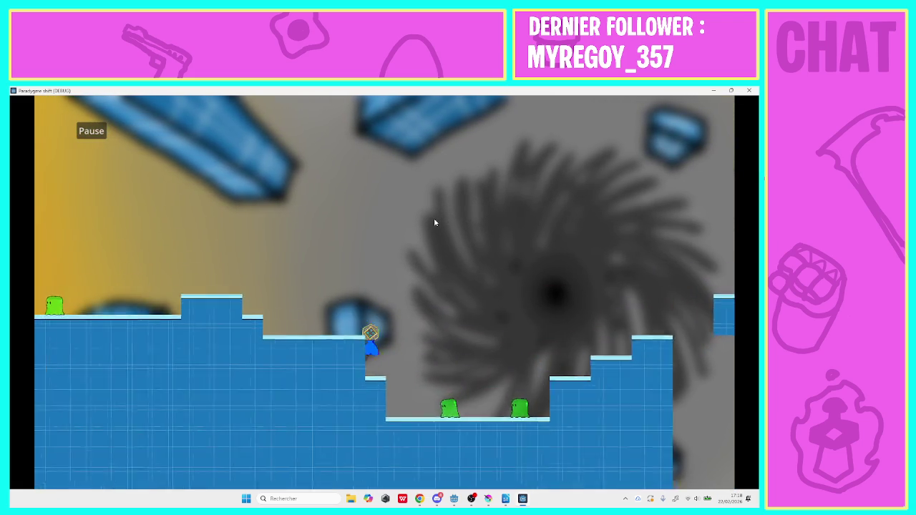
key(Left)
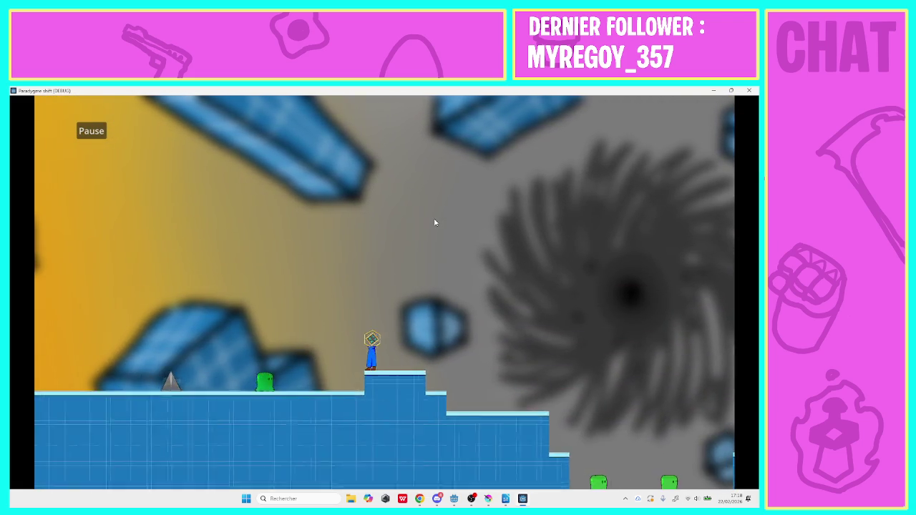
key(Left)
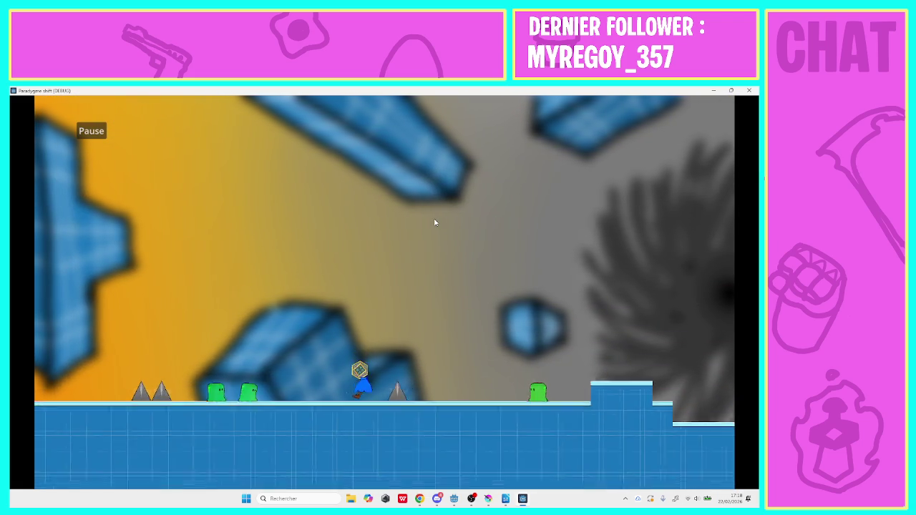
key(space)
key(Left)
key(space)
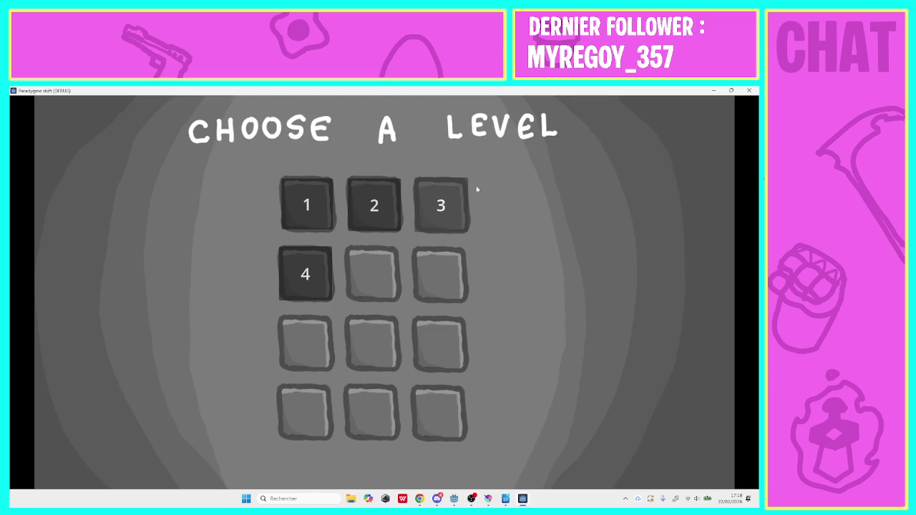
Start level 4, run right with a jump through the pillars, then close the game window.
click(323, 283)
key(Right)
key(space)
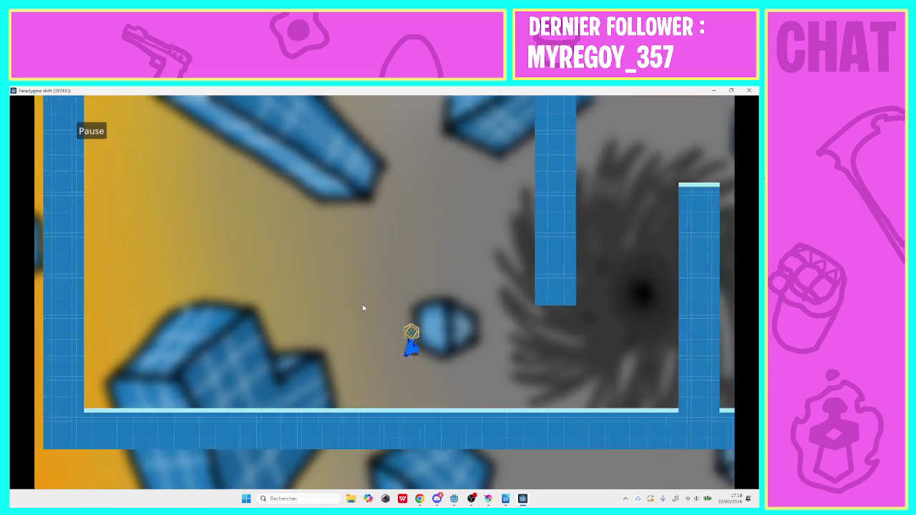
key(Right)
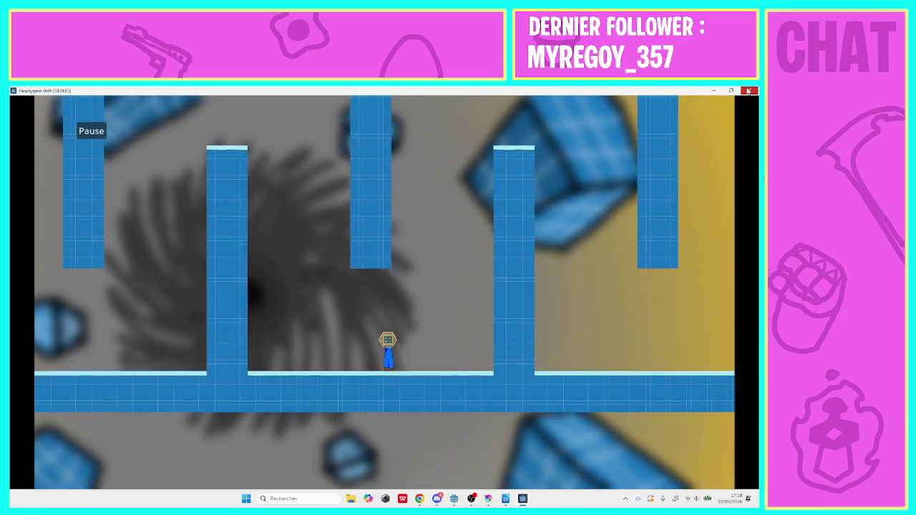
click(748, 91)
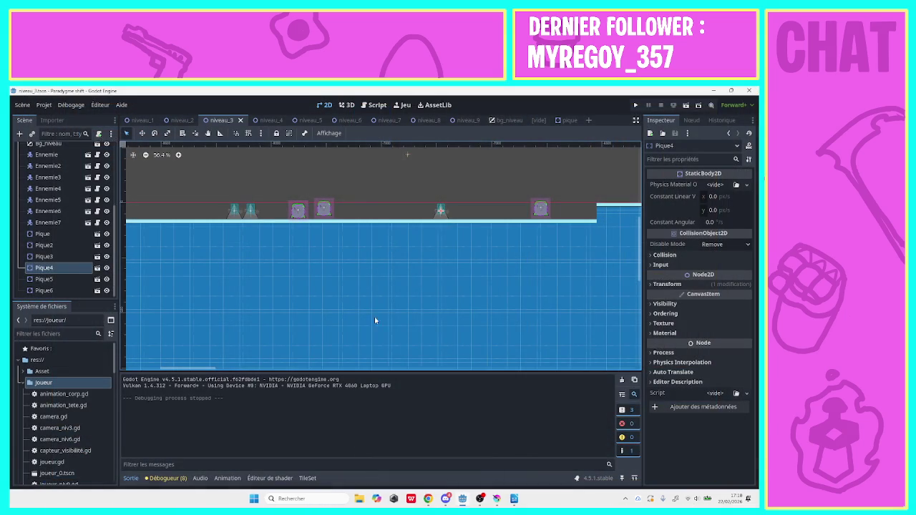
Switch to niveau_4, select the Tuile_solide layer, and erase the middle pillars and right-hand tile structure.
click(262, 120)
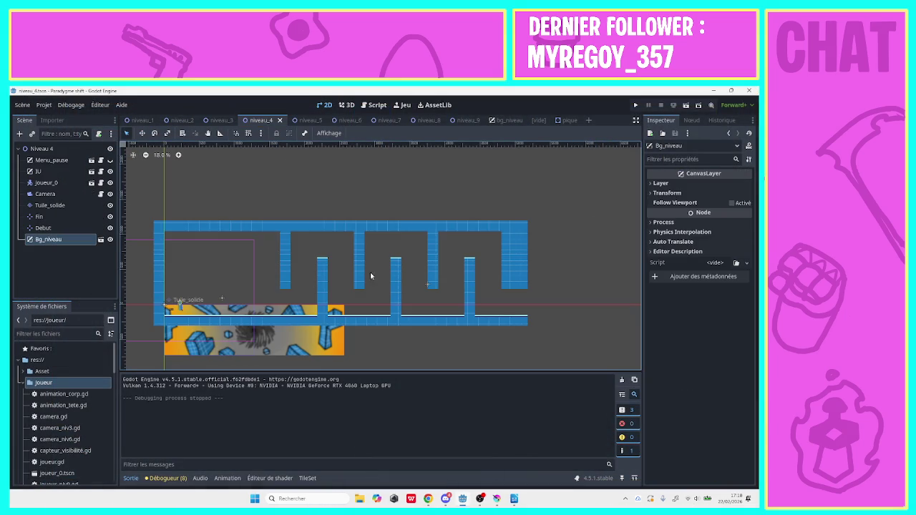
right_click(534, 336)
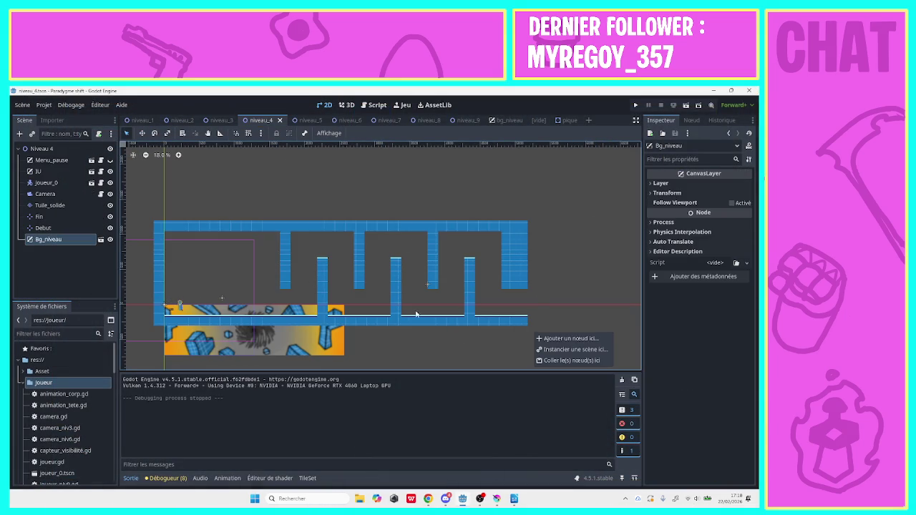
click(86, 206)
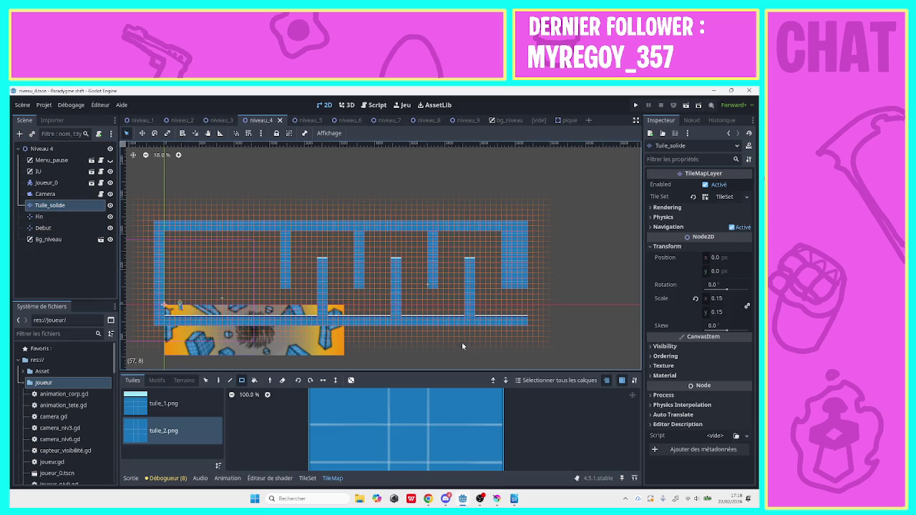
mouse_move(542, 334)
mouse_down()
mouse_move(239, 216)
mouse_move(262, 190)
mouse_move(260, 204)
mouse_move(243, 204)
mouse_move(470, 297)
mouse_move(560, 315)
mouse_up()
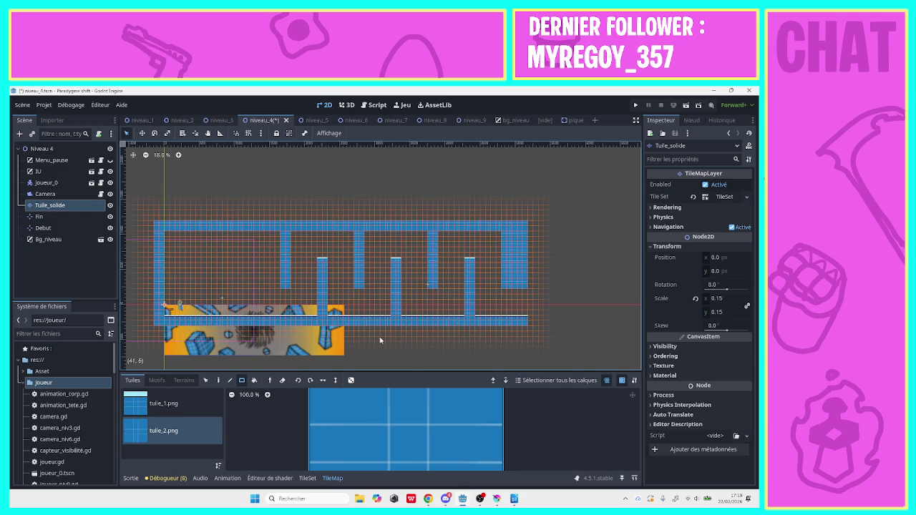
mouse_move(345, 336)
mouse_down()
mouse_move(293, 278)
mouse_move(281, 216)
mouse_up()
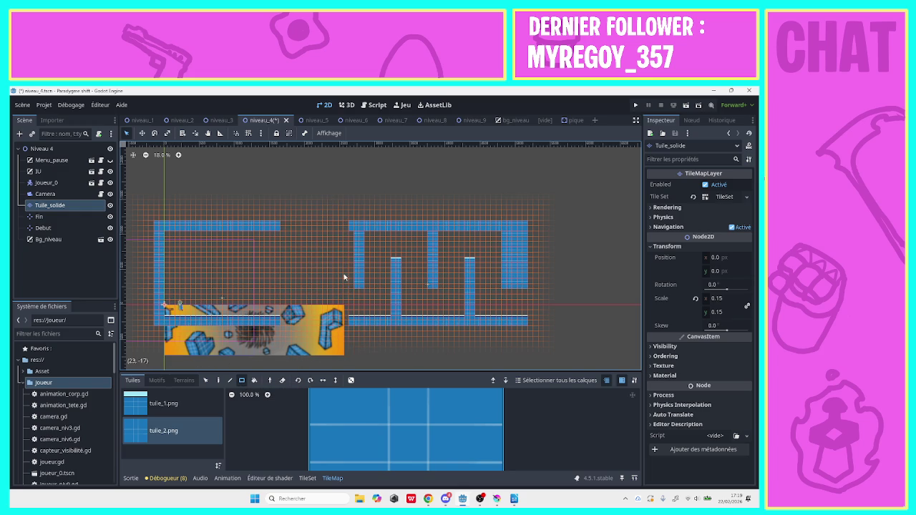
drag(336, 331, 572, 215)
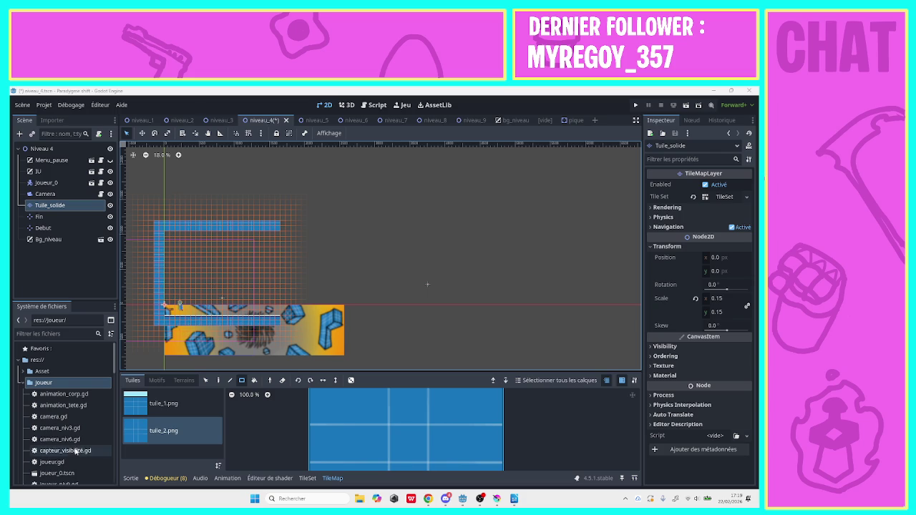
click(156, 408)
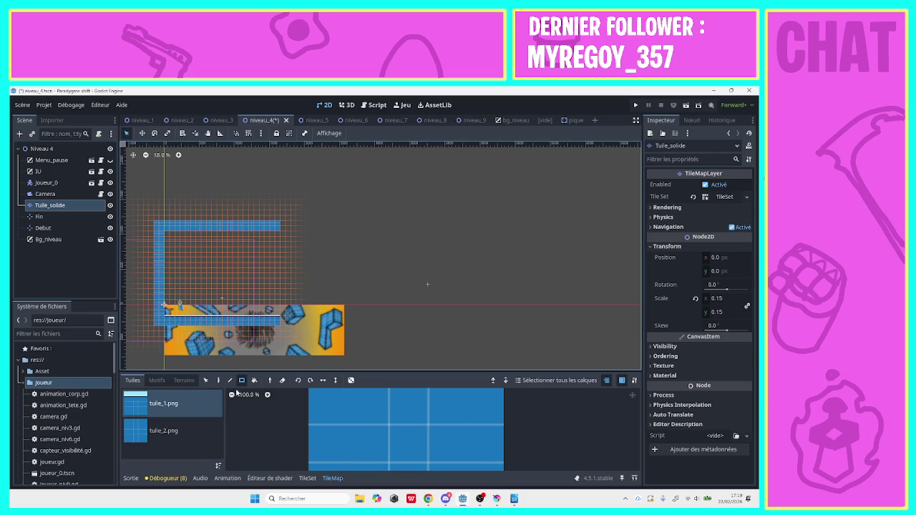
Paint a 22x2 floor strip with tuile_1.png and a 43x2 ceiling row with tuile_2.png.
click(206, 381)
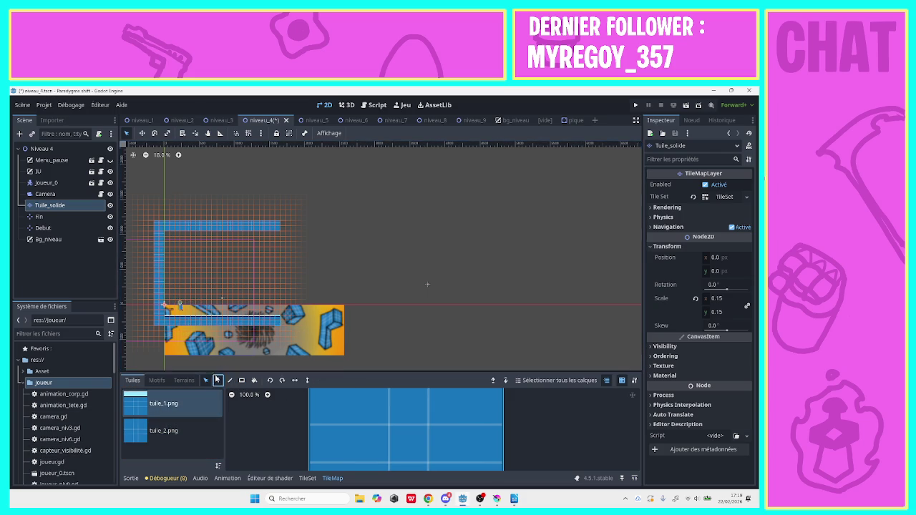
click(242, 380)
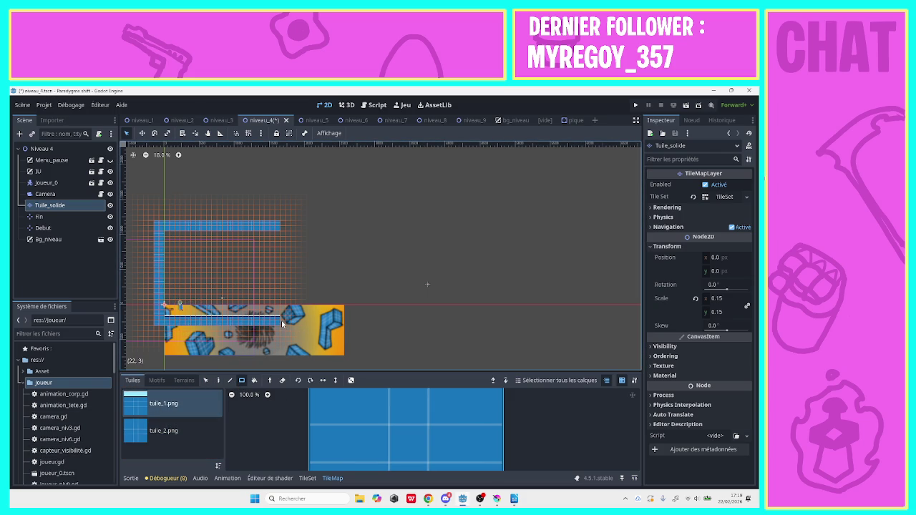
drag(284, 319, 516, 327)
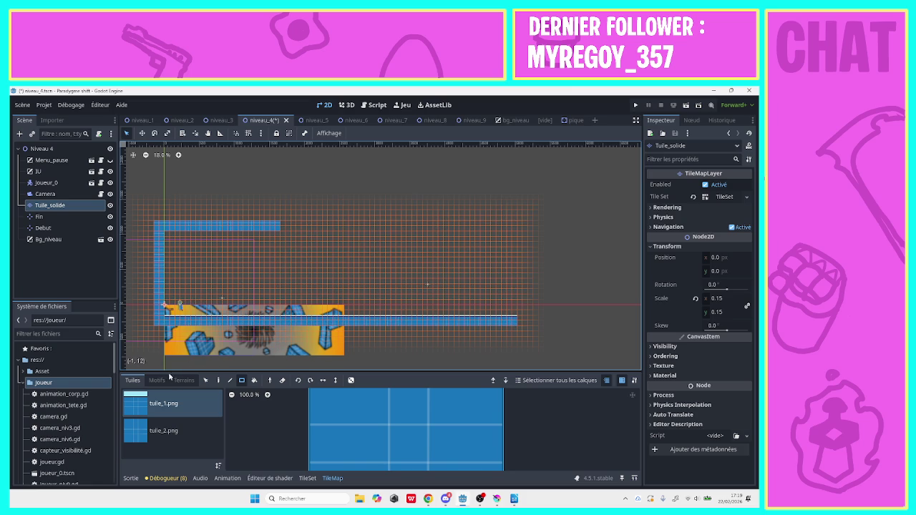
click(169, 432)
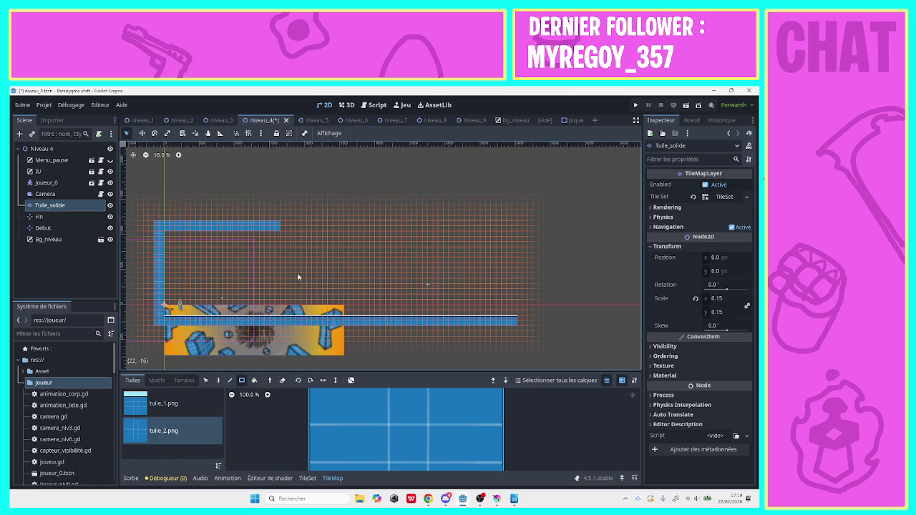
drag(282, 229, 515, 228)
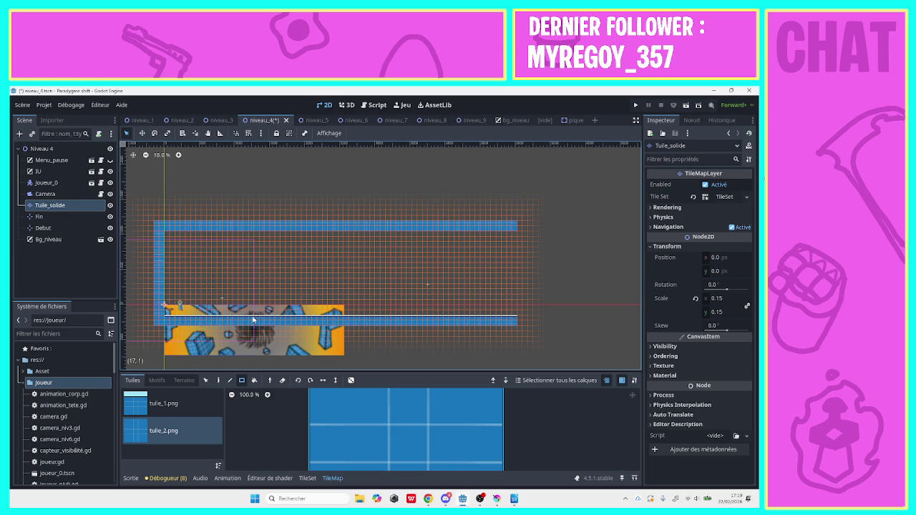
Add tile columns rising from the floor and hanging from the ceiling, including a 1x8 column and 2x4 block.
drag(262, 317, 265, 284)
drag(261, 252, 267, 230)
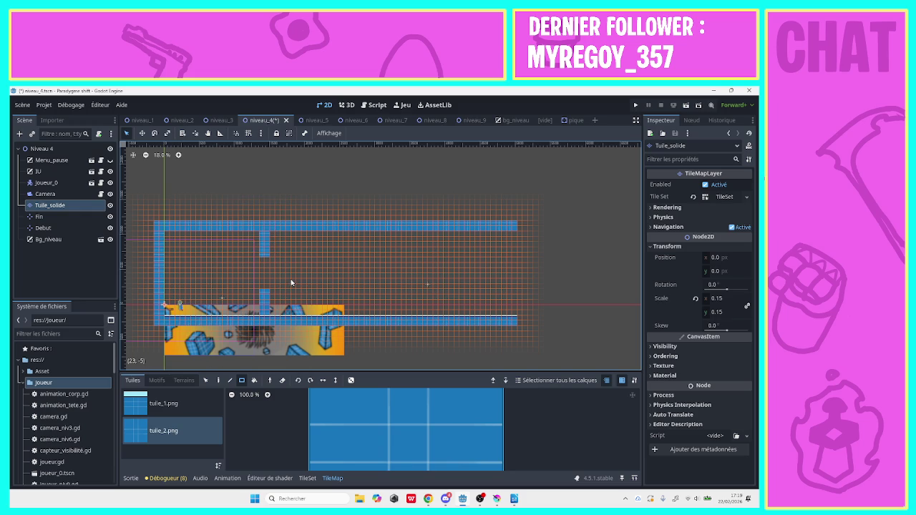
drag(292, 276, 300, 316)
drag(298, 251, 294, 231)
drag(321, 310, 320, 236)
drag(319, 284, 319, 239)
drag(319, 306, 331, 313)
drag(331, 280, 332, 237)
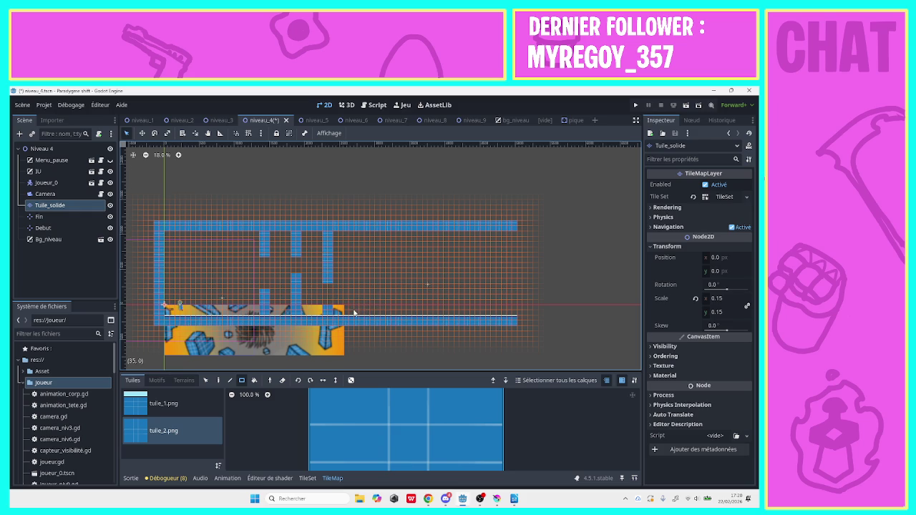
mouse_move(354, 315)
mouse_down()
mouse_move(364, 302)
mouse_move(361, 237)
mouse_up()
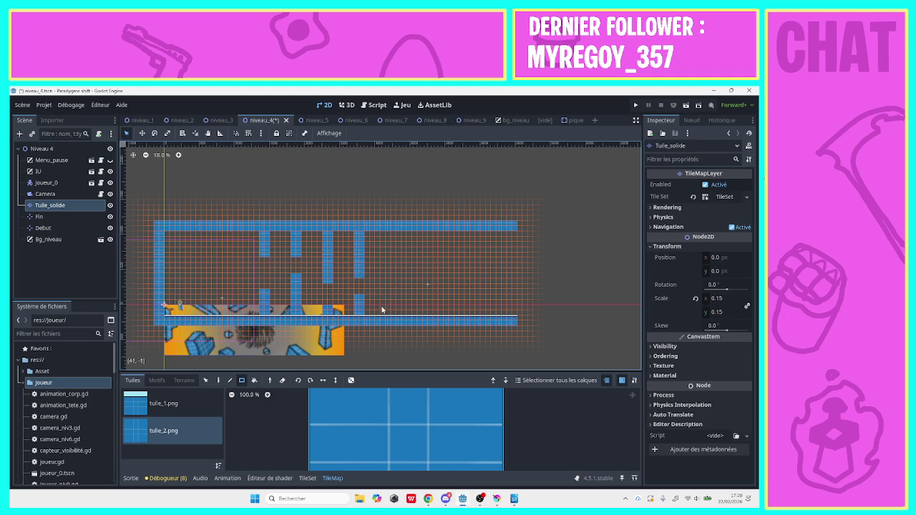
Paint small wall blocks, a column hanging from the top wall and a tall column on the right.
mouse_move(386, 310)
mouse_down()
mouse_move(395, 291)
mouse_move(393, 316)
mouse_up()
drag(392, 234, 401, 264)
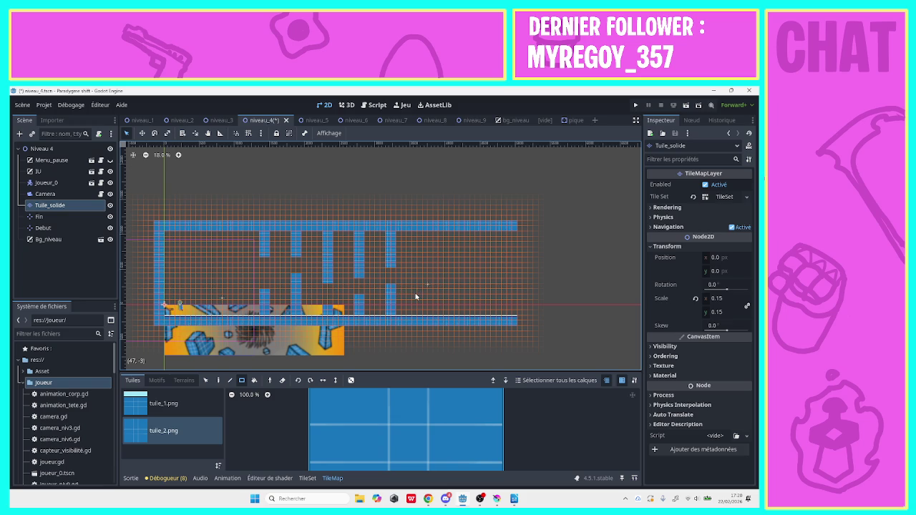
mouse_move(415, 295)
mouse_down()
mouse_move(421, 311)
mouse_move(406, 294)
mouse_move(423, 307)
mouse_move(424, 233)
mouse_up()
mouse_move(430, 305)
mouse_down()
mouse_move(516, 308)
mouse_move(422, 322)
mouse_up()
Paint a bottom row, inner horizontal rows and a closing right column to form the zigzag corridor.
drag(502, 311, 430, 308)
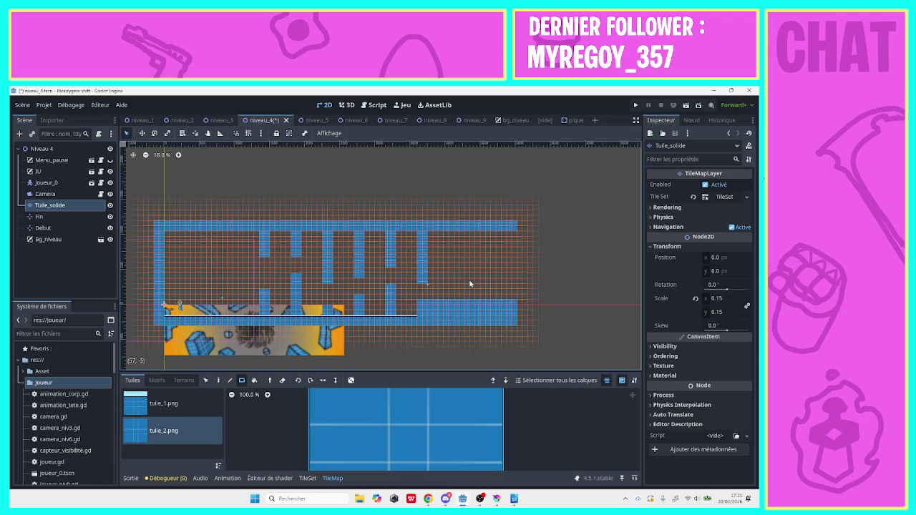
drag(477, 282, 428, 280)
drag(512, 256, 457, 255)
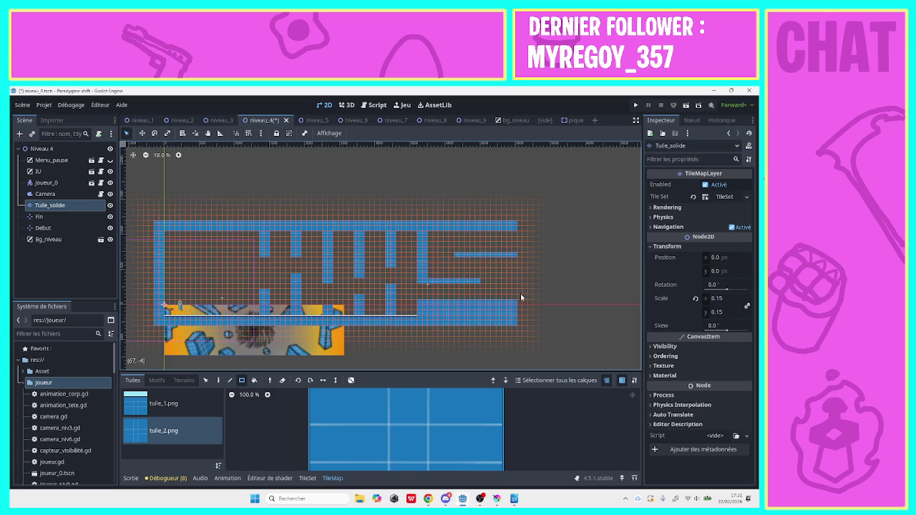
mouse_move(519, 324)
mouse_down()
mouse_move(529, 257)
mouse_move(523, 226)
mouse_up()
drag(450, 260, 446, 259)
drag(483, 284, 485, 282)
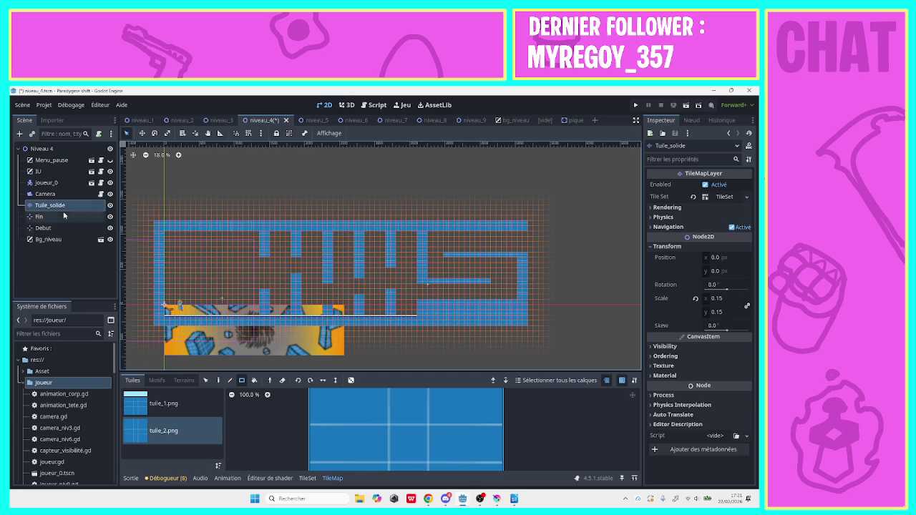
click(49, 150)
Instance the pique.tscn spike scene under Niveau 4 and move it into the tiled corridor.
click(32, 134)
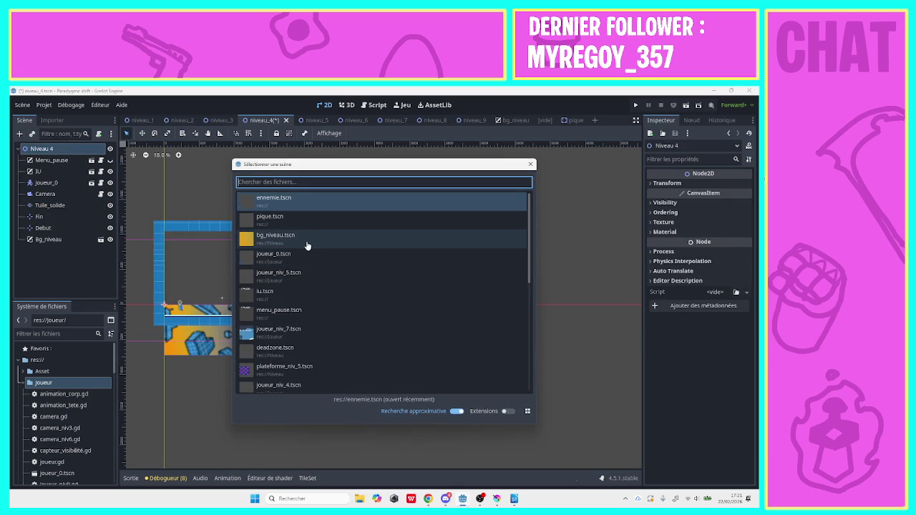
double_click(315, 217)
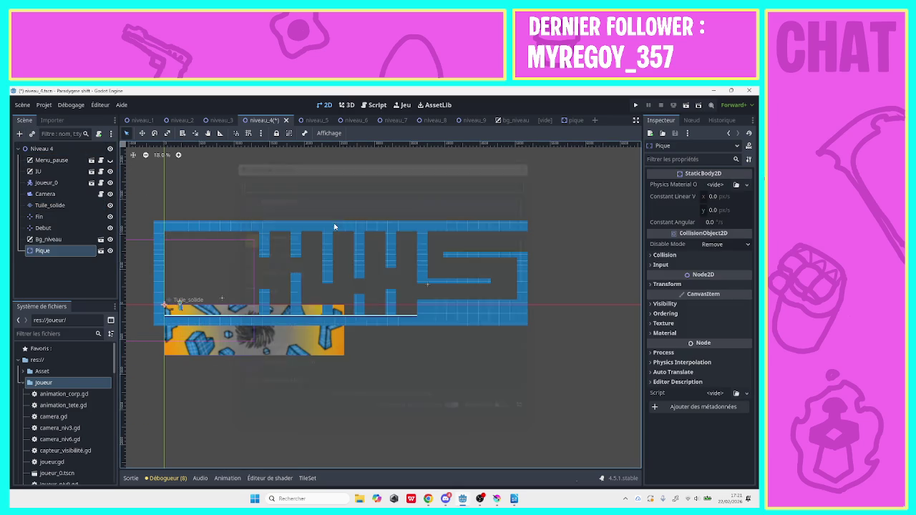
mouse_move(166, 306)
mouse_down()
mouse_move(354, 300)
mouse_move(387, 285)
mouse_move(389, 270)
mouse_up()
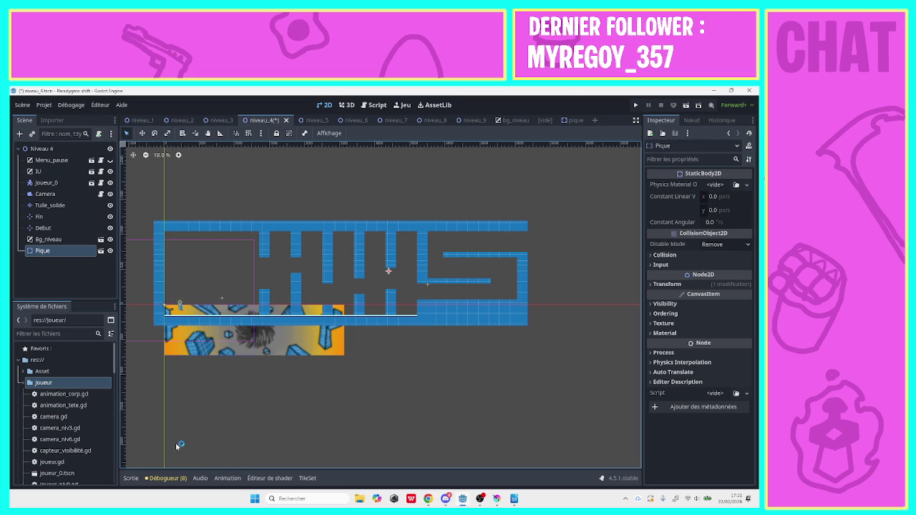
click(179, 154)
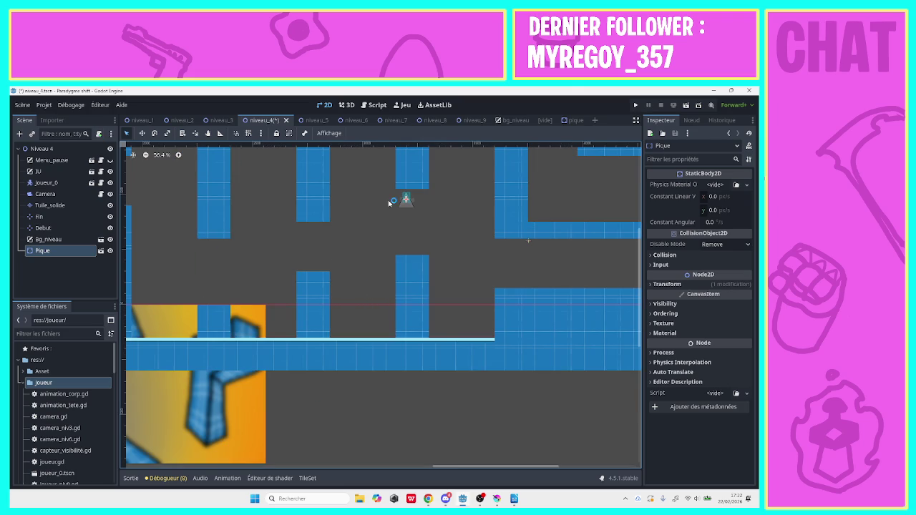
Set the spike's rotation to 180° so it points down, then nudge it up and left under the column.
click(155, 133)
mouse_move(404, 209)
mouse_down()
mouse_move(400, 219)
mouse_move(440, 211)
mouse_move(443, 195)
mouse_up()
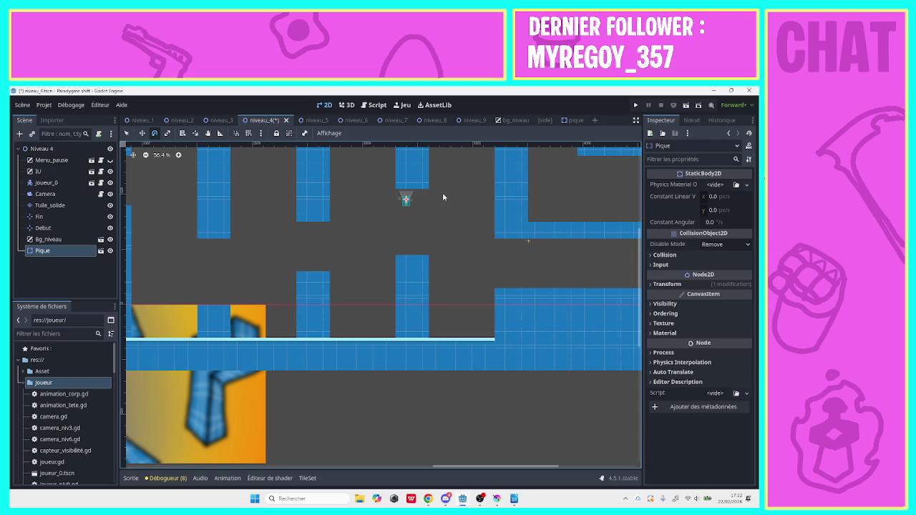
drag(441, 198, 444, 208)
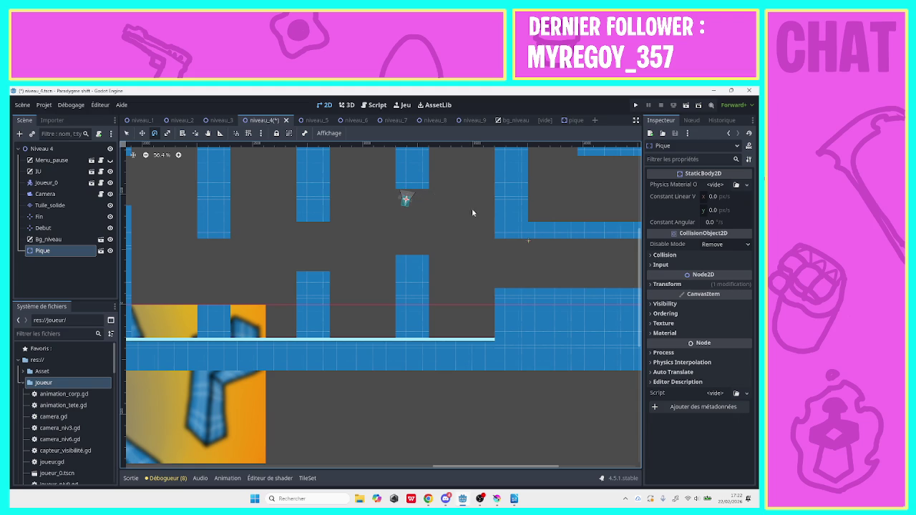
click(662, 285)
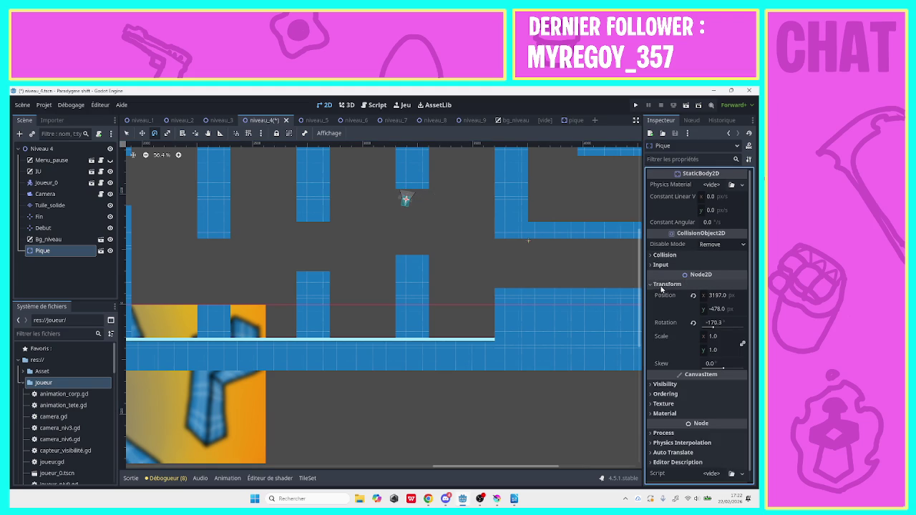
click(714, 325)
text(180)
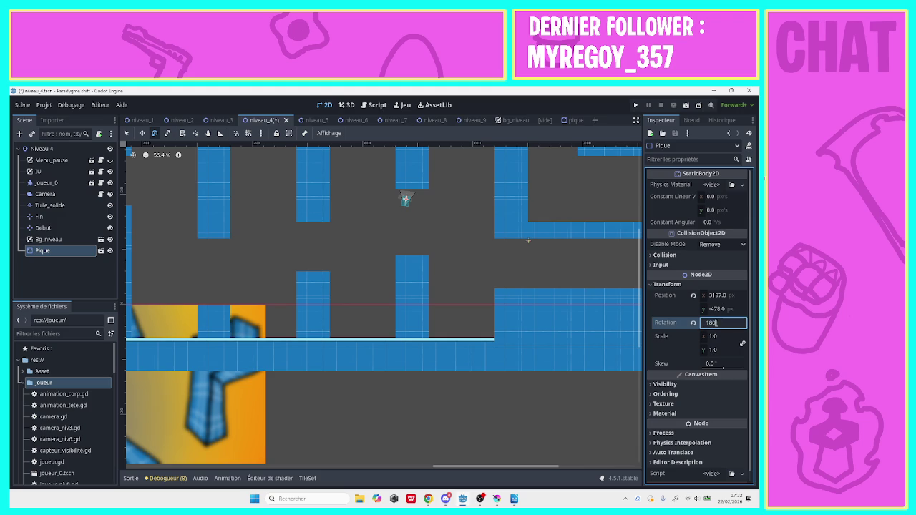
key(Return)
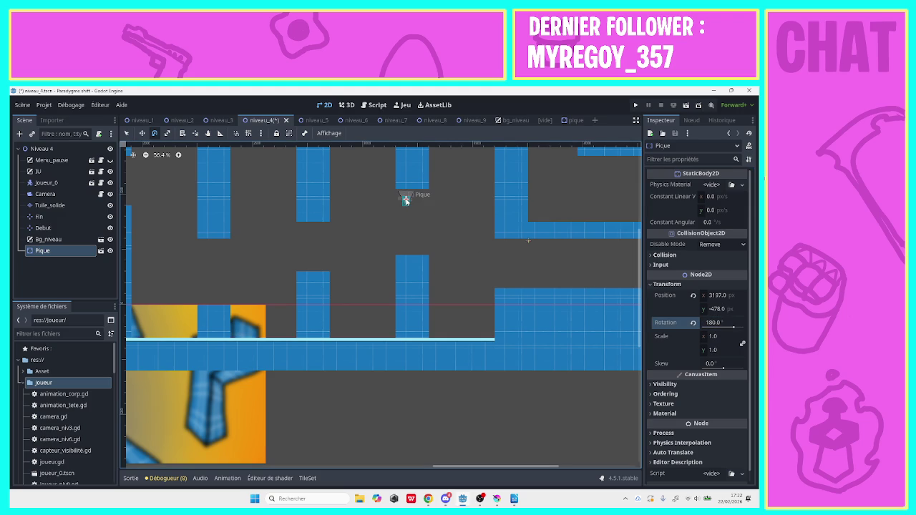
key(q)
key(Up)
key(Up)
key(Left)
key(Left)
key(Left)
Duplicate the spike as Pique2 beside the first, and delete an accidentally pasted child spike.
right_click(56, 251)
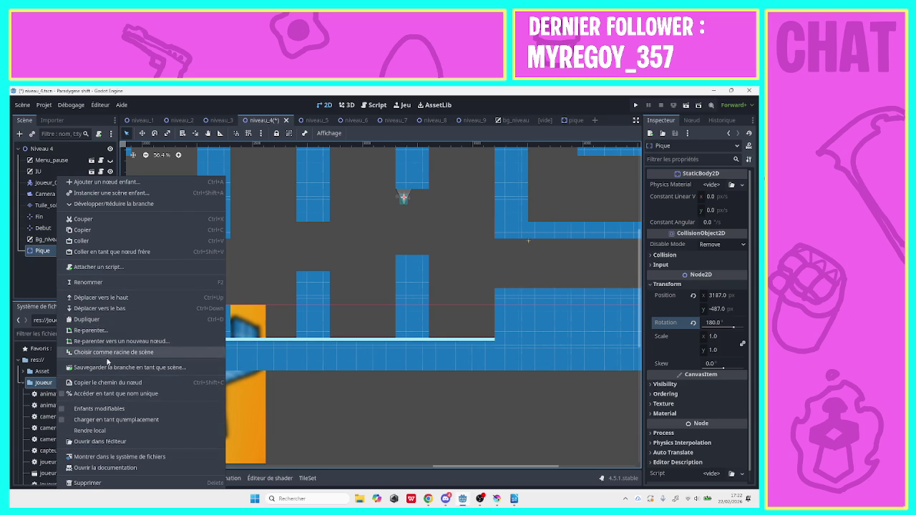
click(108, 319)
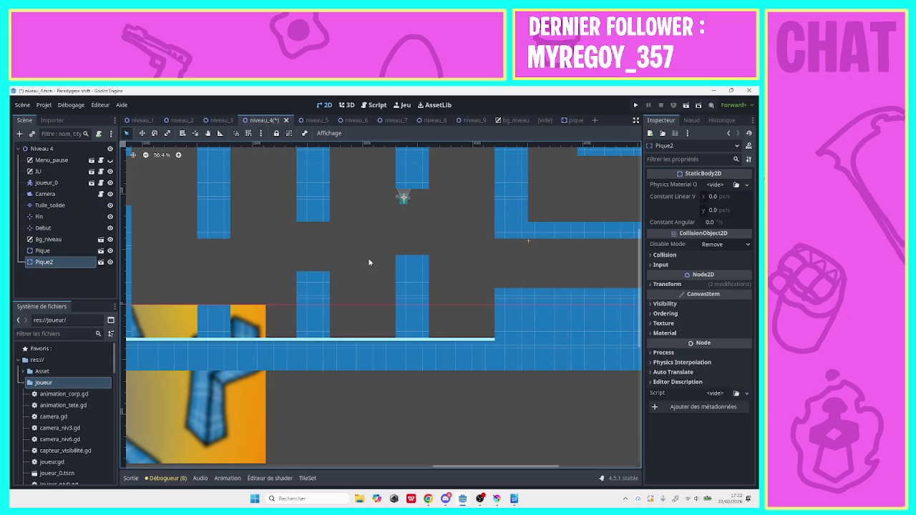
key(Right)
key(Right)
key(Right)
key(ctrl+v)
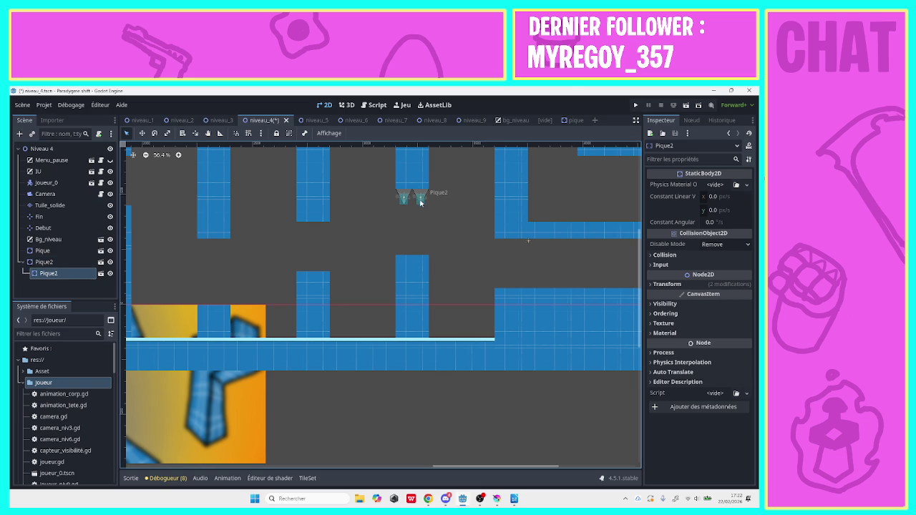
right_click(67, 273)
click(109, 485)
click(365, 305)
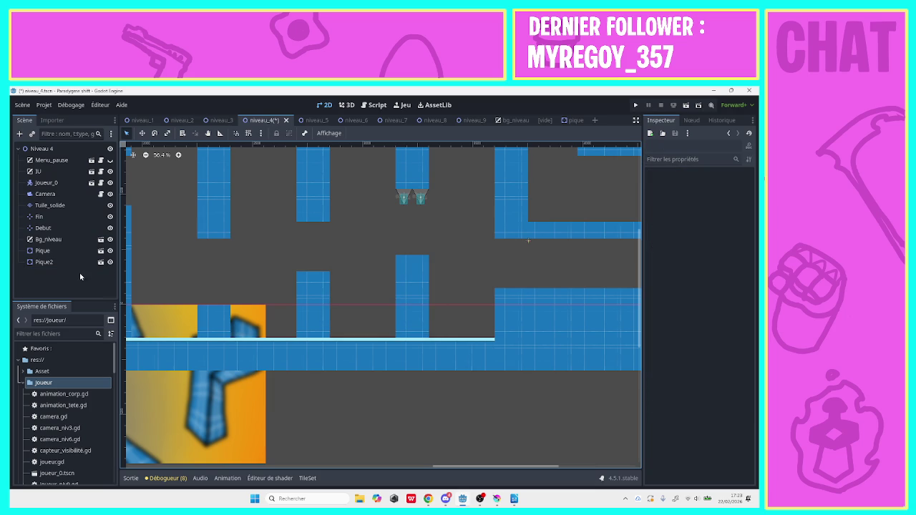
Duplicate Pique2 as Pique3 and place it under the ceiling of the next section to the right.
click(45, 262)
right_click(71, 263)
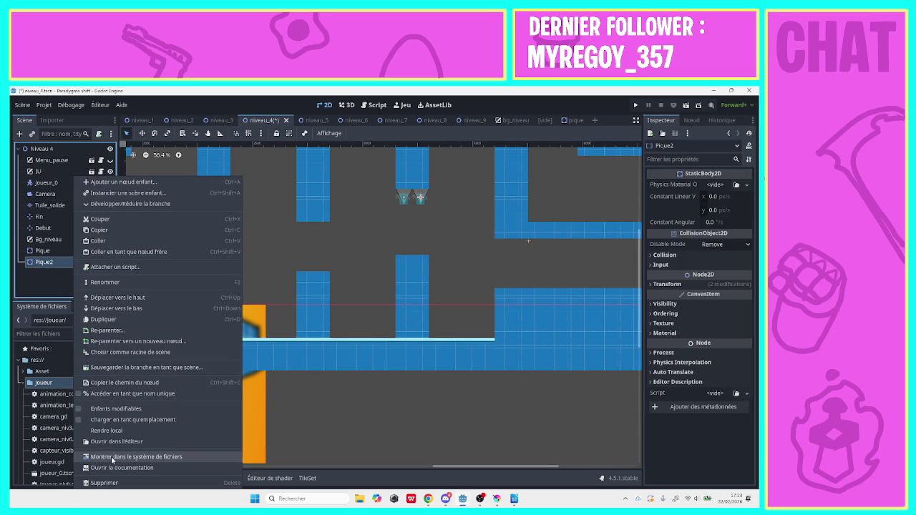
click(114, 320)
drag(422, 194, 582, 190)
drag(431, 467, 514, 467)
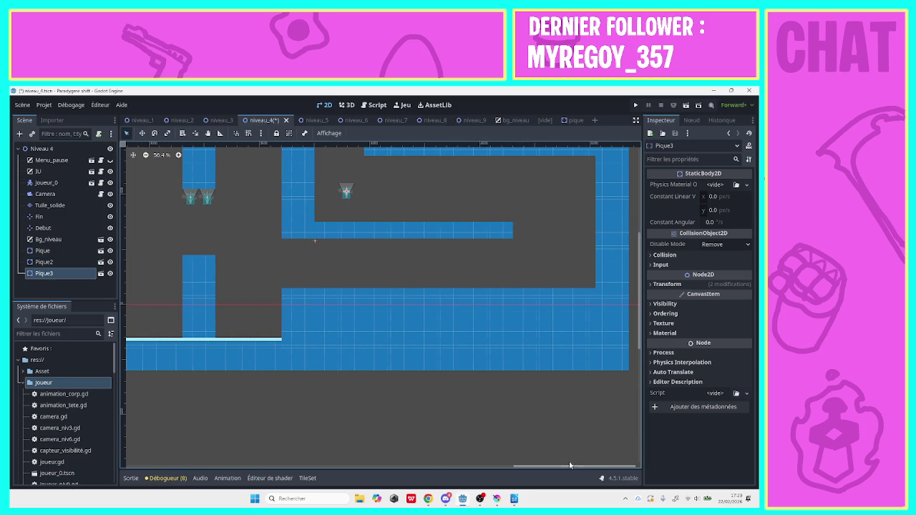
drag(346, 192, 371, 165)
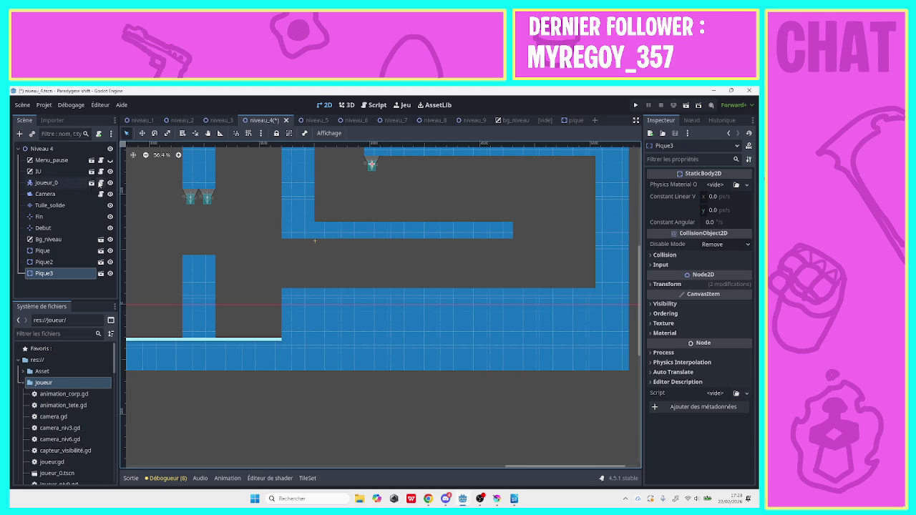
Duplicate Pique3 as Pique4 right beside it, then switch to the shared game stream in Discord.
right_click(64, 273)
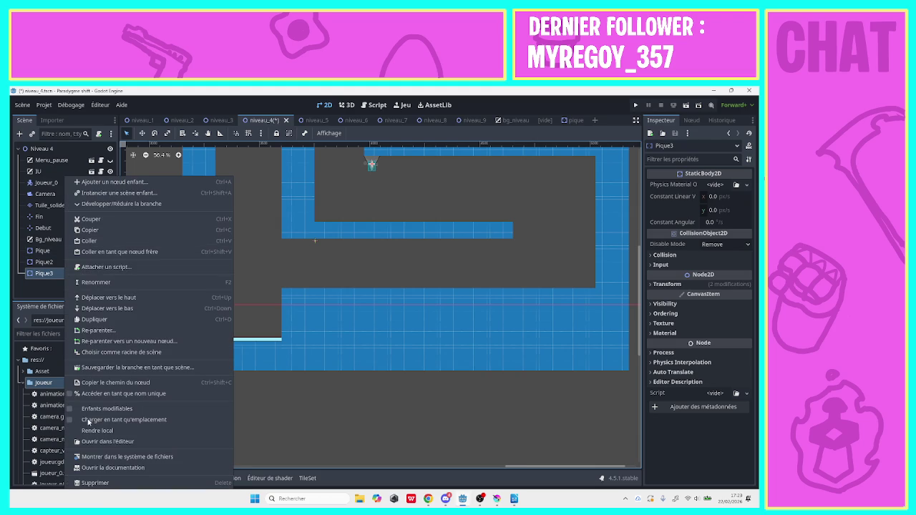
click(94, 319)
drag(371, 165, 388, 166)
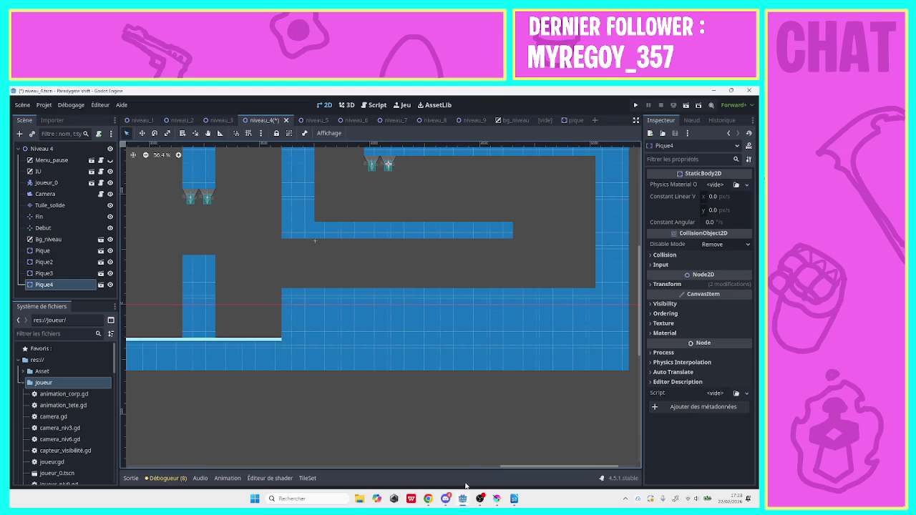
click(446, 499)
click(304, 216)
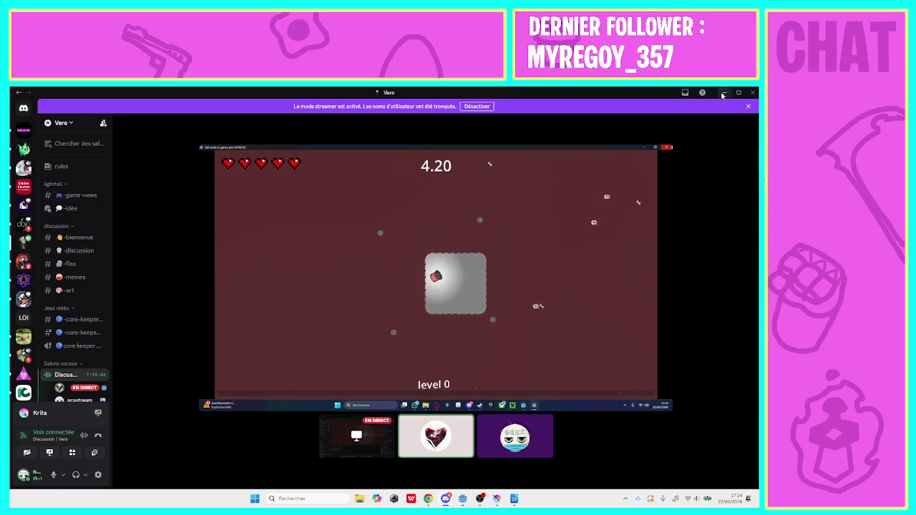
Remove an accidental spike paste, close Discord's focused stream view, and select Pique4 back in the editor.
key(alt+Tab)
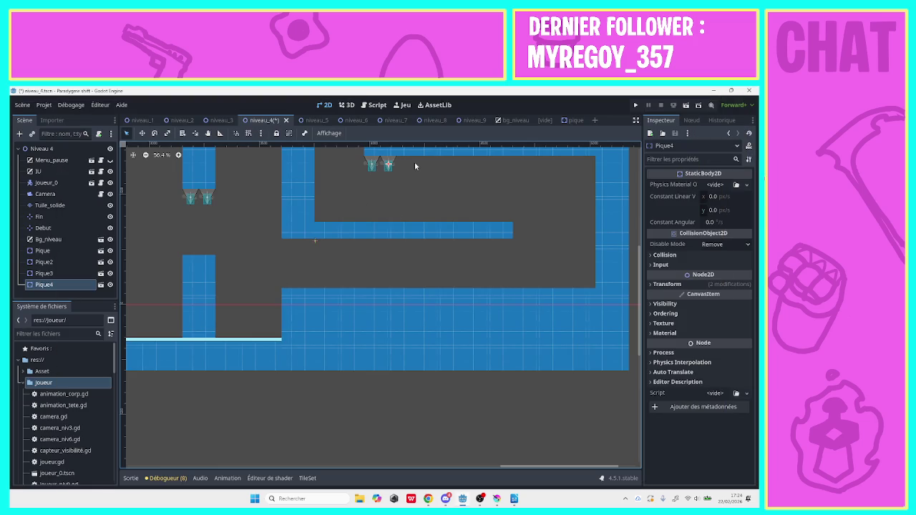
key(ctrl+v)
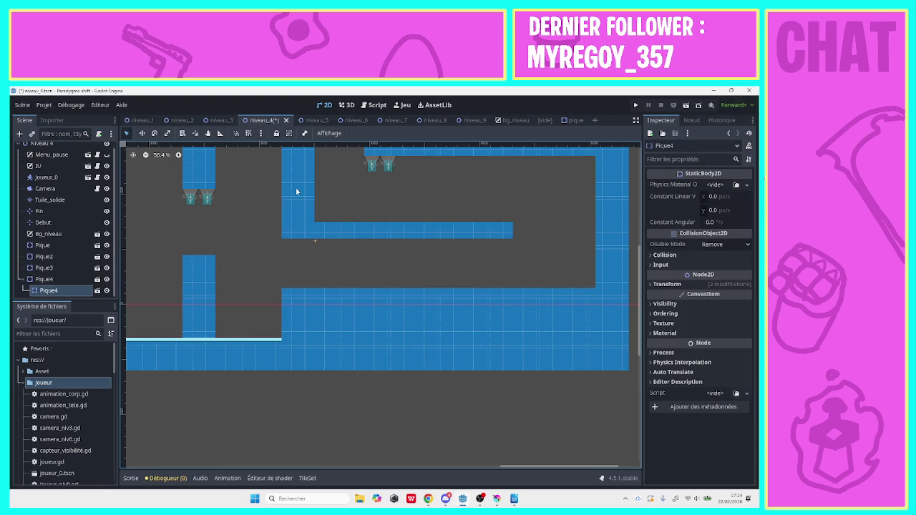
key(Delete)
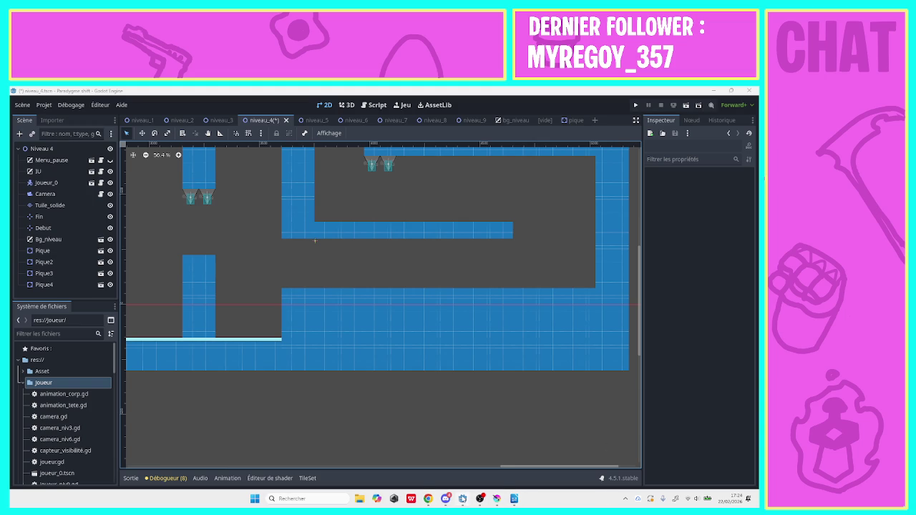
click(445, 499)
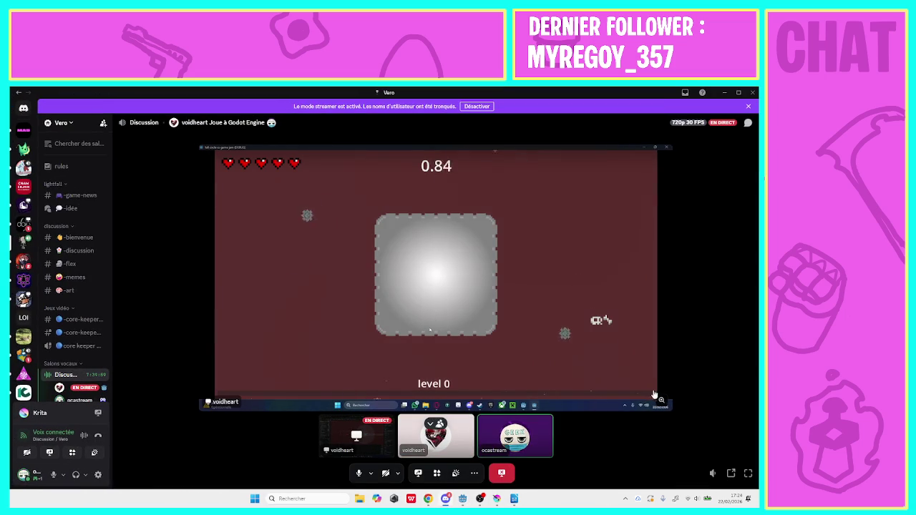
click(438, 473)
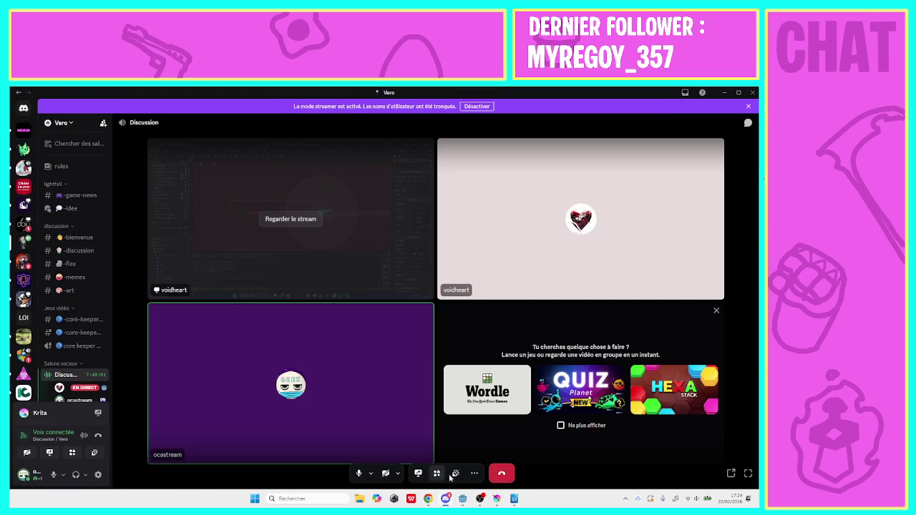
click(462, 498)
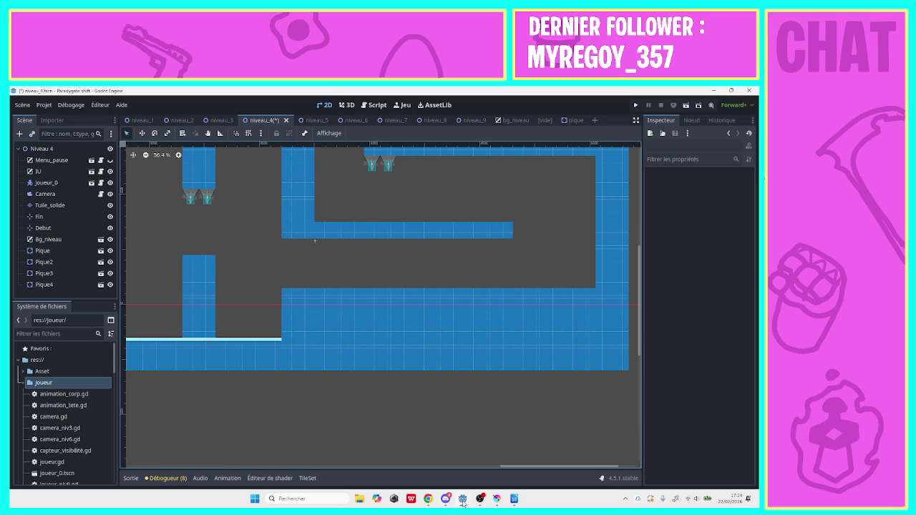
click(390, 167)
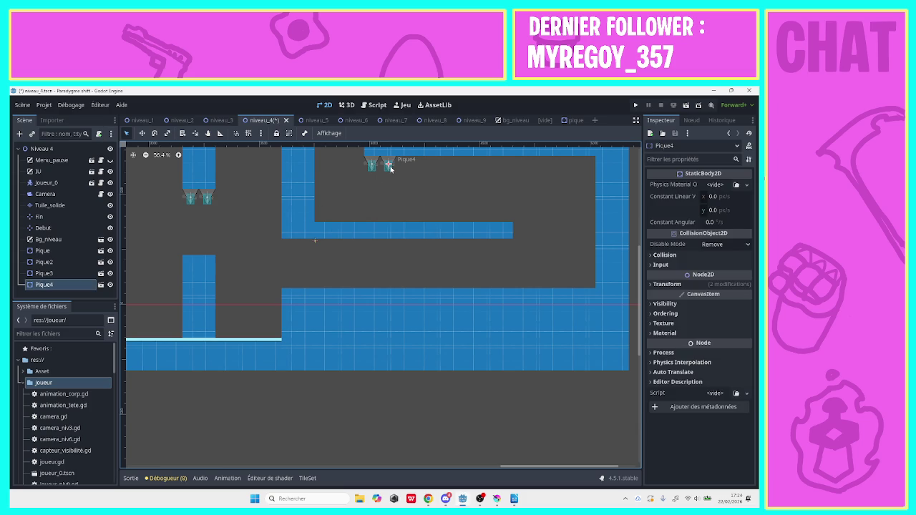
Duplicate Pique4 as Pique5, set its rotation to 0 and nudge it onto the lower inner ledge.
right_click(83, 285)
click(107, 319)
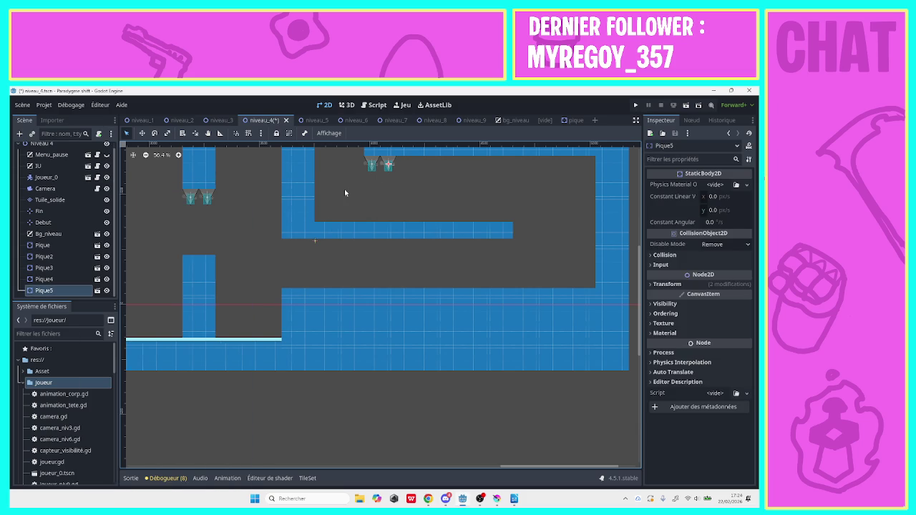
mouse_move(375, 176)
mouse_down()
mouse_move(418, 178)
mouse_move(463, 219)
mouse_move(494, 172)
mouse_move(548, 212)
mouse_move(549, 234)
mouse_up()
click(155, 134)
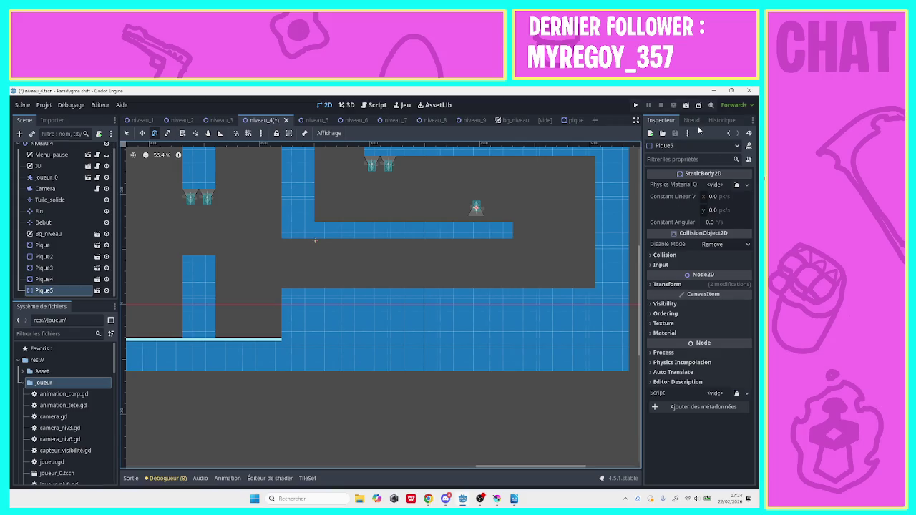
click(662, 284)
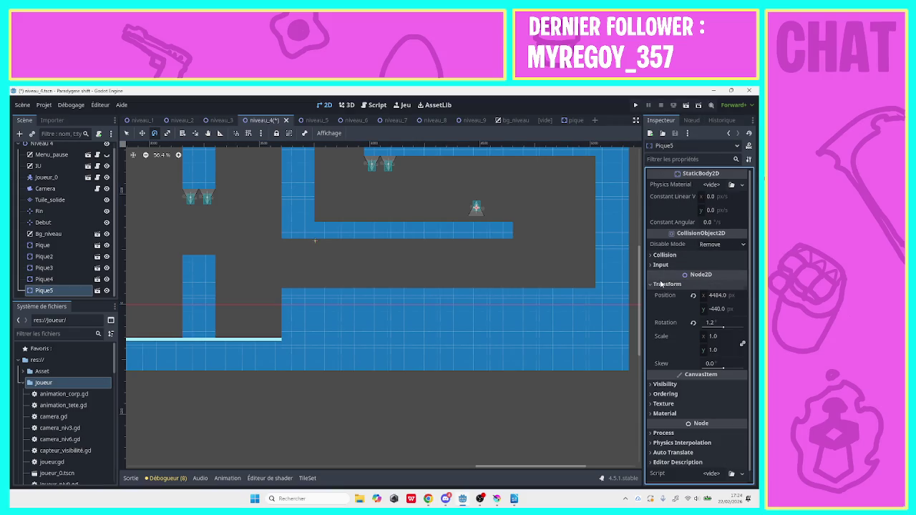
click(718, 323)
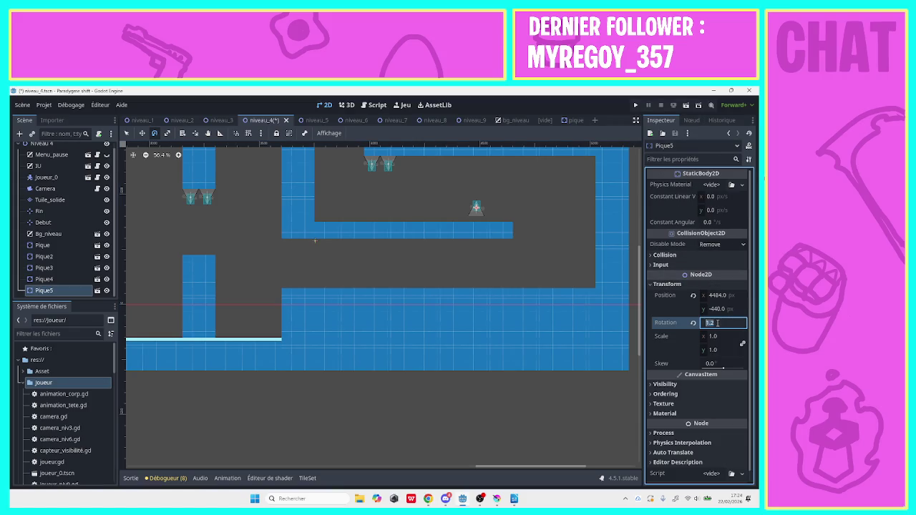
text(0)
key(Return)
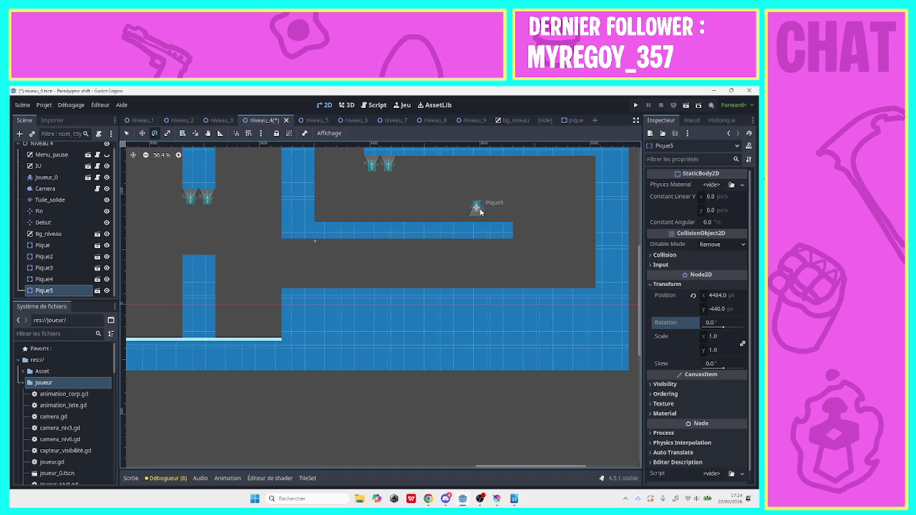
key(q)
key(Down)
key(Down)
key(Down)
key(Down)
key(Down)
key(Down)
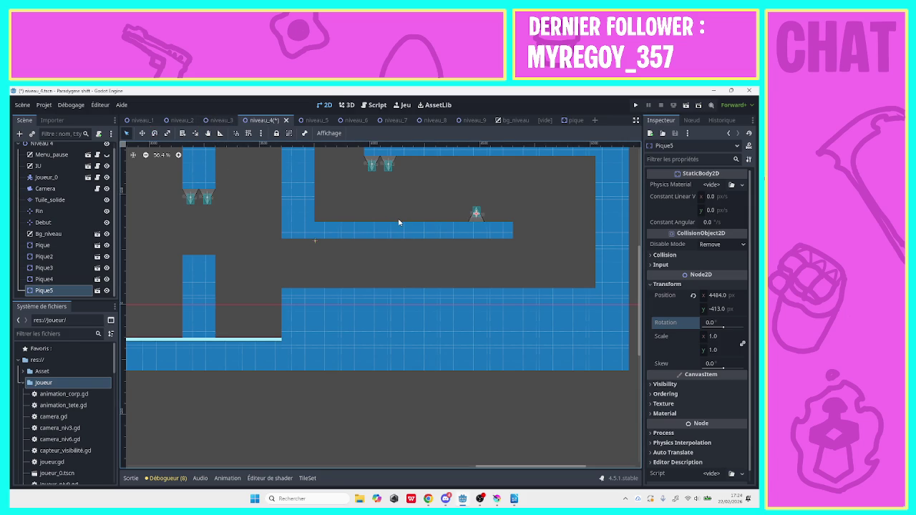
key(Right)
key(Right)
key(Right)
Duplicate Pique5 as Pique6 and nudge the copy left beside the first spike.
right_click(47, 292)
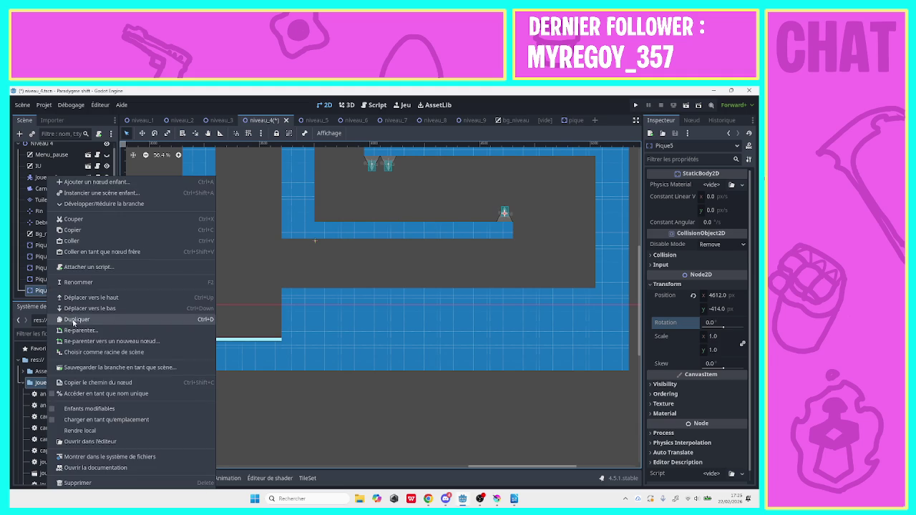
click(74, 320)
key(Left)
key(Left)
key(Left)
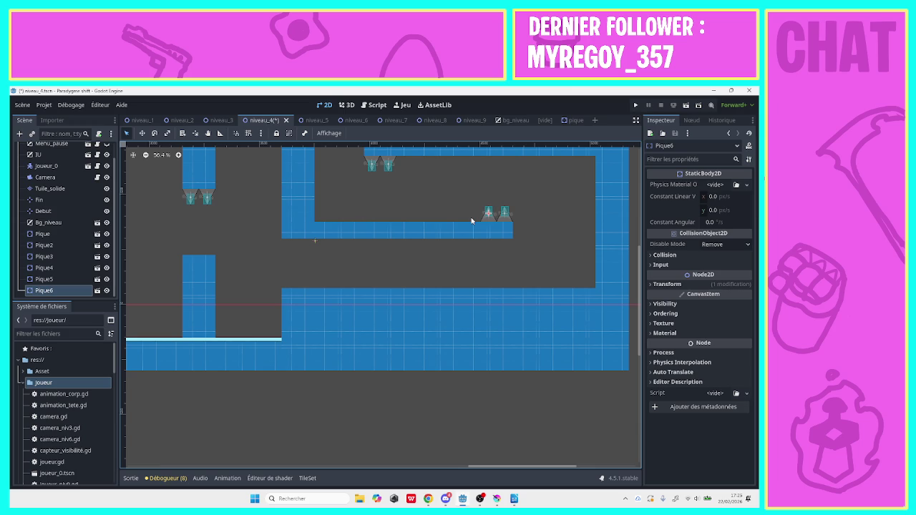
mouse_move(641, 305)
mouse_down()
mouse_move(629, 203)
mouse_move(632, 227)
mouse_up()
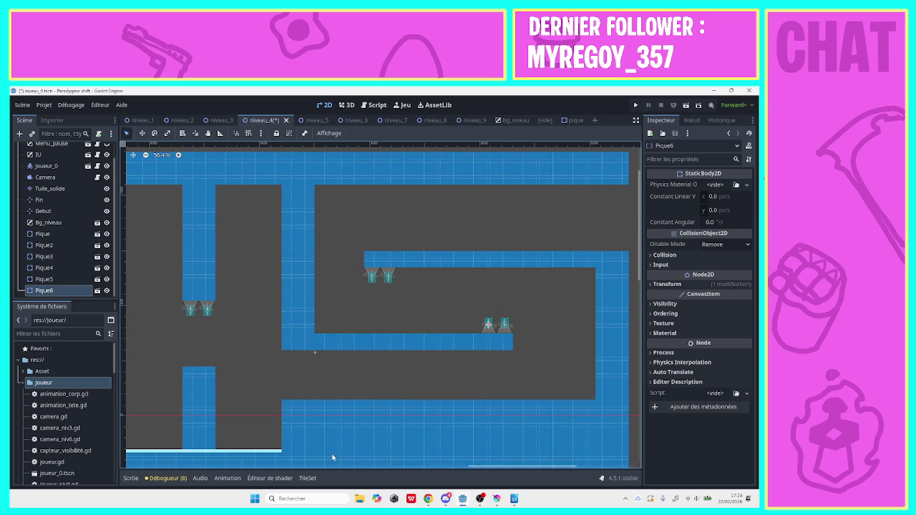
mouse_move(484, 468)
mouse_down()
mouse_move(469, 469)
mouse_move(528, 473)
mouse_move(512, 473)
mouse_move(521, 473)
mouse_up()
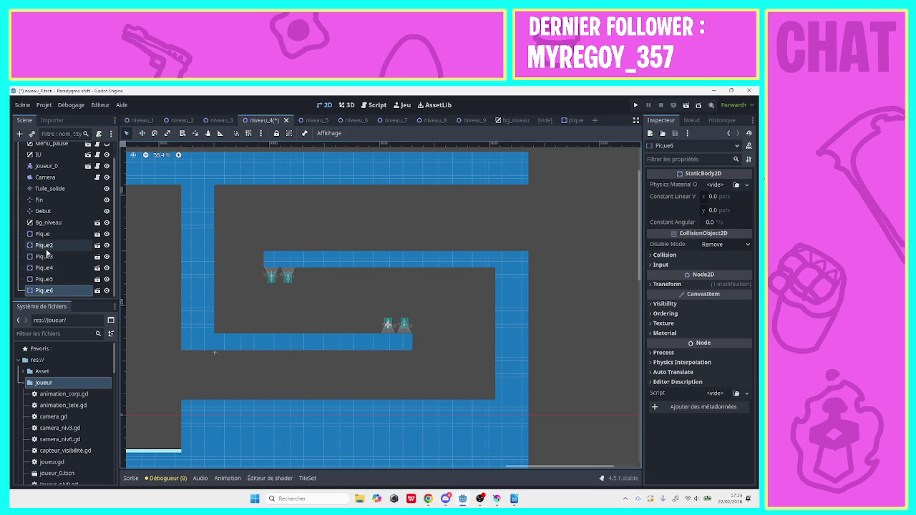
scroll(114, 208, up, 1)
scroll(113, 215, down, 1)
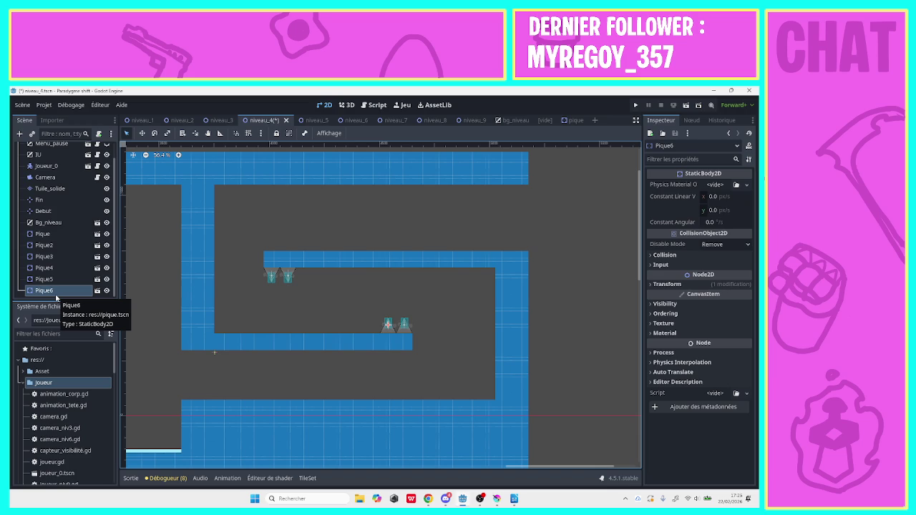
Instance ennemie.tscn under Niveau 4, place it on the upper ledge, and order it after Bg_niveau.
right_click(56, 293)
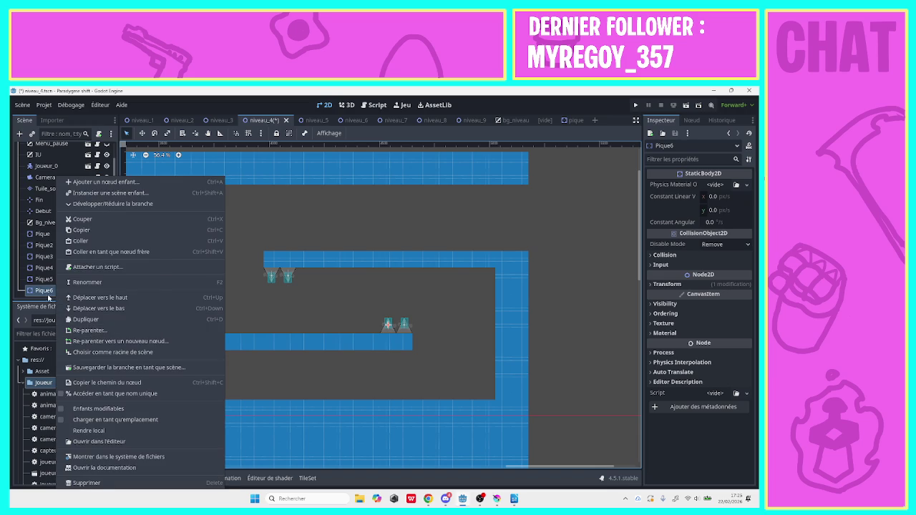
click(44, 298)
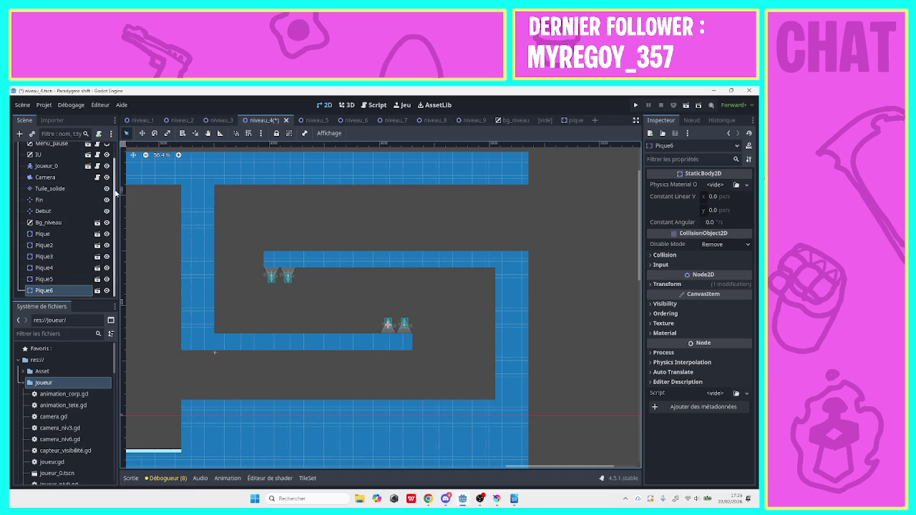
scroll(115, 193, up, 1)
click(72, 148)
key(ctrl+shift+a)
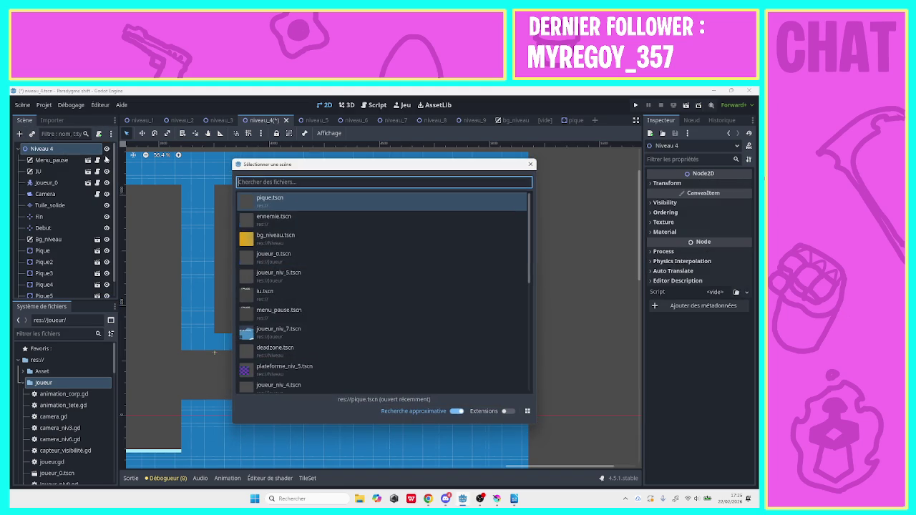
double_click(332, 220)
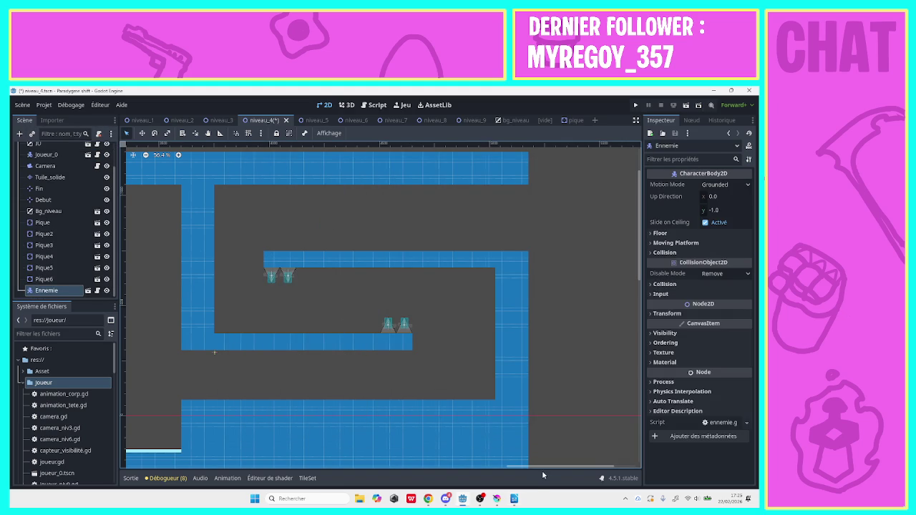
mouse_move(543, 469)
mouse_down()
mouse_move(461, 483)
mouse_move(143, 466)
mouse_move(236, 464)
mouse_move(224, 465)
mouse_up()
mouse_move(220, 405)
mouse_down()
mouse_move(462, 362)
mouse_move(581, 282)
mouse_move(605, 251)
mouse_up()
drag(307, 474, 487, 480)
drag(155, 270, 540, 266)
drag(414, 467, 536, 467)
mouse_move(230, 246)
mouse_down()
mouse_move(493, 215)
mouse_move(558, 236)
mouse_up()
click(68, 293)
drag(69, 293, 67, 215)
Duplicate the enemy as Ennemie2 and position the copy just left of it on the ledge.
right_click(58, 225)
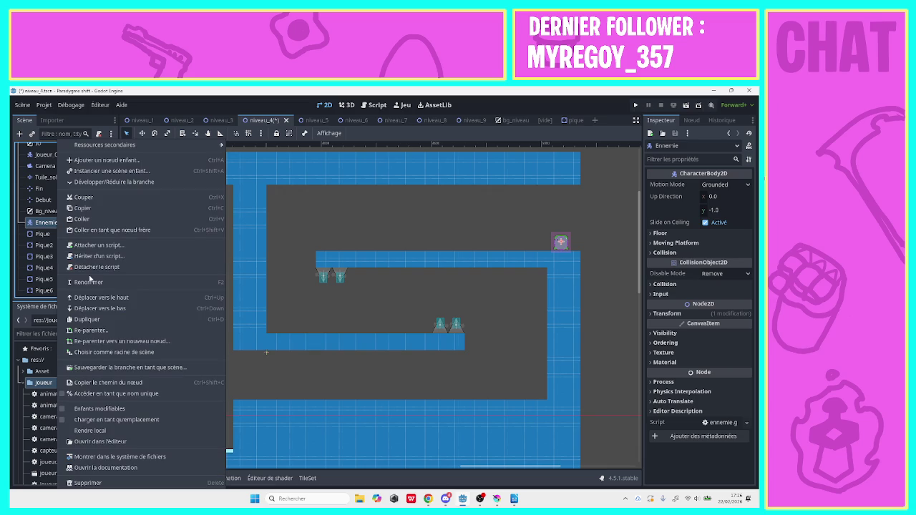
click(92, 319)
drag(564, 247, 498, 245)
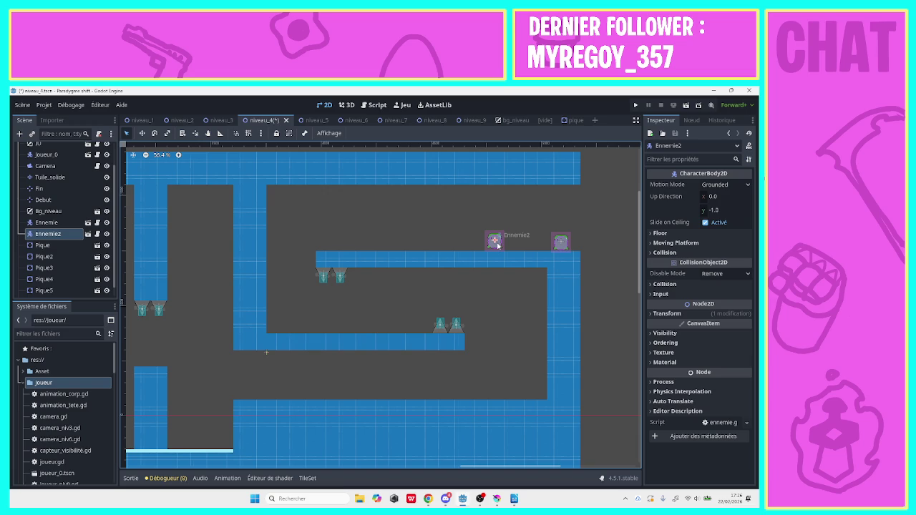
drag(493, 249, 512, 245)
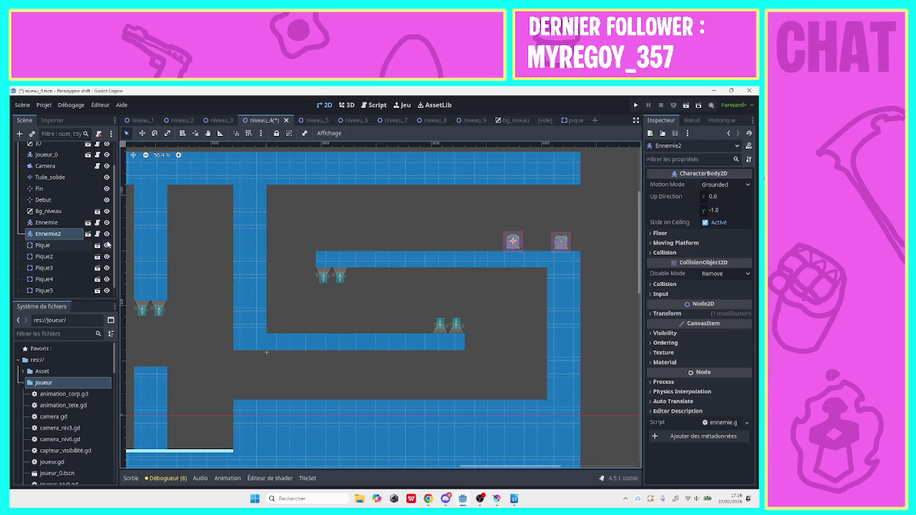
Duplicate Pique6 as Pique7 and move it to the upper ledge's left end.
scroll(64, 295, down, 1)
click(66, 290)
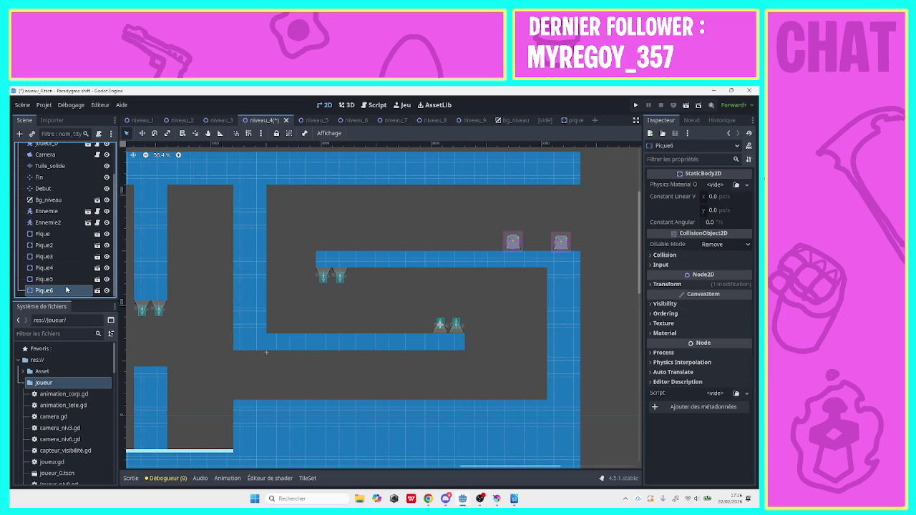
right_click(66, 290)
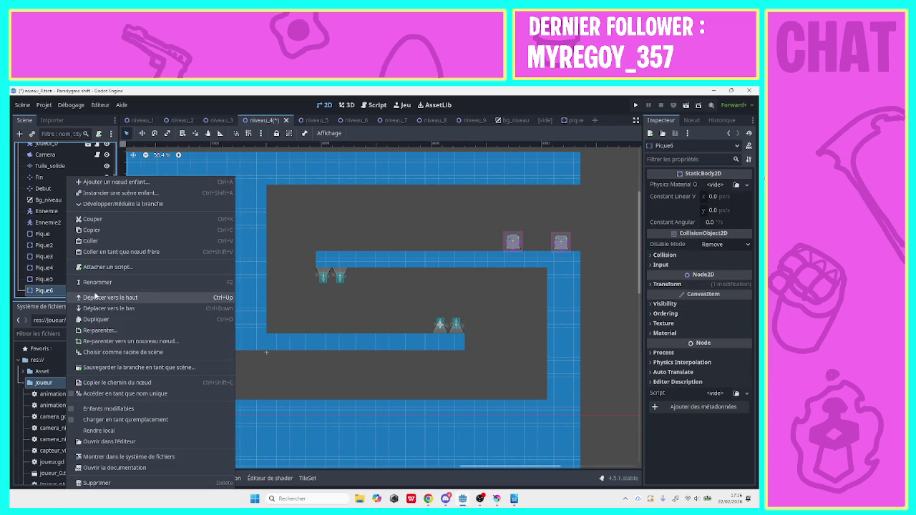
click(98, 322)
drag(448, 322, 326, 243)
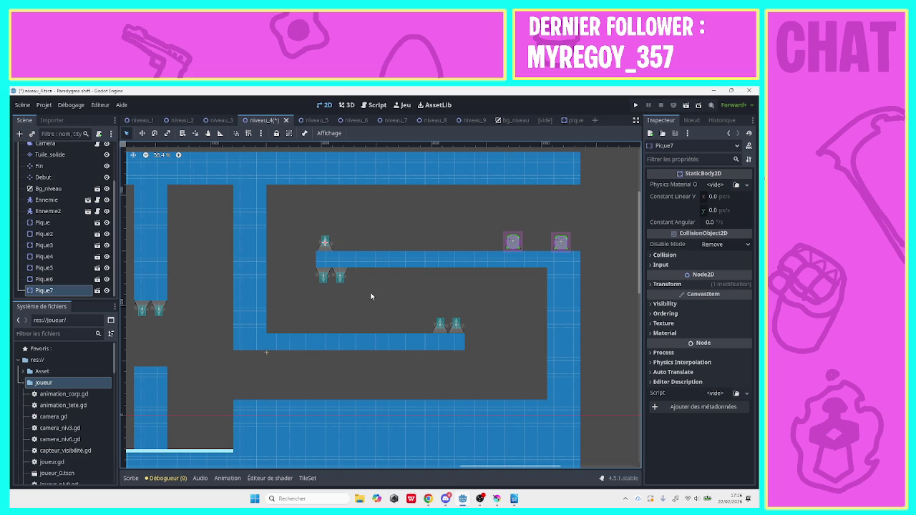
Duplicate the hanging spike Pique3 as Pique8 and hang it under the top wall.
click(322, 280)
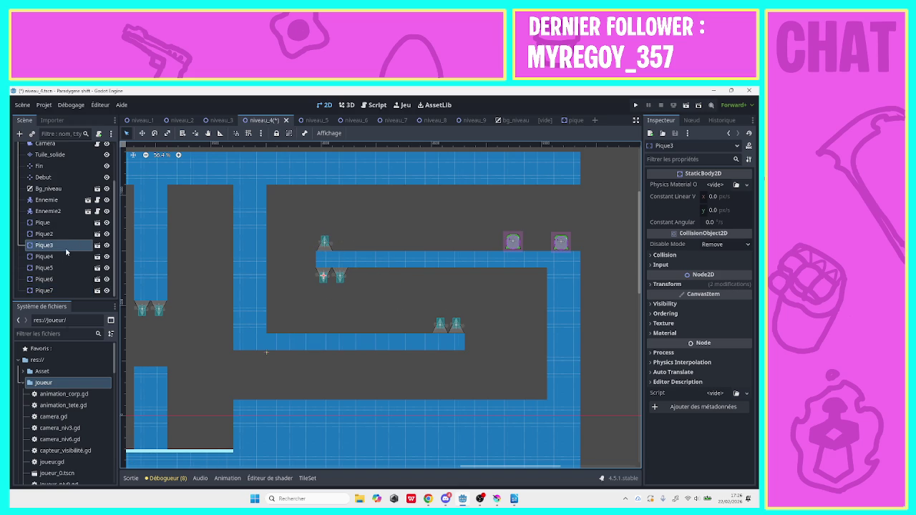
right_click(66, 252)
click(96, 317)
drag(324, 272, 424, 190)
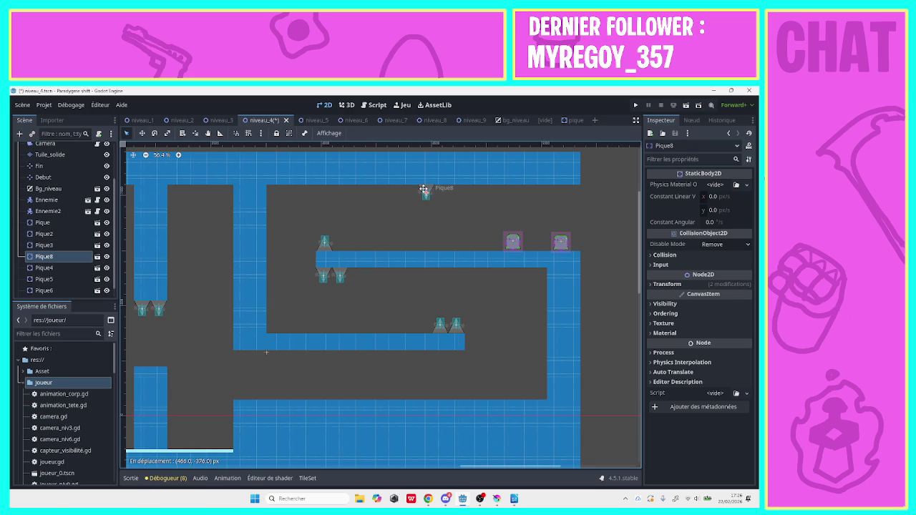
drag(423, 190, 424, 189)
Shift the first enemy further left on the ledge, then select and duplicate Pique7.
drag(561, 242, 478, 242)
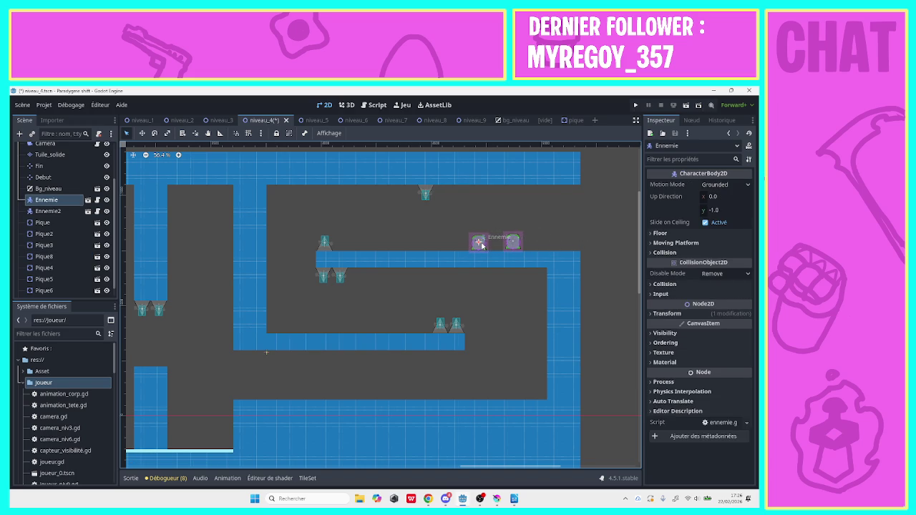
click(107, 280)
click(108, 280)
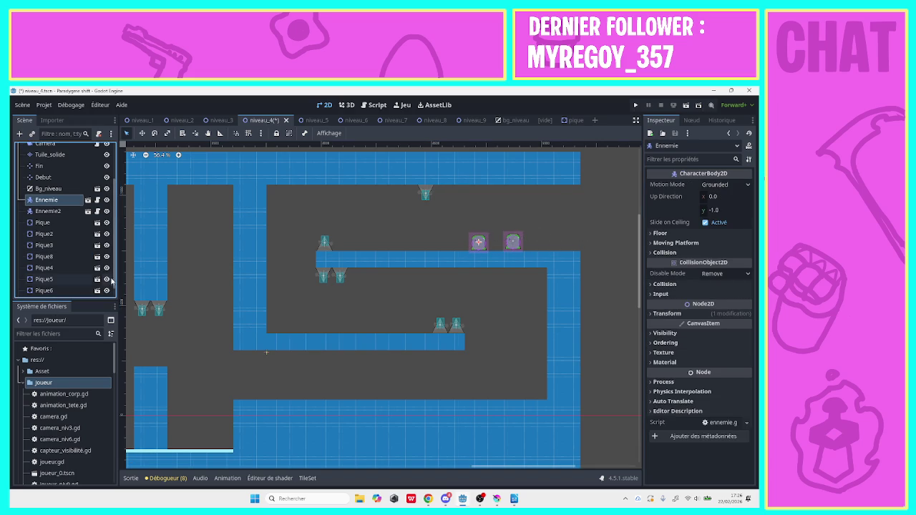
click(74, 291)
key(ctrl+d)
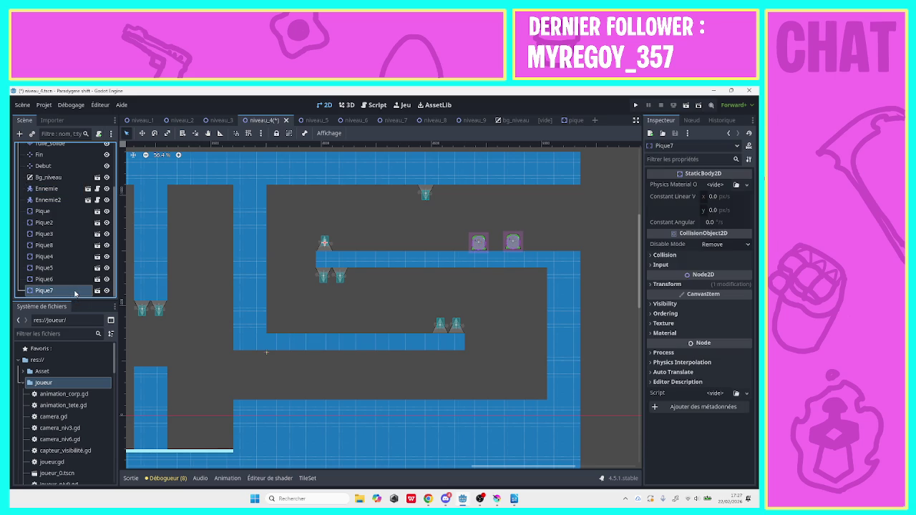
Duplicate Pique7 and move the copy to the upper ledge's right end.
right_click(75, 293)
click(107, 309)
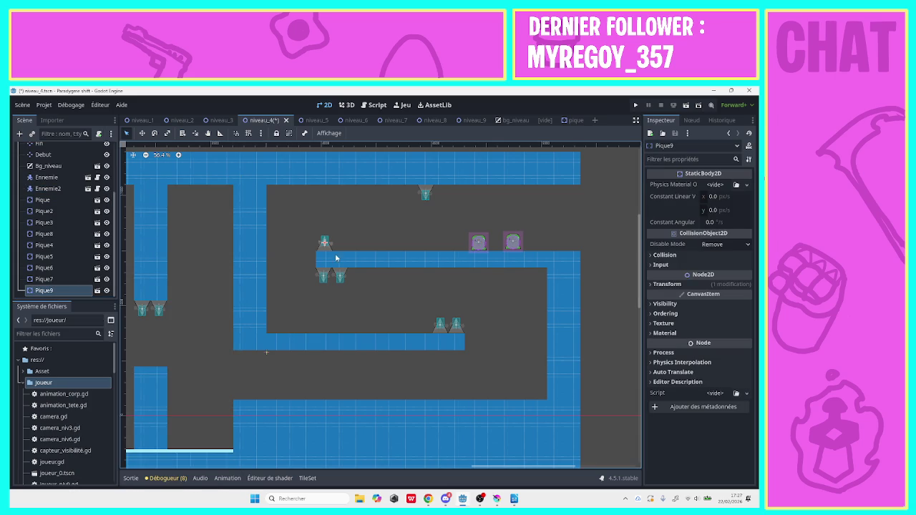
drag(330, 252, 577, 248)
Duplicate the hanging spike Pique8 and reorder Pique8 between Pique7 and Pique9.
click(425, 197)
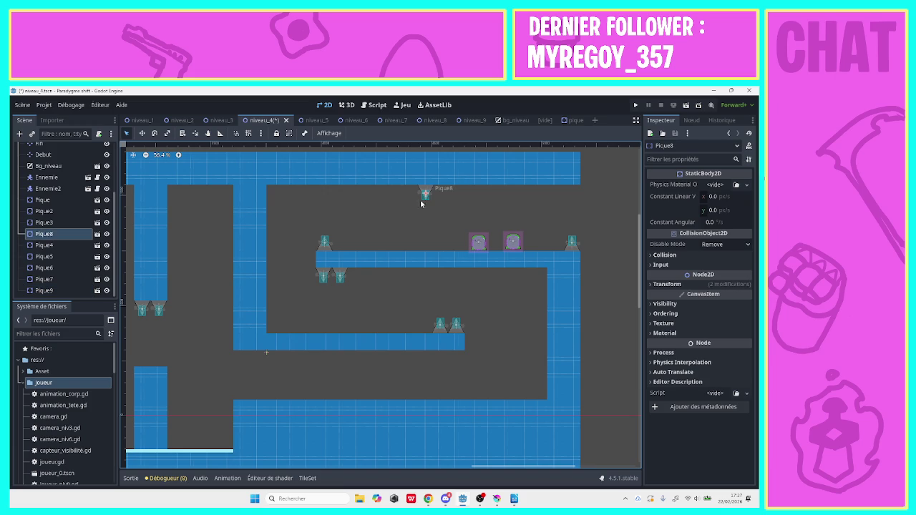
right_click(74, 234)
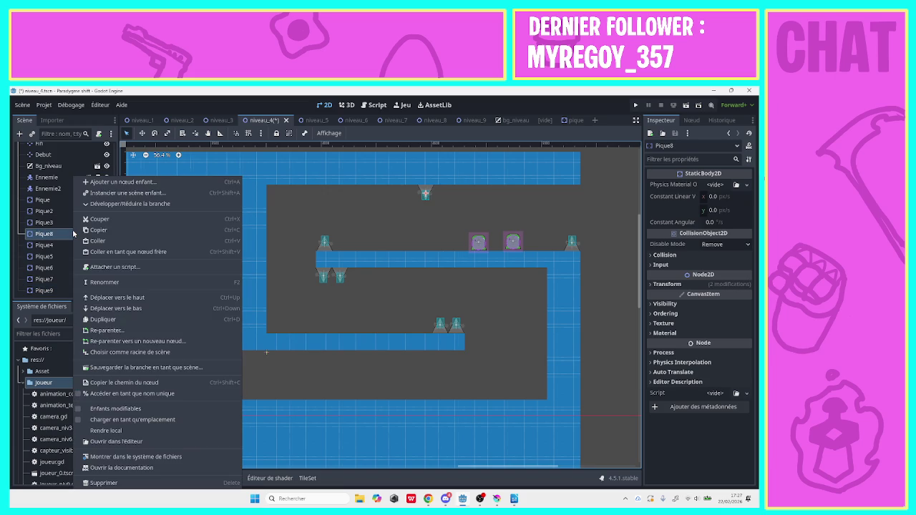
click(111, 319)
mouse_move(88, 254)
mouse_down()
mouse_move(77, 298)
mouse_move(43, 286)
mouse_move(43, 270)
mouse_move(37, 296)
mouse_up()
click(69, 279)
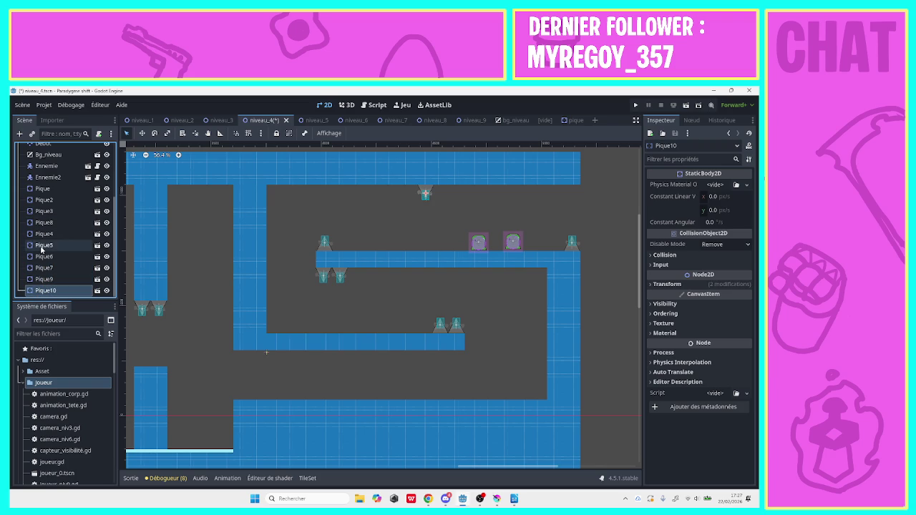
drag(44, 226, 42, 274)
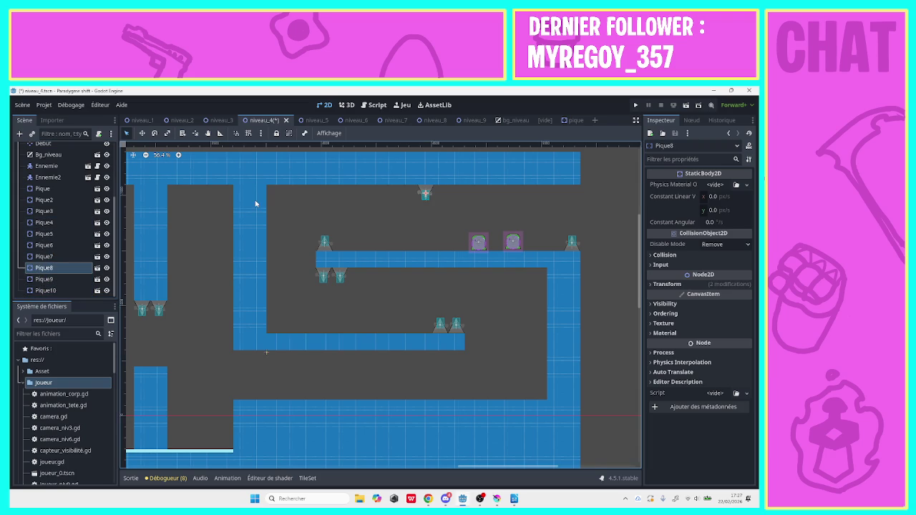
Duplicate Pique10 as Pique11 and slide it right along the ceiling.
click(61, 289)
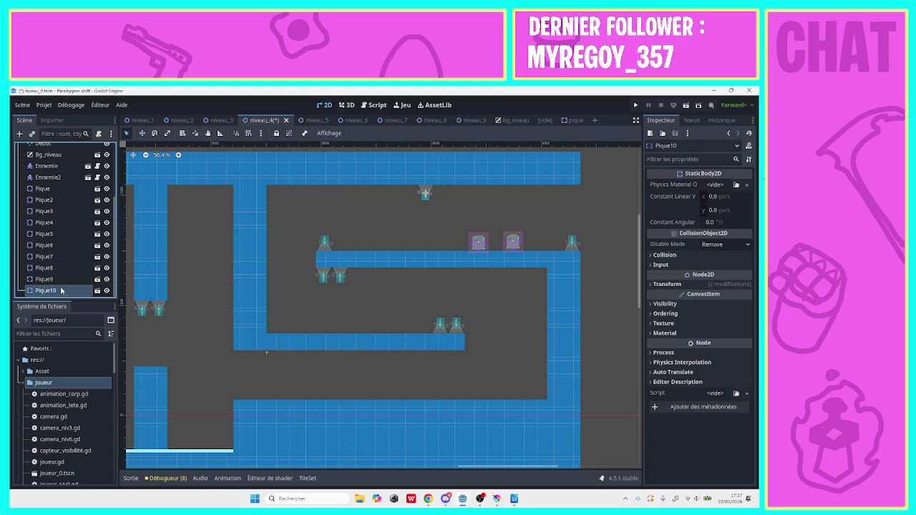
right_click(61, 290)
click(44, 284)
click(44, 256)
double_click(52, 283)
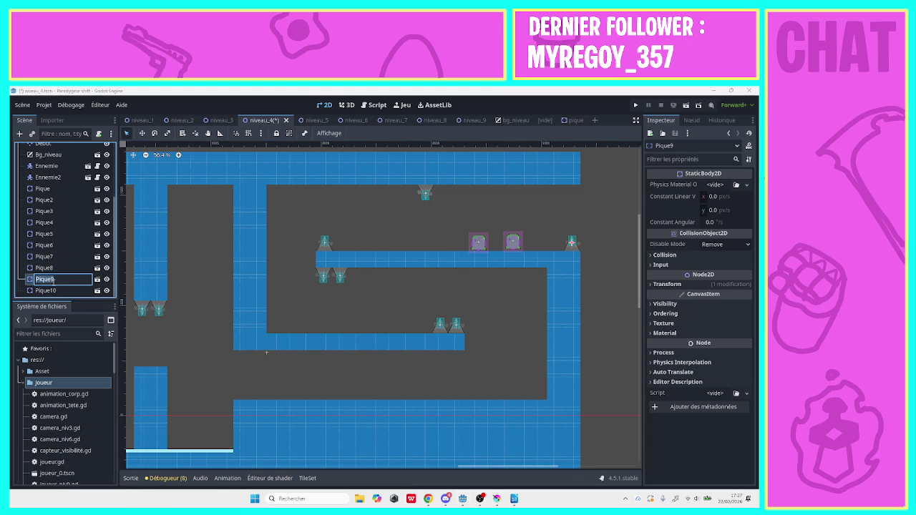
click(59, 259)
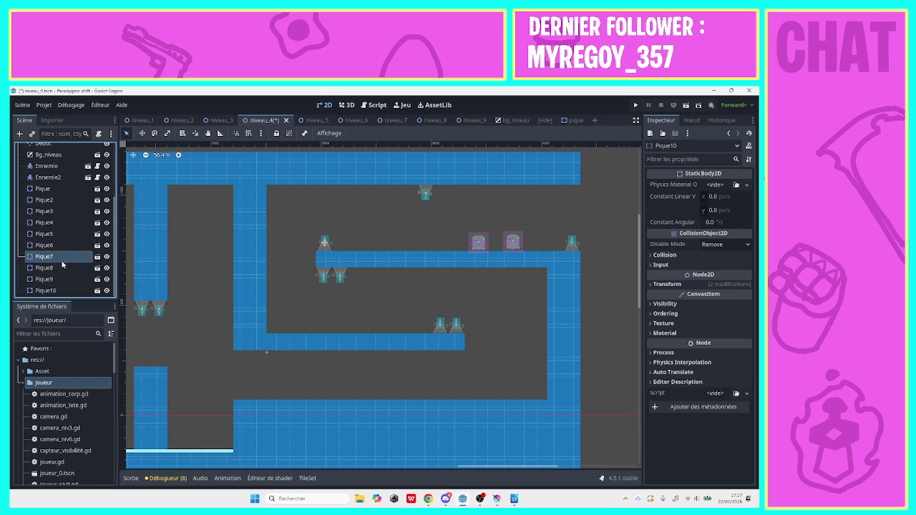
click(56, 290)
right_click(55, 290)
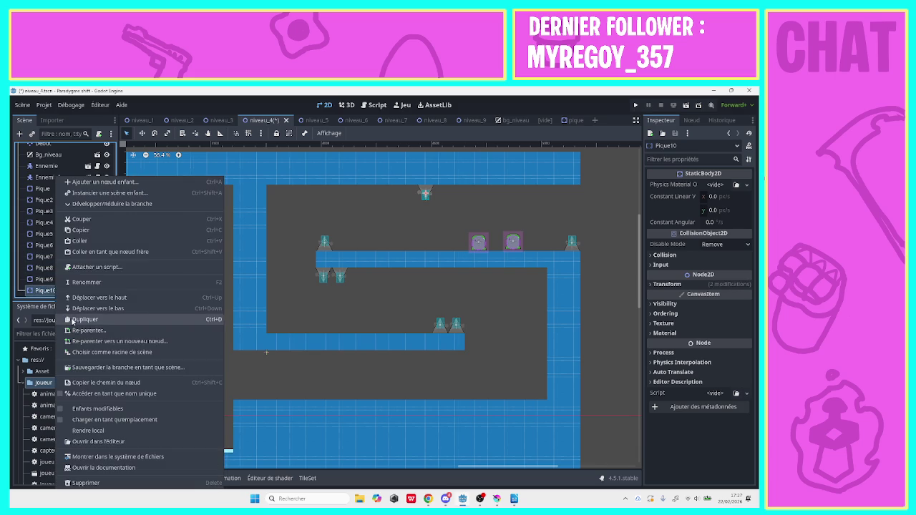
click(71, 320)
drag(425, 194, 516, 197)
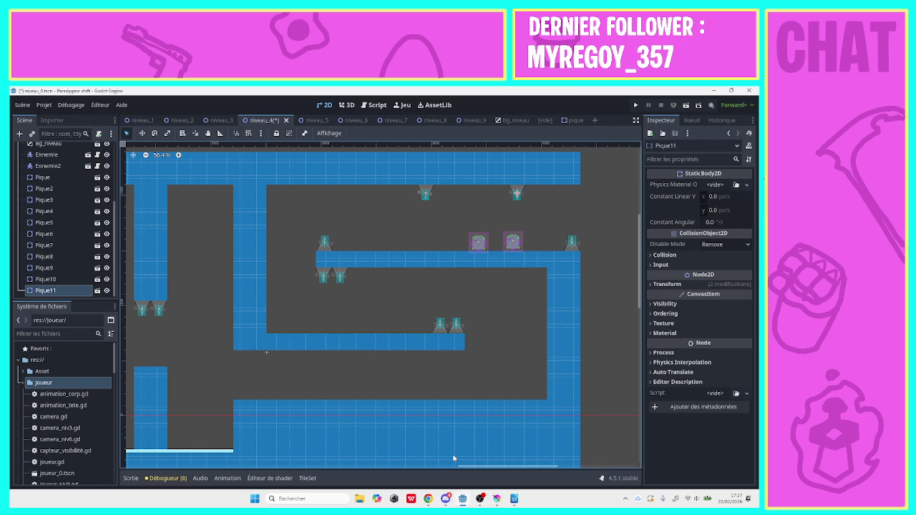
drag(474, 464, 573, 469)
mouse_move(308, 467)
mouse_down()
mouse_move(587, 505)
mouse_move(444, 493)
mouse_move(458, 490)
mouse_move(428, 482)
mouse_move(574, 496)
mouse_up()
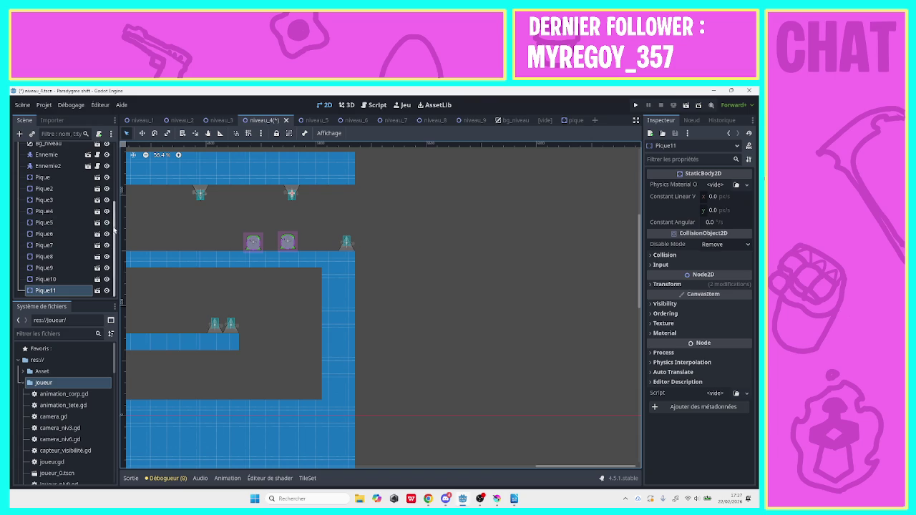
Zoom out over the level and select the Tuile_solide tile layer.
scroll(117, 164, up, 4)
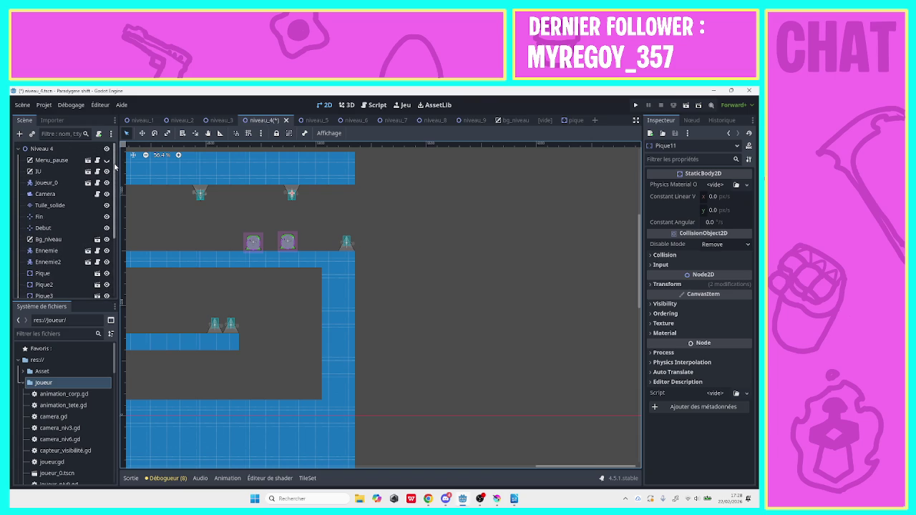
click(145, 156)
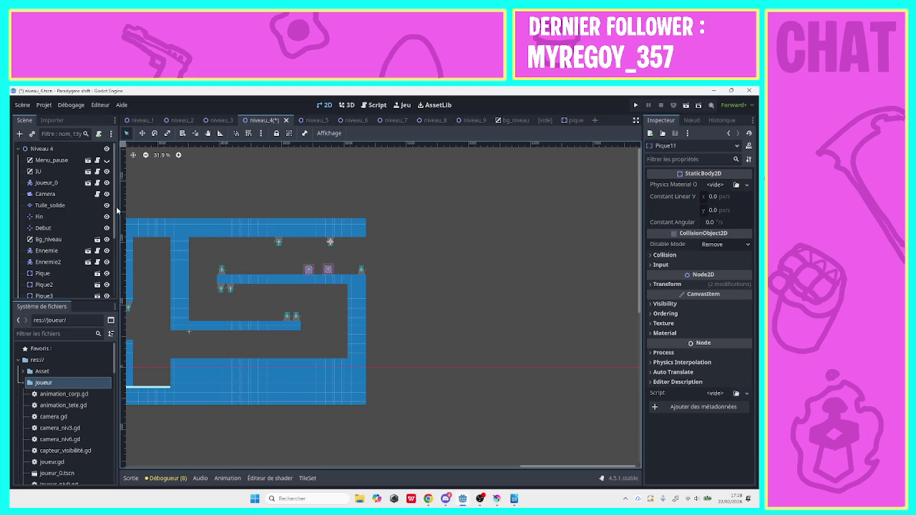
scroll(113, 275, down, 3)
scroll(113, 275, down, 1)
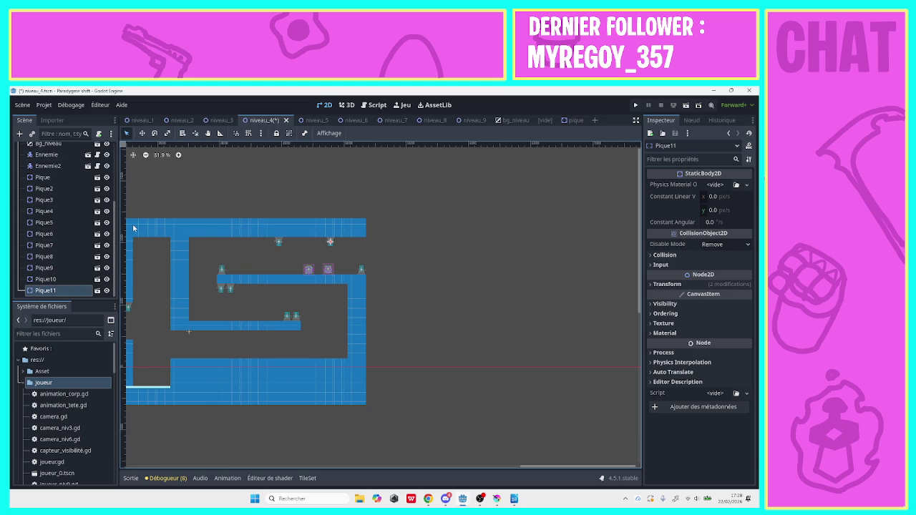
scroll(116, 214, up, 4)
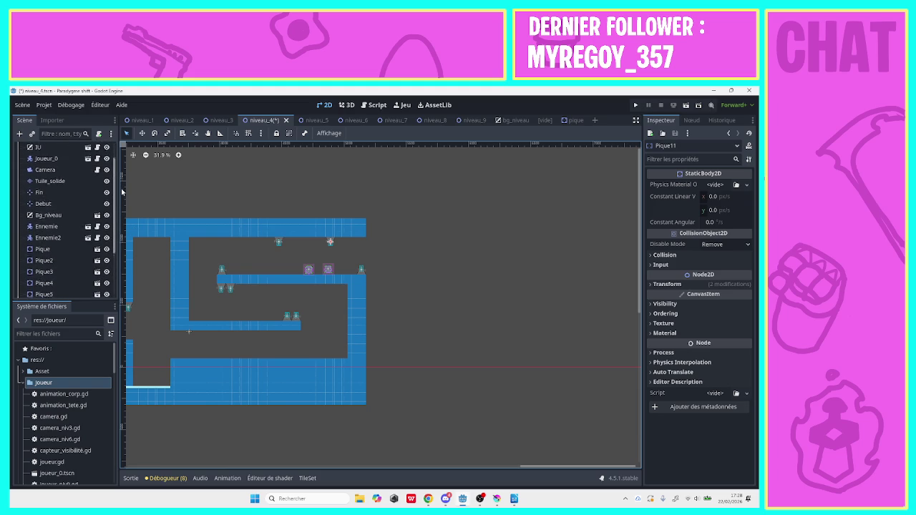
click(50, 182)
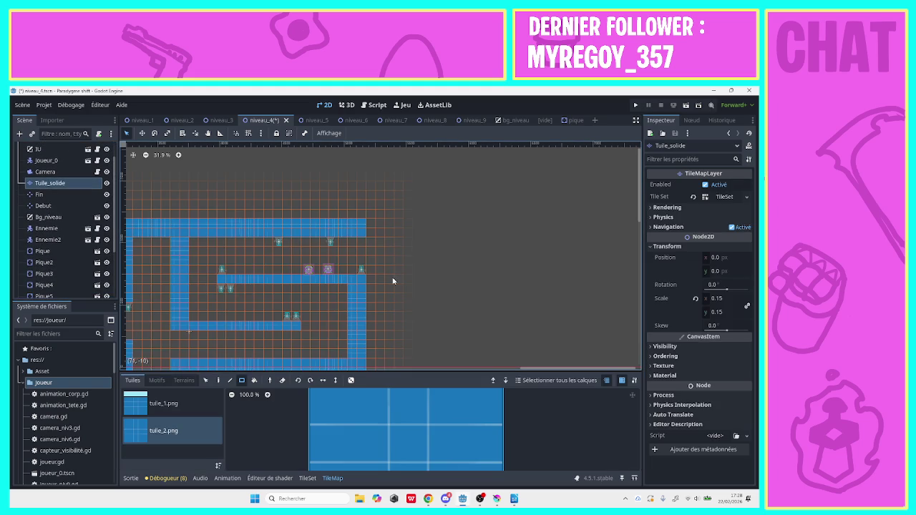
Extend the top wall right with shorter tuile_2 rows stepping down, then paint a white-topped tuile_1 ledge.
mouse_move(375, 232)
mouse_down()
mouse_move(456, 217)
mouse_move(576, 228)
mouse_up()
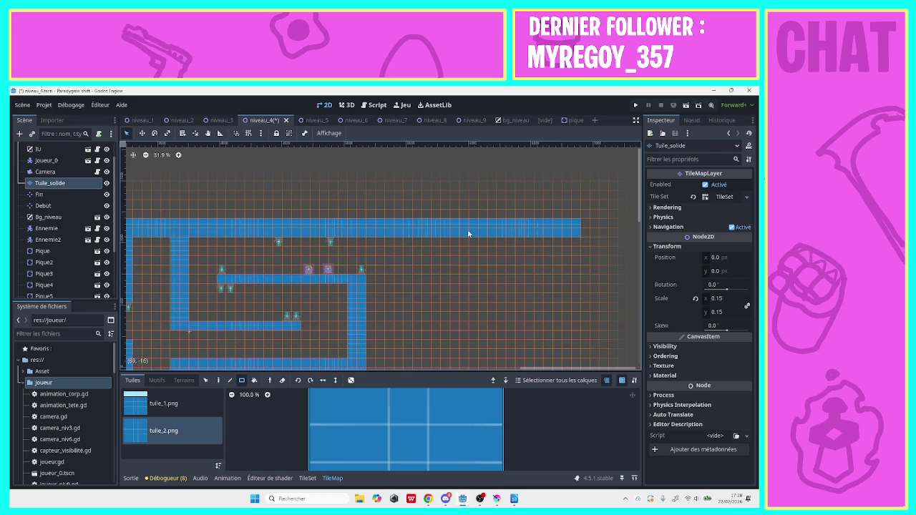
drag(408, 245, 577, 242)
drag(443, 254, 579, 254)
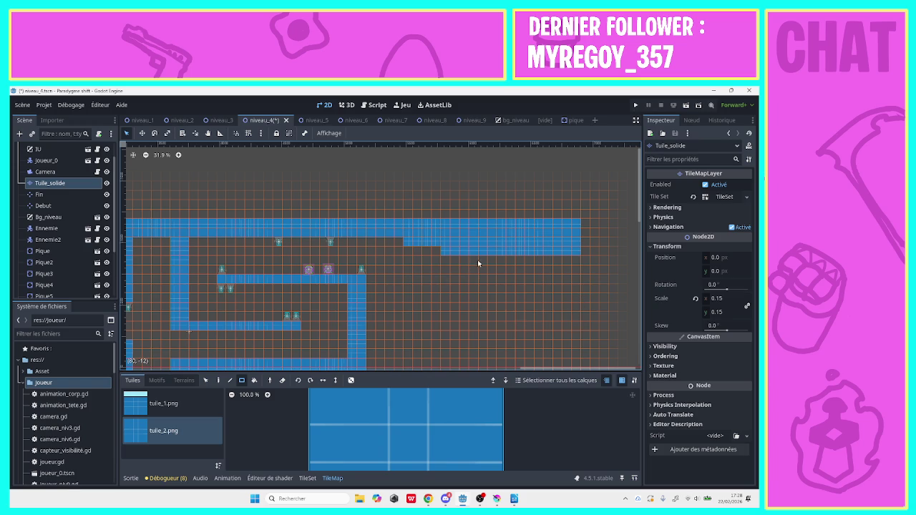
drag(478, 263, 572, 262)
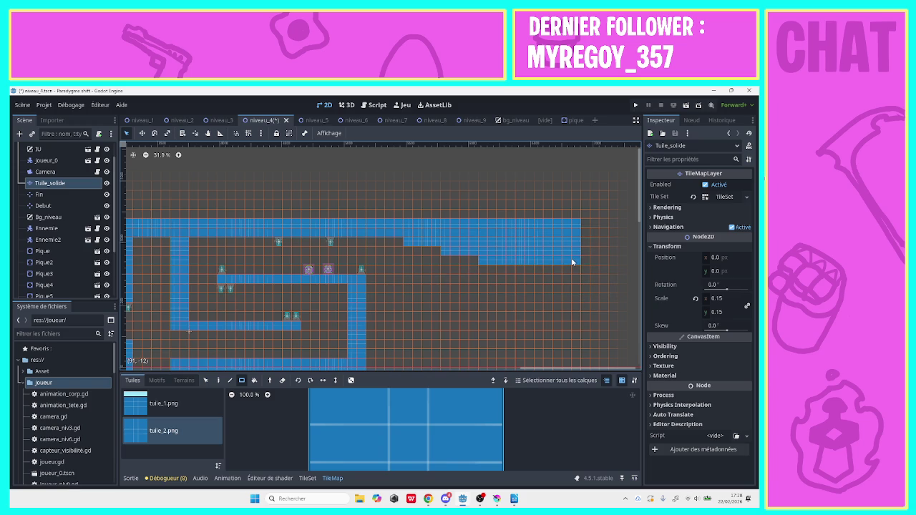
mouse_move(516, 269)
mouse_down()
mouse_move(576, 271)
mouse_move(562, 281)
mouse_up()
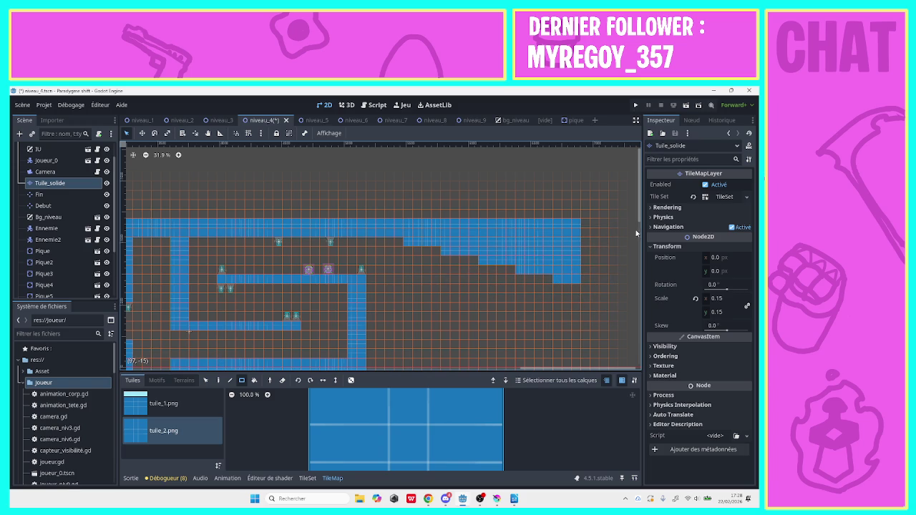
drag(639, 207, 640, 283)
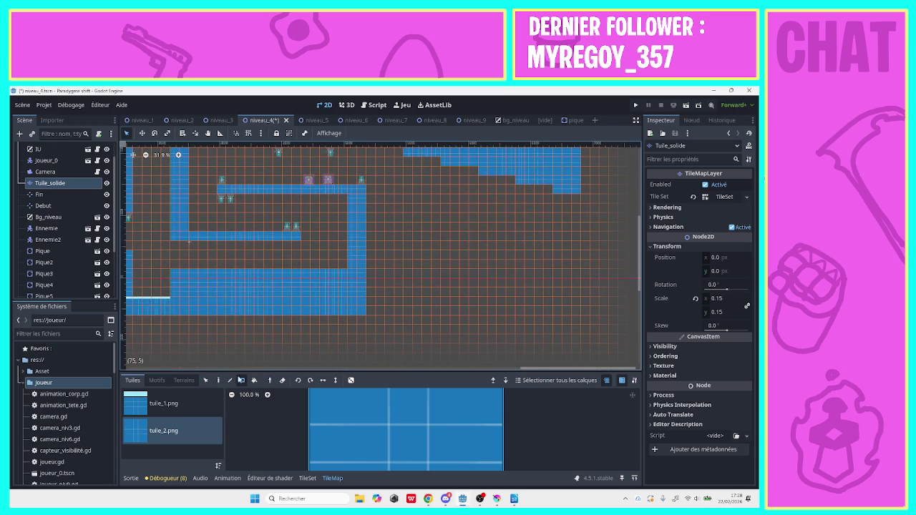
click(165, 404)
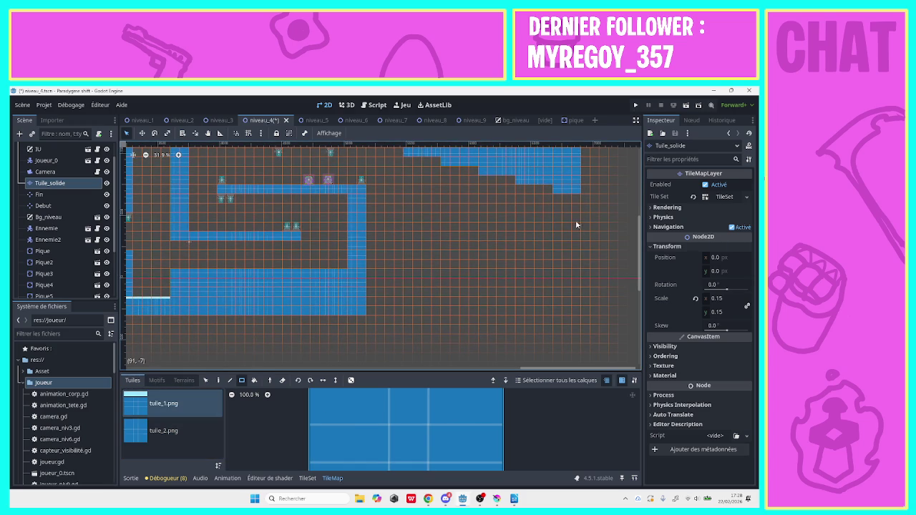
mouse_move(370, 194)
mouse_down()
mouse_move(403, 192)
mouse_move(571, 234)
mouse_up()
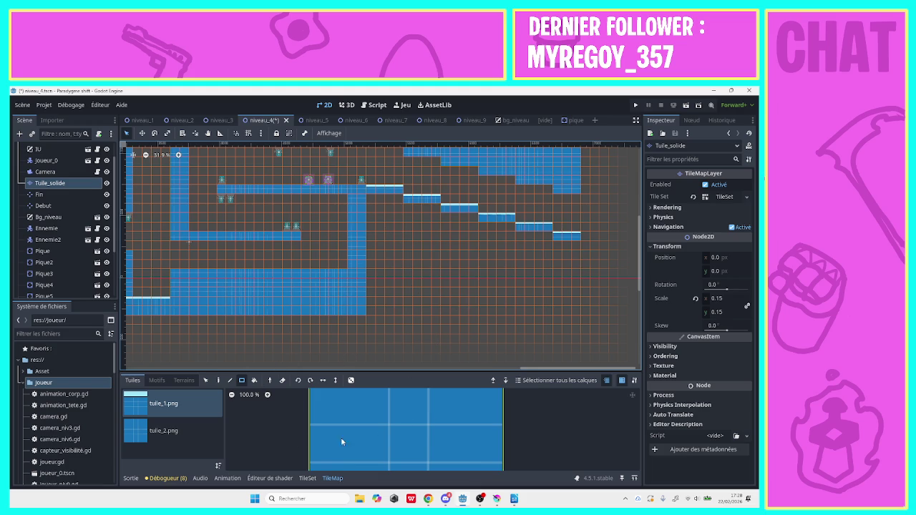
Fill the area below the steps and beside the corridor with solid tuile_2 tiles.
click(163, 430)
mouse_move(576, 311)
mouse_down()
mouse_move(378, 262)
mouse_move(369, 250)
mouse_up()
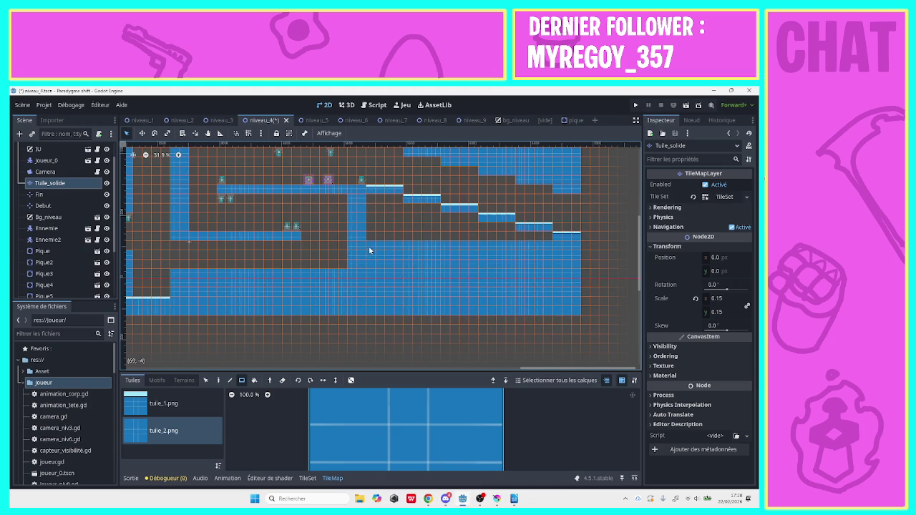
mouse_move(543, 240)
mouse_down()
mouse_move(344, 241)
mouse_move(362, 242)
mouse_up()
mouse_move(371, 201)
mouse_down()
mouse_move(399, 215)
mouse_move(400, 227)
mouse_move(510, 229)
mouse_up()
mouse_move(640, 268)
mouse_down()
mouse_move(642, 228)
mouse_move(643, 249)
mouse_up()
Draw white-topped tuile_1 floor rows along the upper ledge, inner ledge and lower floor.
click(152, 412)
drag(361, 212, 219, 213)
drag(194, 259, 295, 268)
drag(340, 290, 268, 300)
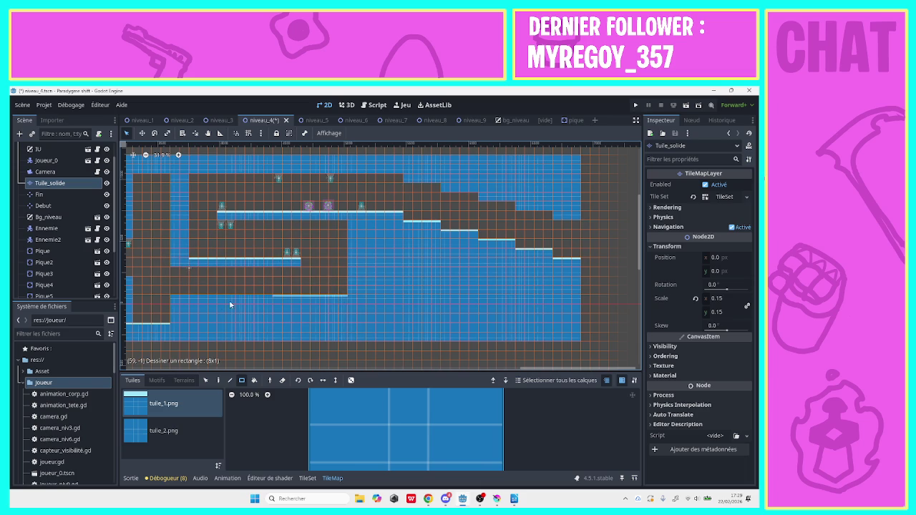
drag(177, 305, 178, 305)
drag(539, 372, 362, 370)
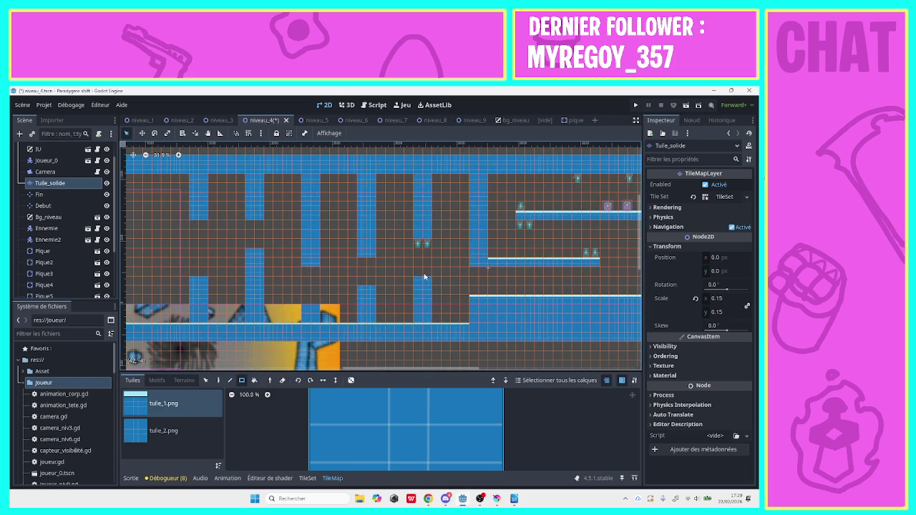
Cap the pillar with a white-topped tuile_1 tile and extend the row beside it.
drag(370, 289, 371, 292)
click(250, 256)
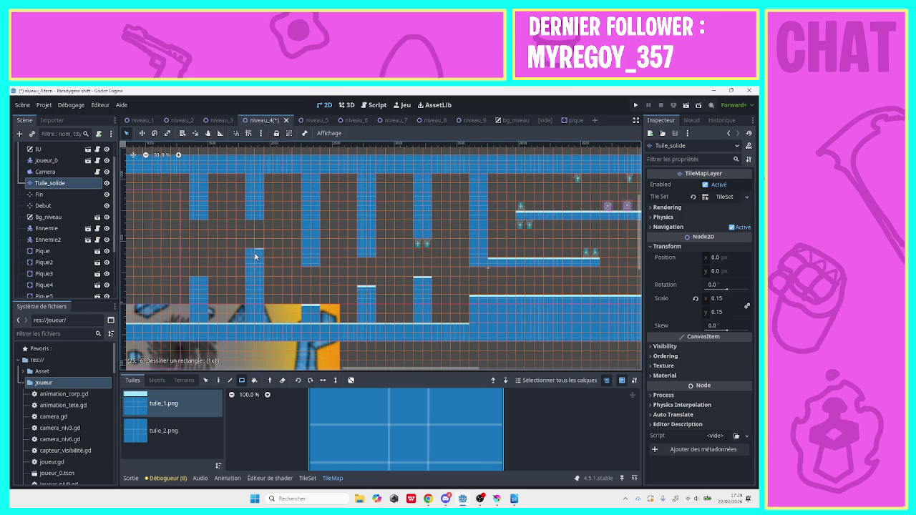
drag(203, 283, 188, 284)
Repaint the nearby floor tiles as plain blue tuile_2 tiles.
click(196, 430)
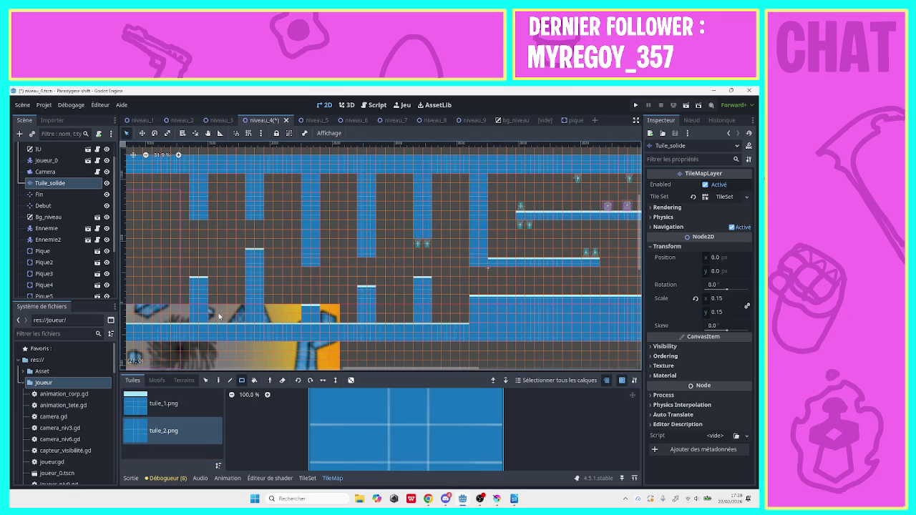
drag(193, 331, 254, 329)
click(163, 403)
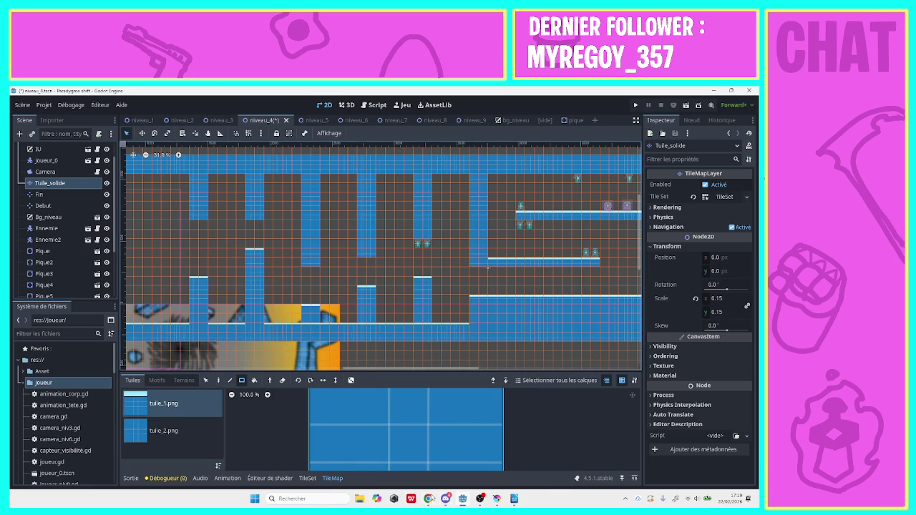
key(alt+Tab)
key(alt+Tab)
click(164, 430)
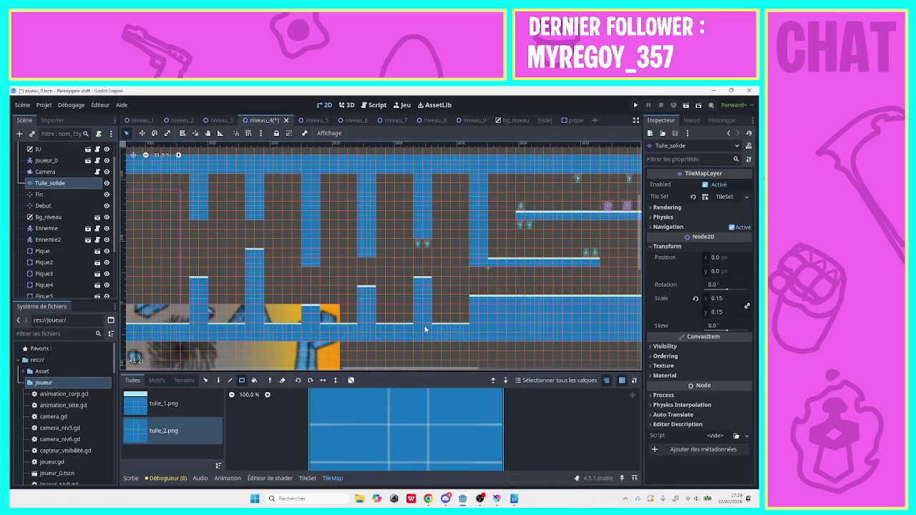
Pan the niveau_4 canvas to the tilemap's right end and select the Pique11 spike.
mouse_move(364, 371)
mouse_down()
mouse_move(551, 369)
mouse_move(387, 369)
mouse_up()
drag(470, 352, 579, 343)
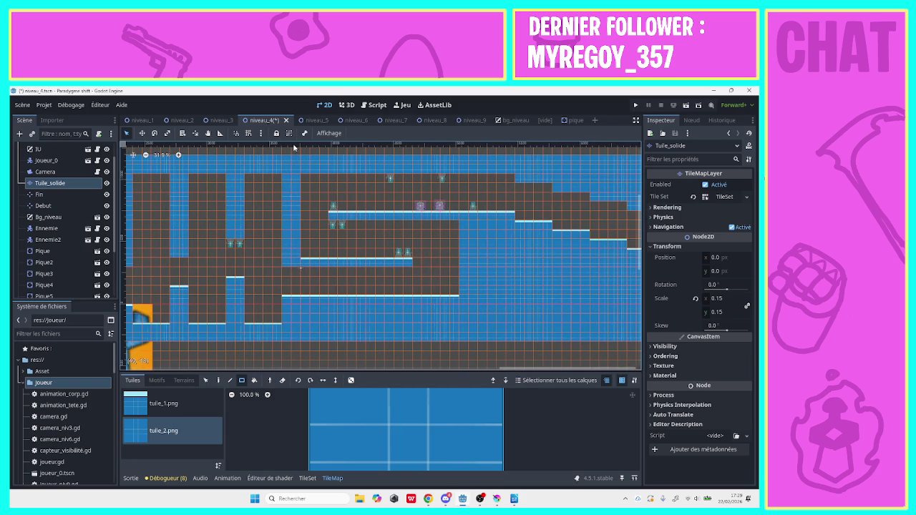
click(207, 133)
drag(454, 225, 234, 232)
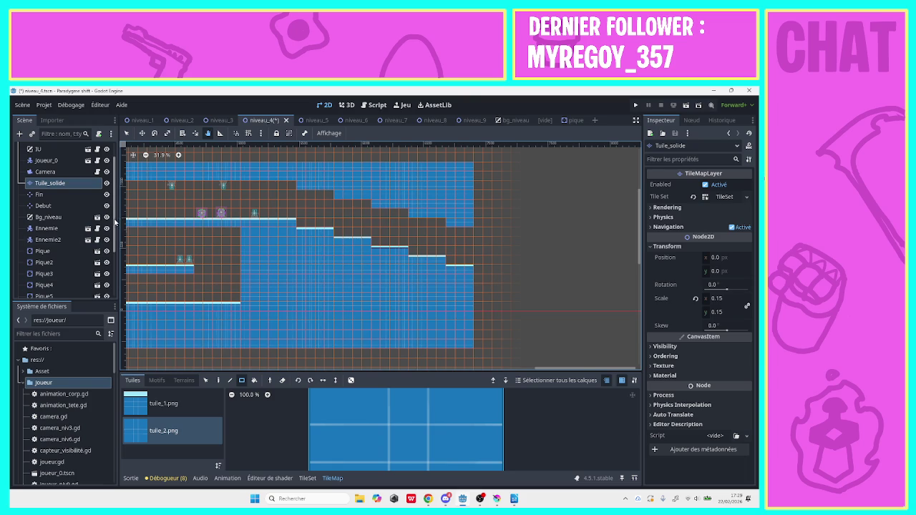
scroll(79, 272, down, 3)
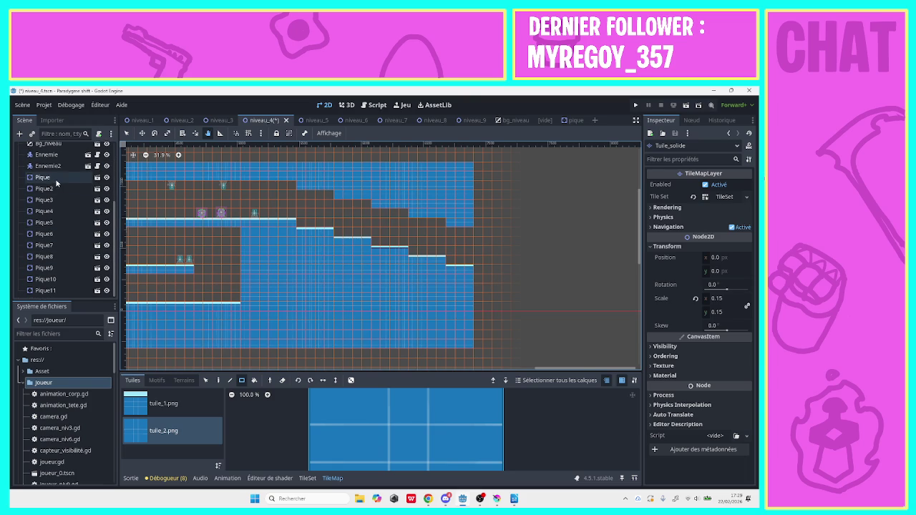
click(45, 290)
Duplicate the Pique9 spike and place the copy on a descending step.
right_click(45, 291)
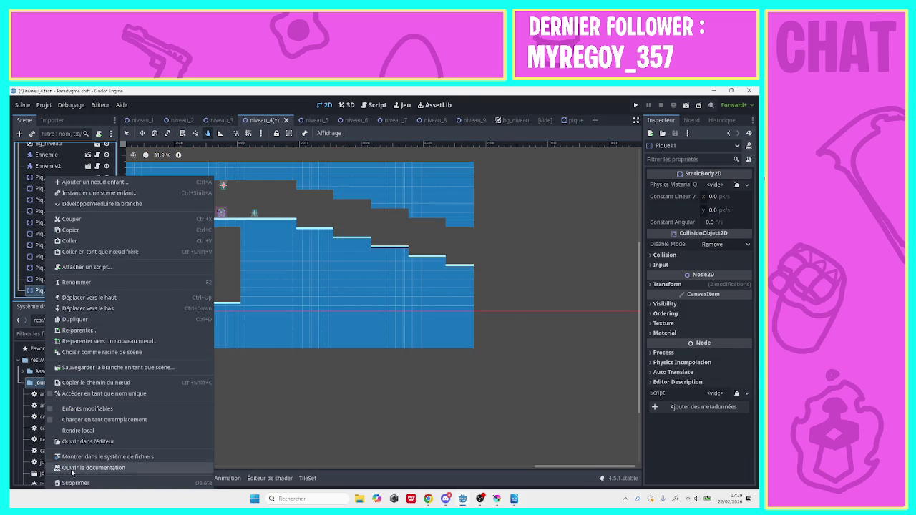
click(43, 271)
click(43, 271)
right_click(43, 271)
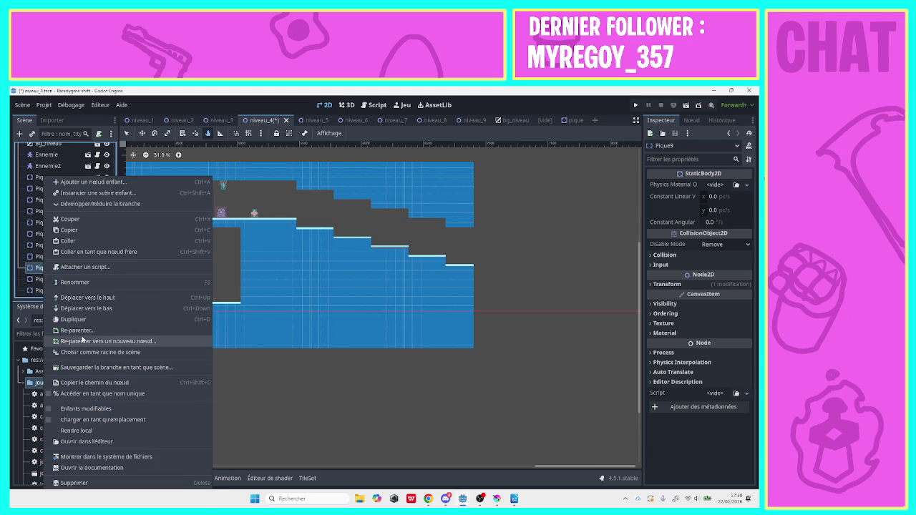
click(85, 319)
drag(254, 217, 322, 227)
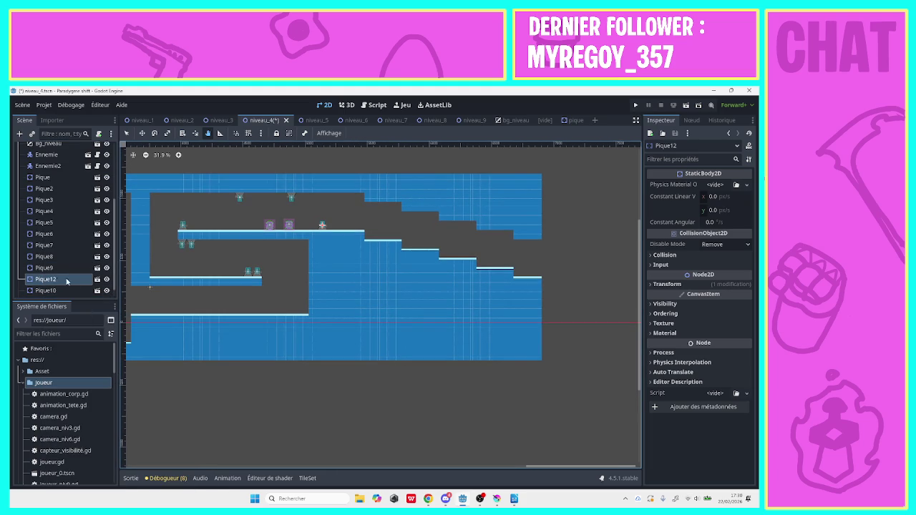
click(128, 133)
drag(323, 226, 421, 246)
key(Right)
key(Right)
key(Right)
Duplicate Pique12 onto the next lower step and save the level scene.
right_click(39, 283)
click(56, 319)
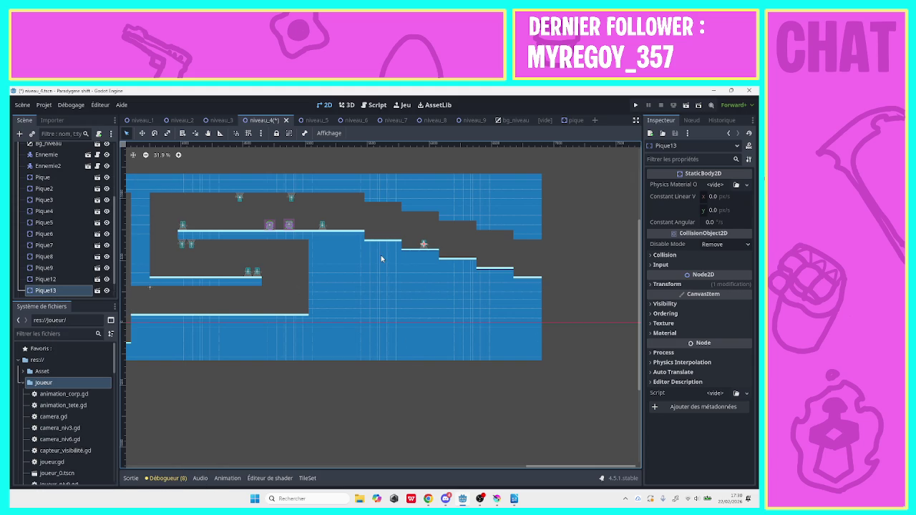
drag(426, 250, 461, 264)
key(ctrl+s)
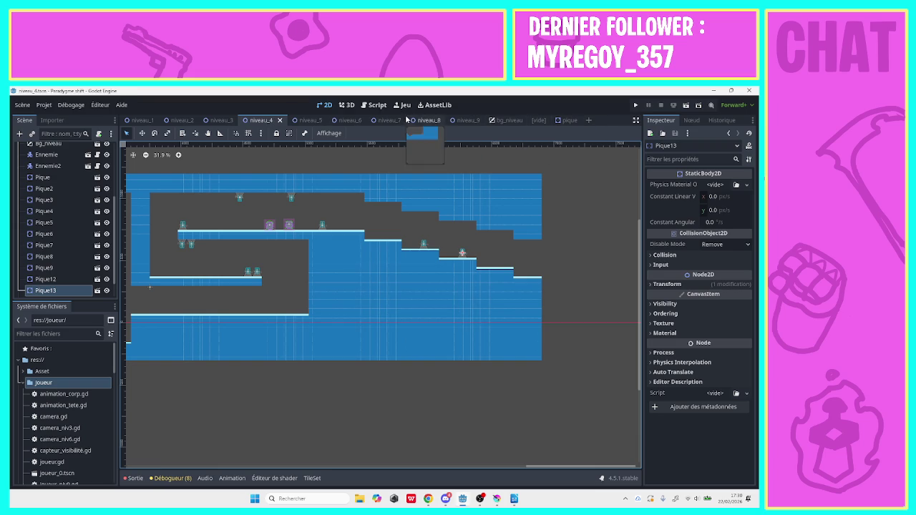
Set progression to 100 in game_manager.gd, save it, and run the game.
click(375, 104)
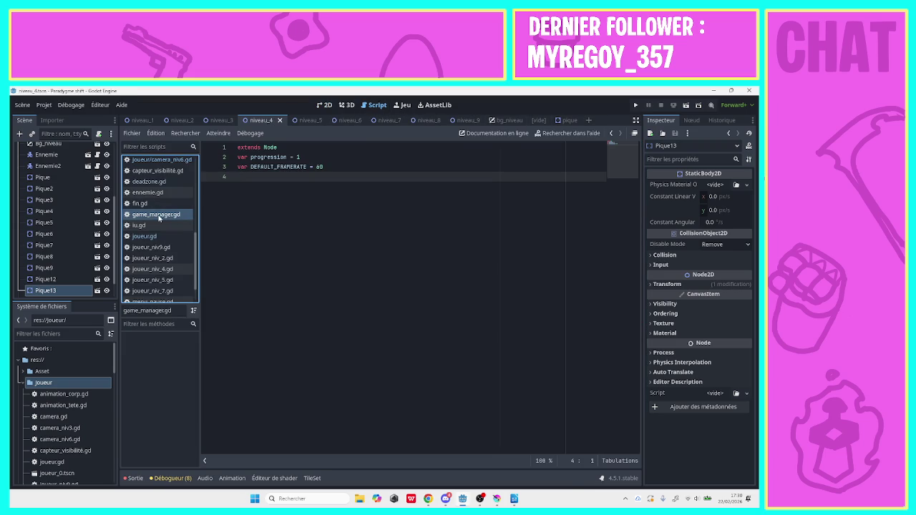
click(303, 156)
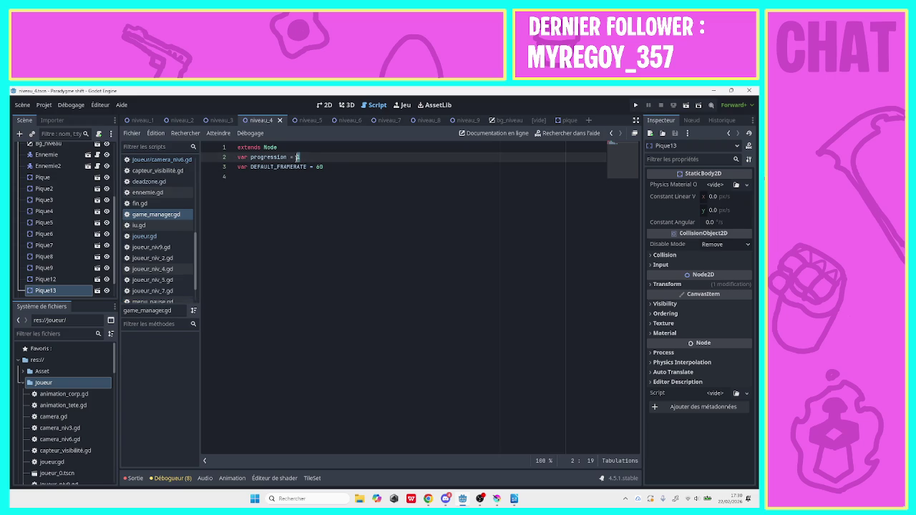
text(00)
key(ctrl+s)
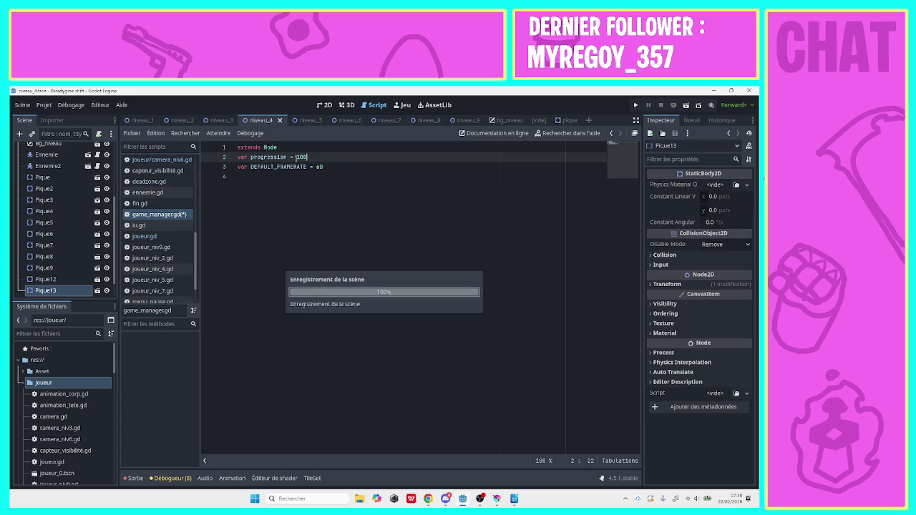
click(635, 105)
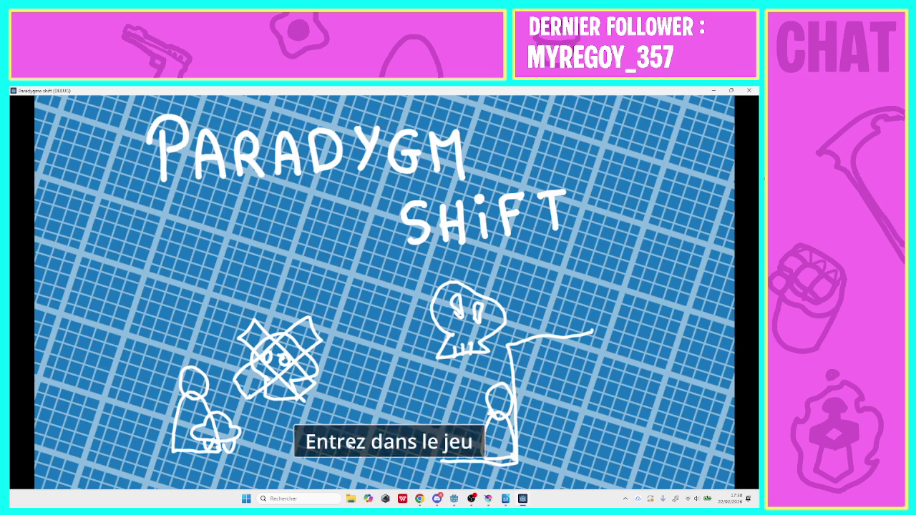
Enter the game, start level 4, and run right past the pillars to the lower floor.
click(372, 443)
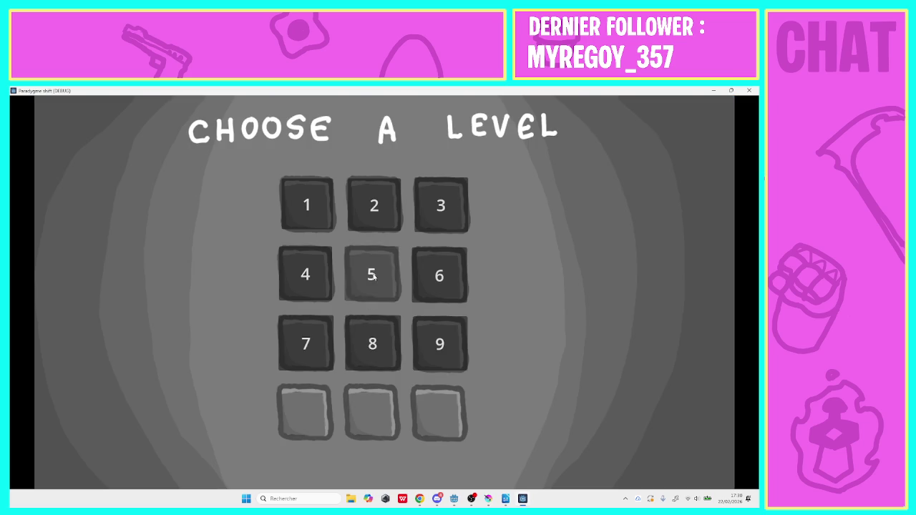
click(310, 280)
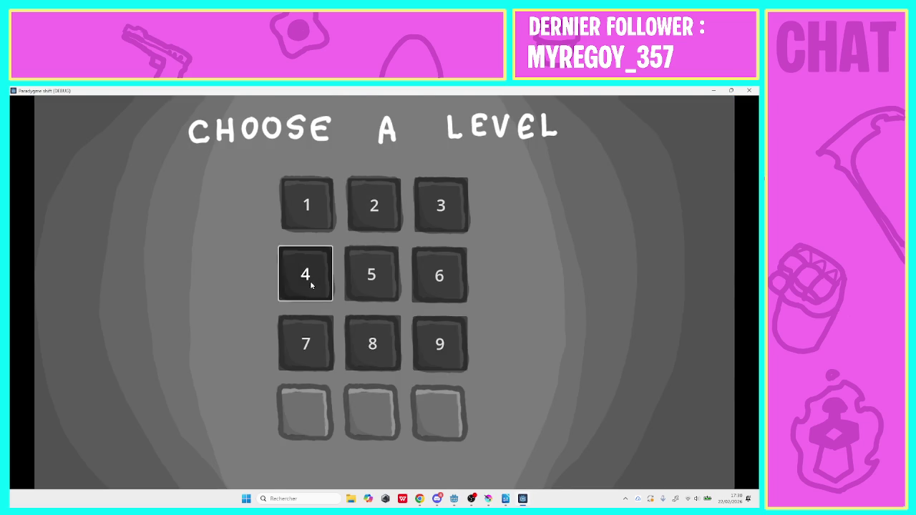
key(Right)
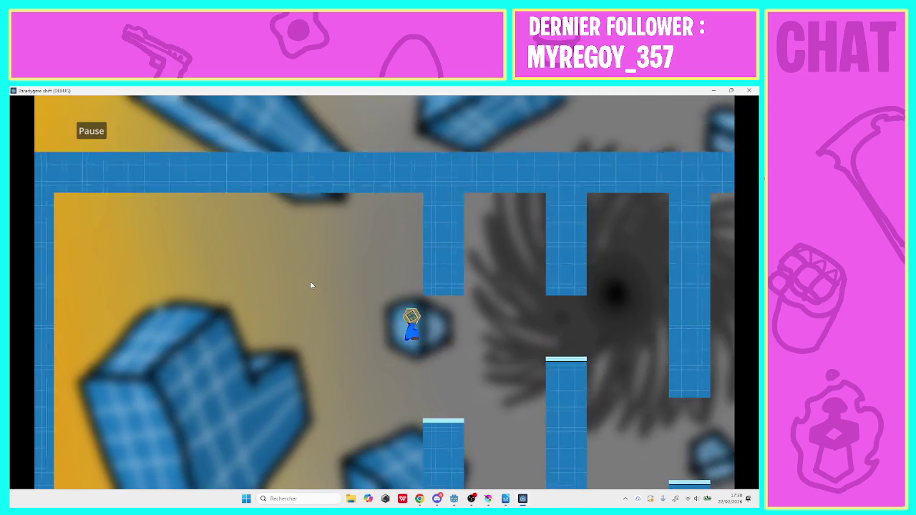
key(Right)
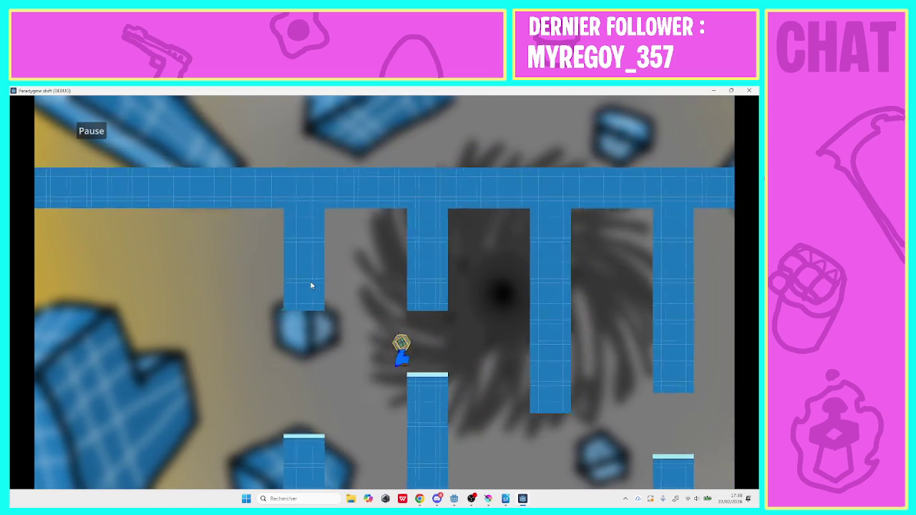
key(Right)
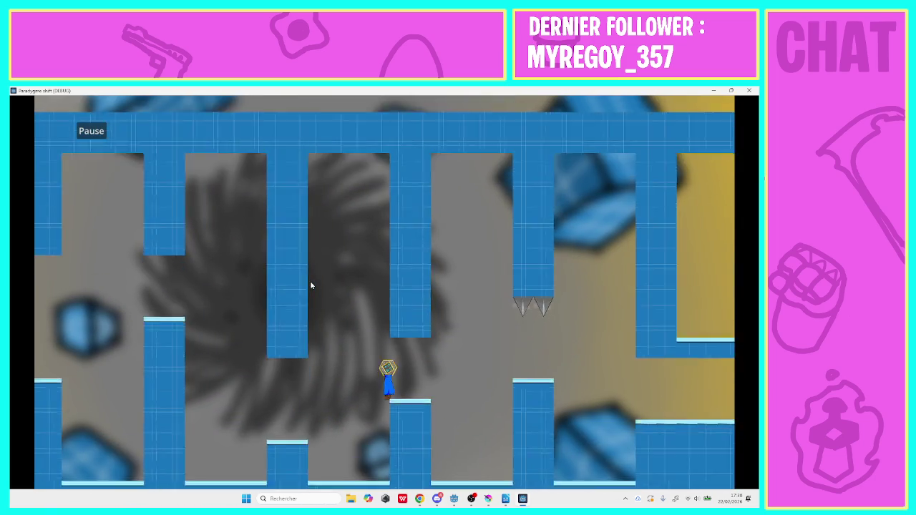
key(Right)
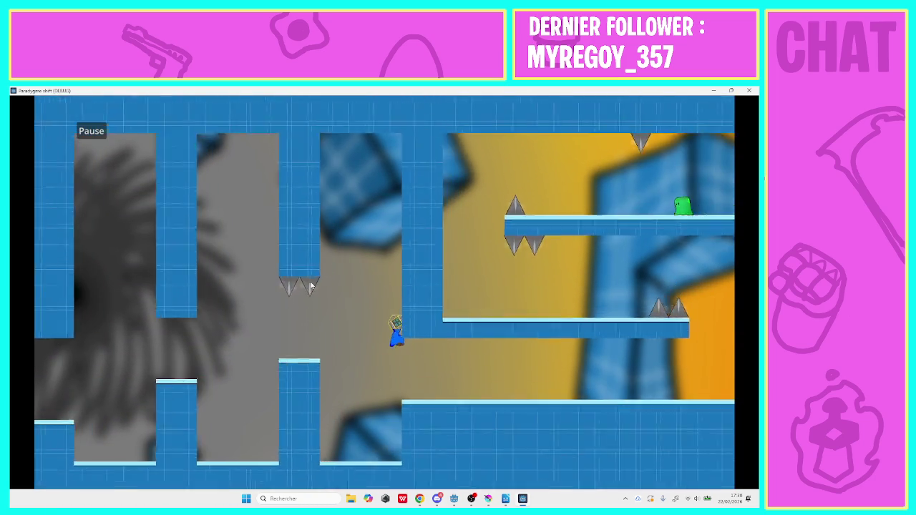
key(Right)
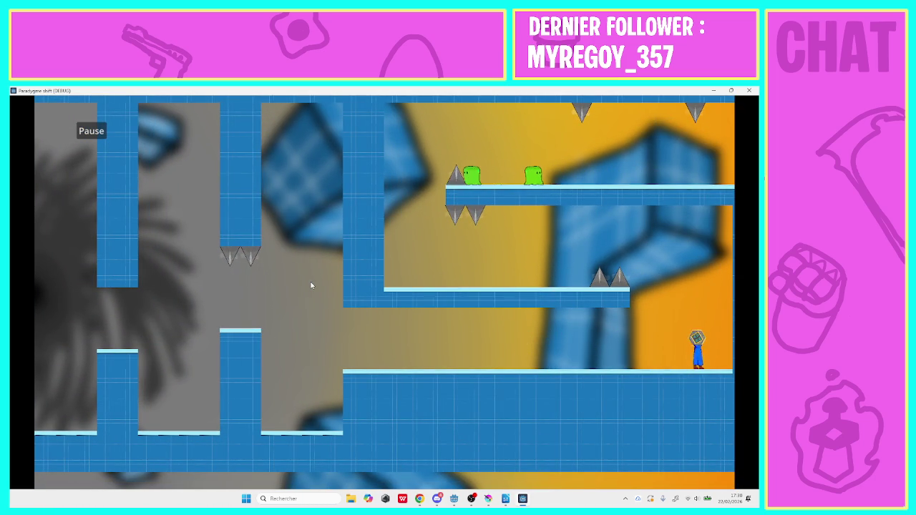
Continue through the corridors and platforms to level 4's right edge, then close the game.
key(Left)
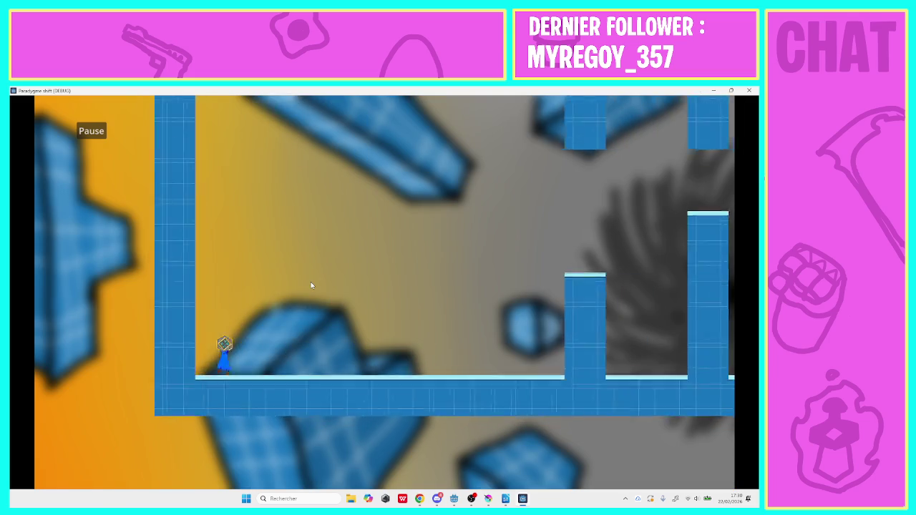
key(Right)
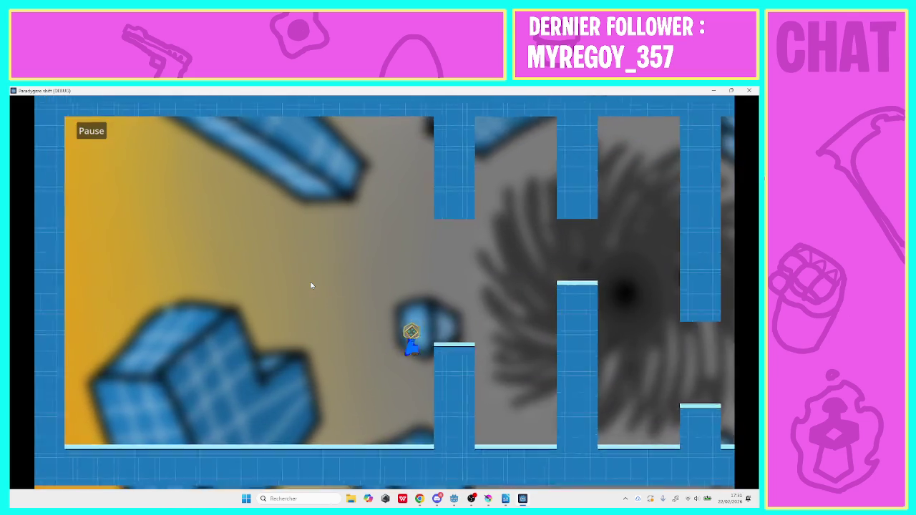
key(Right)
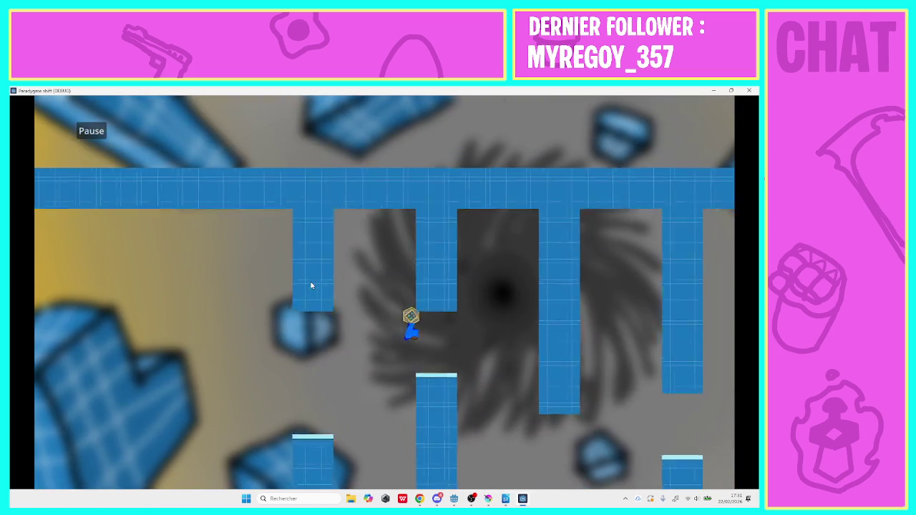
key(Right)
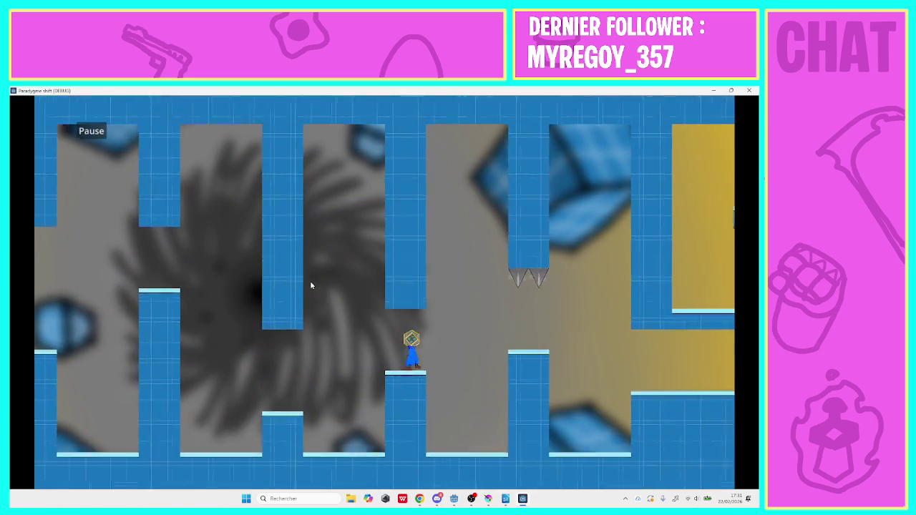
key(Right)
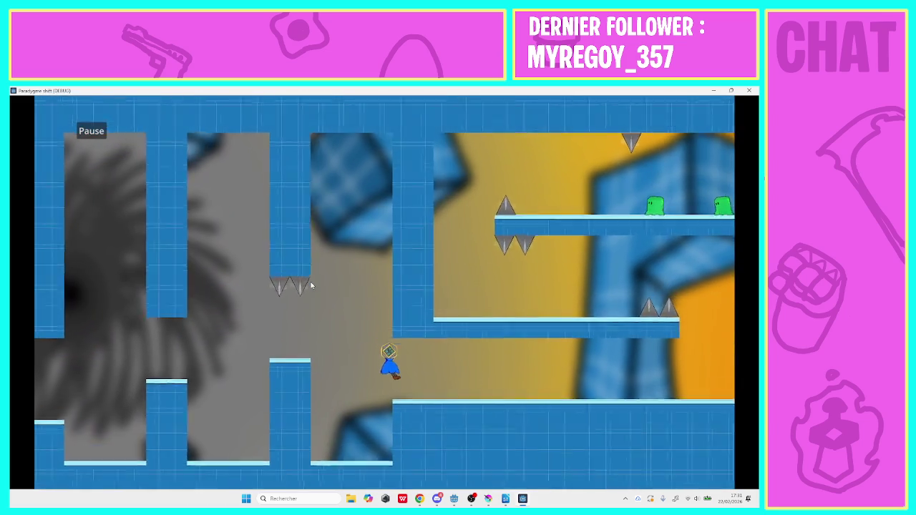
key(Right)
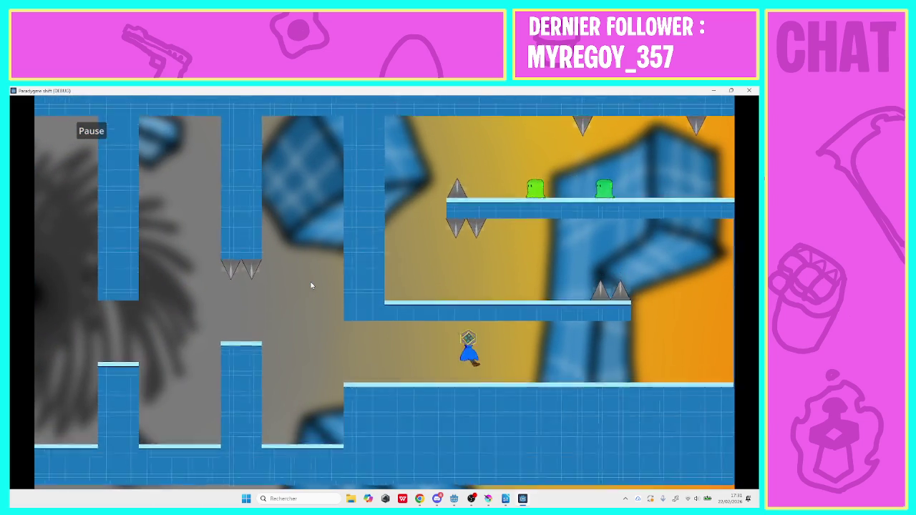
key(Up)
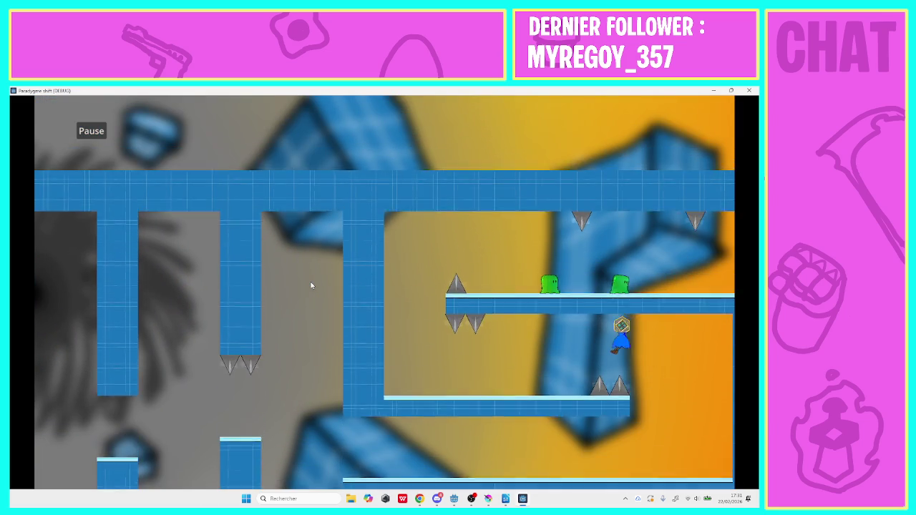
key(Left)
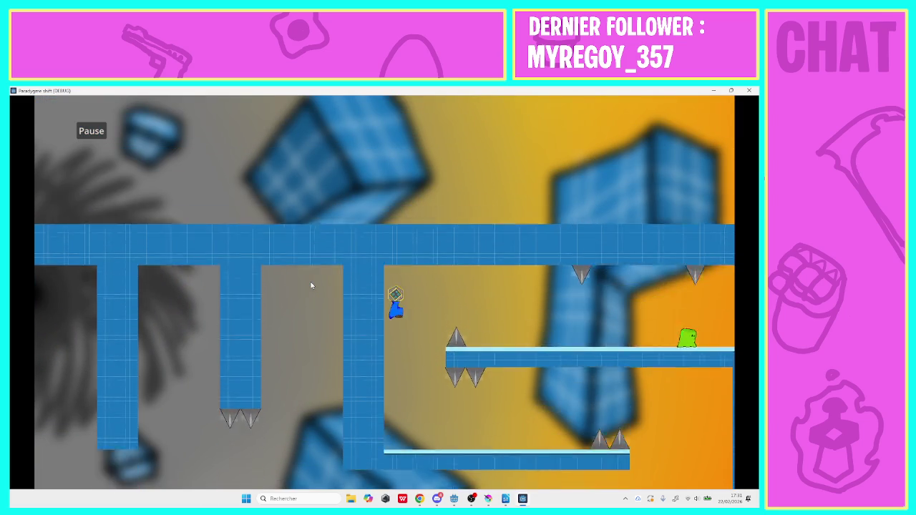
key(Right)
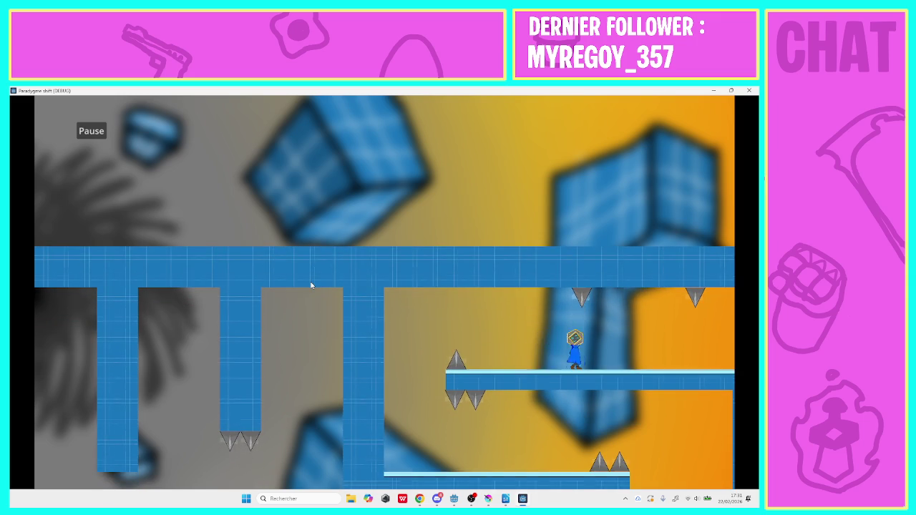
key(Right)
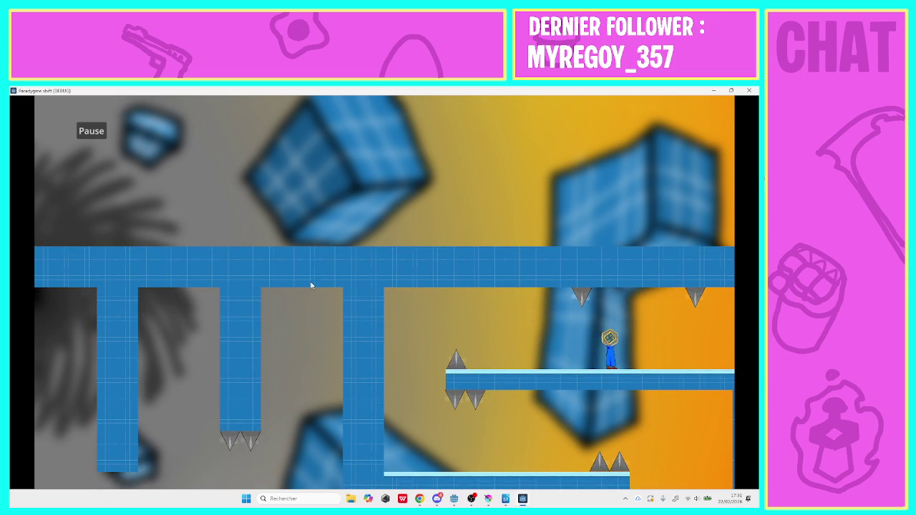
key(Right)
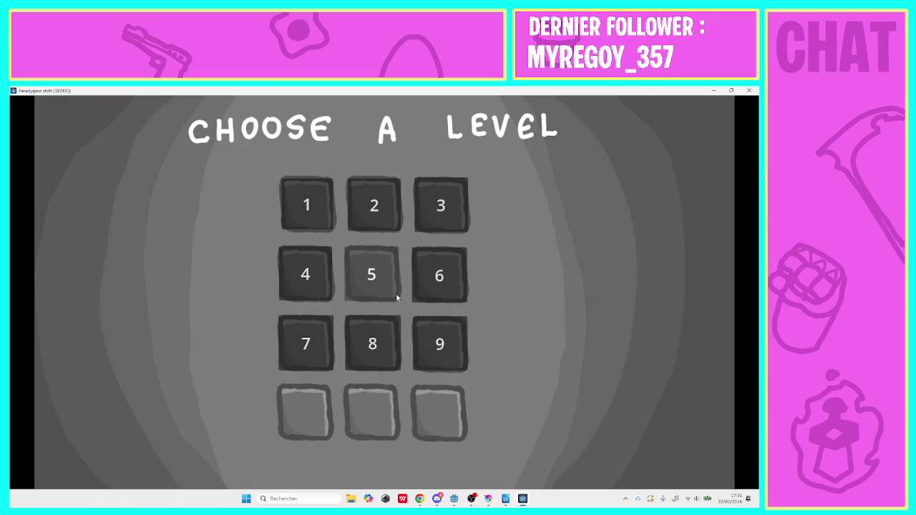
click(749, 91)
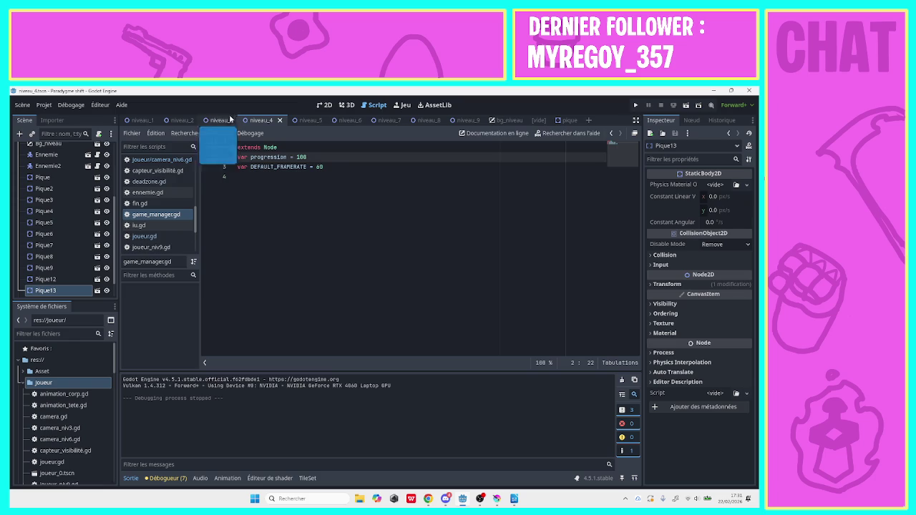
Return to the 2D view, scroll to the Fin marker, and measure the distance leftward from it.
click(323, 105)
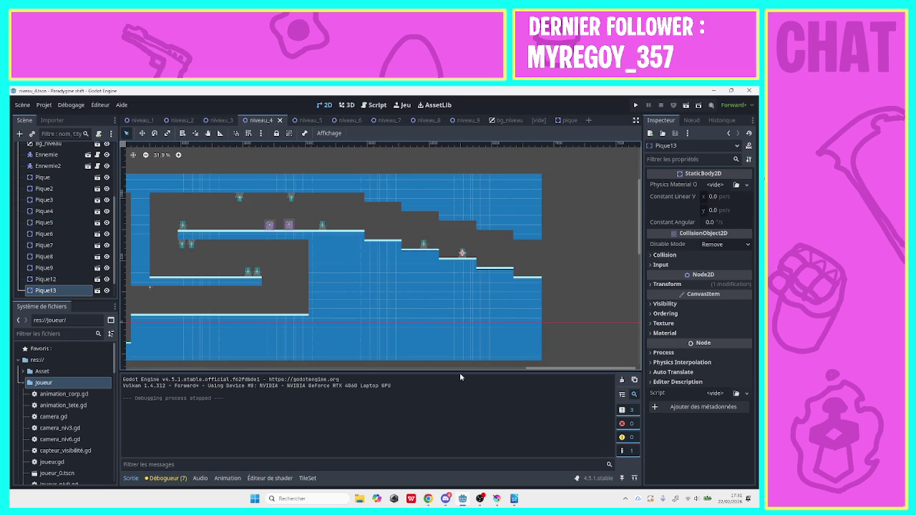
drag(539, 368, 420, 369)
scroll(328, 283, left, 2)
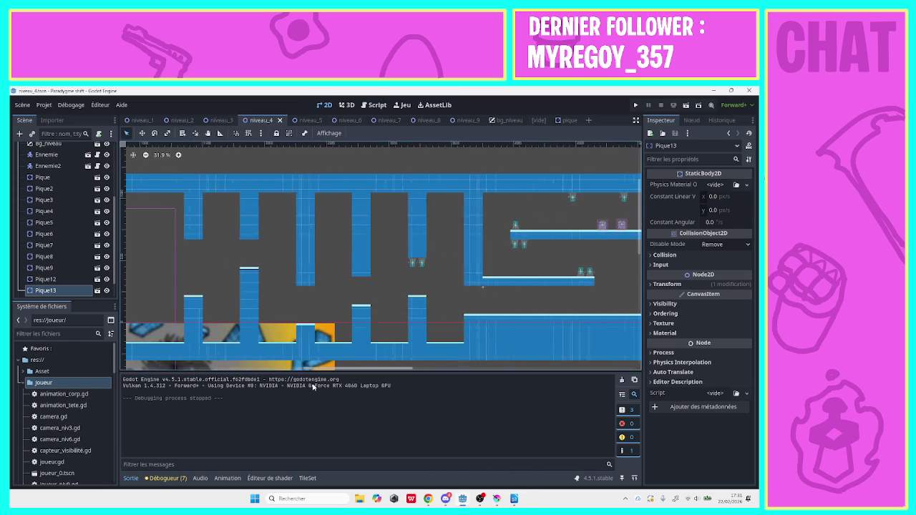
drag(330, 290, 561, 268)
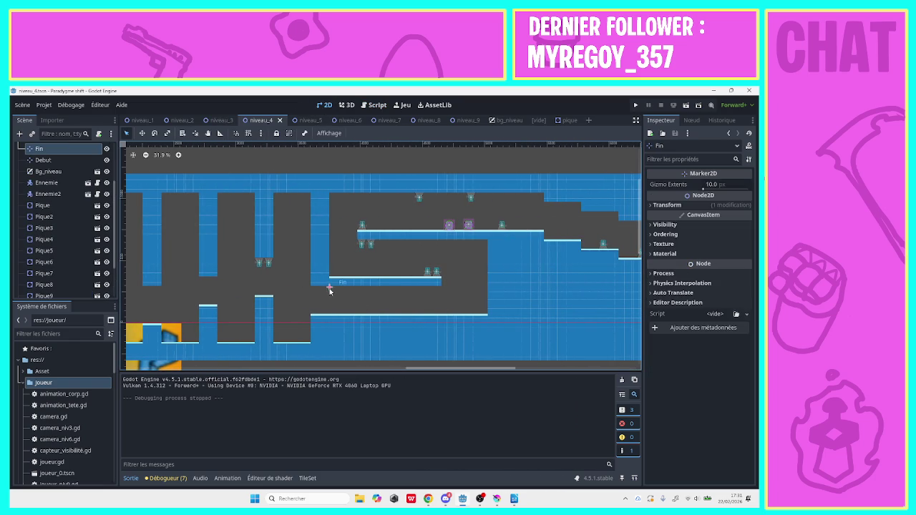
drag(469, 368, 599, 370)
click(220, 133)
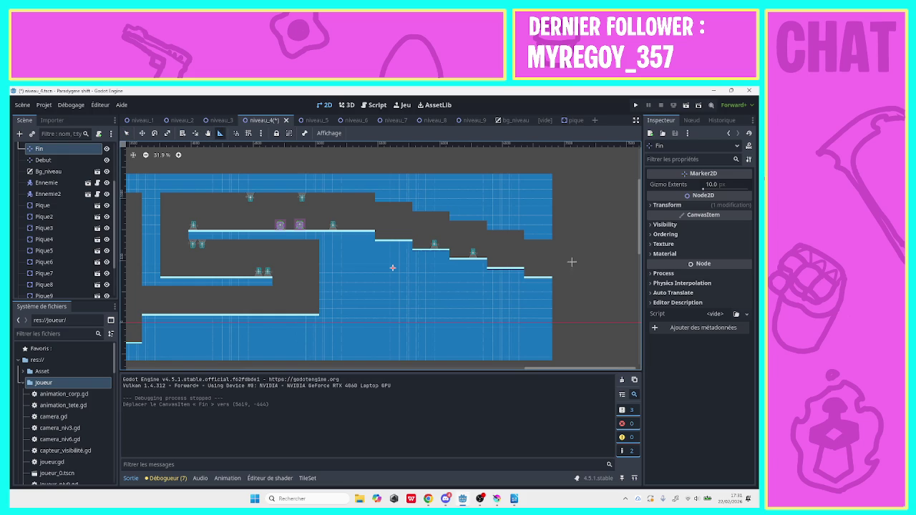
mouse_move(550, 259)
mouse_down()
mouse_move(377, 253)
mouse_move(386, 254)
mouse_up()
Nudge the Fin marker 47 px left to (5550, -441), save, and relaunch the game.
click(126, 133)
drag(393, 268, 384, 267)
click(220, 133)
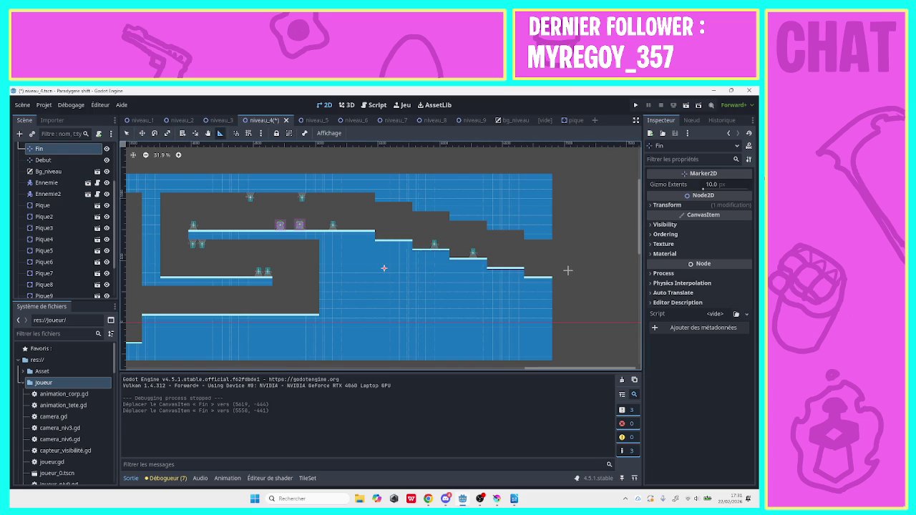
key(ctrl+s)
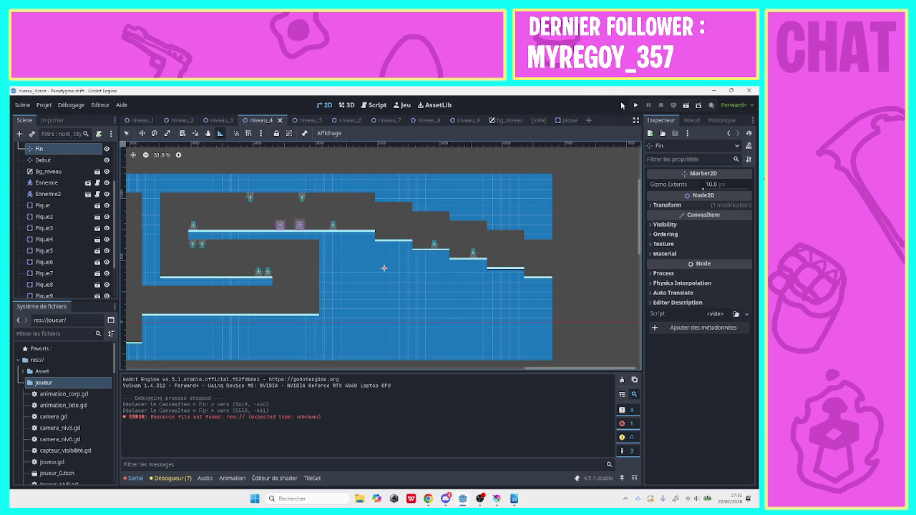
click(636, 105)
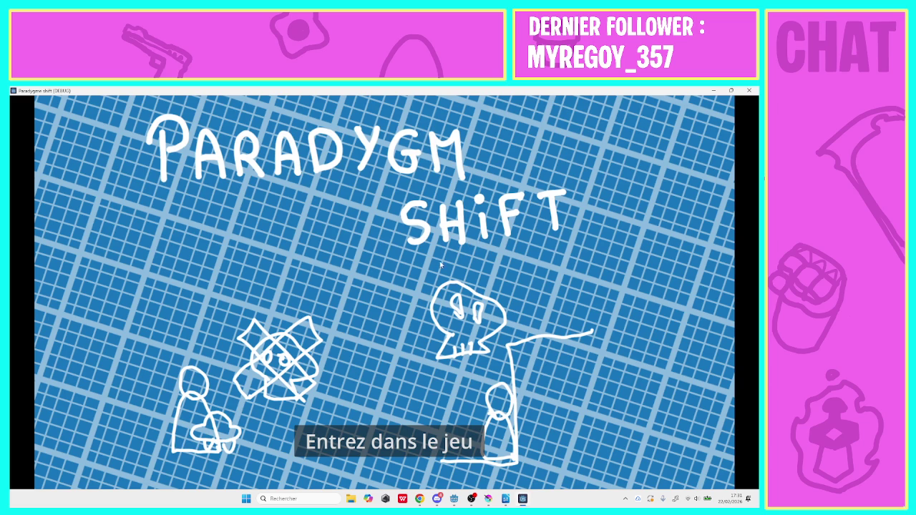
Start level 4 and play across the platforms, ceiling section and down the stair steps.
click(411, 429)
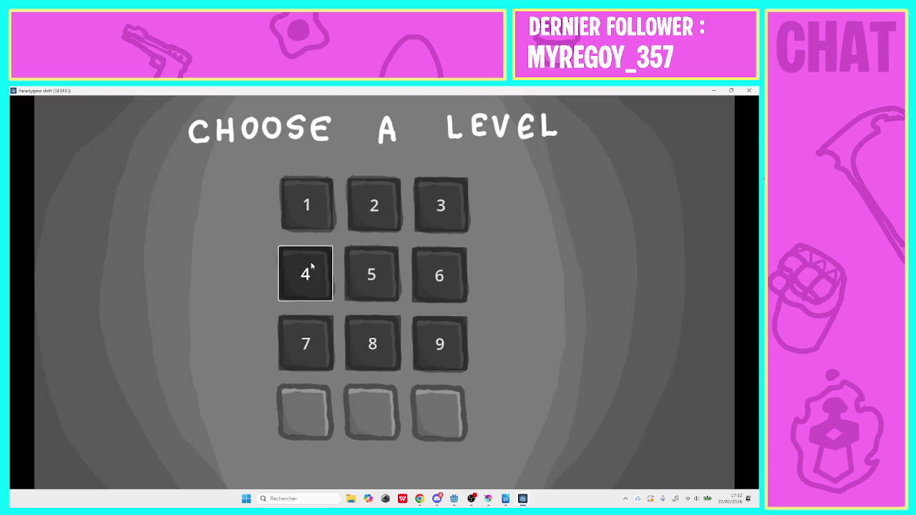
click(310, 265)
key(Right)
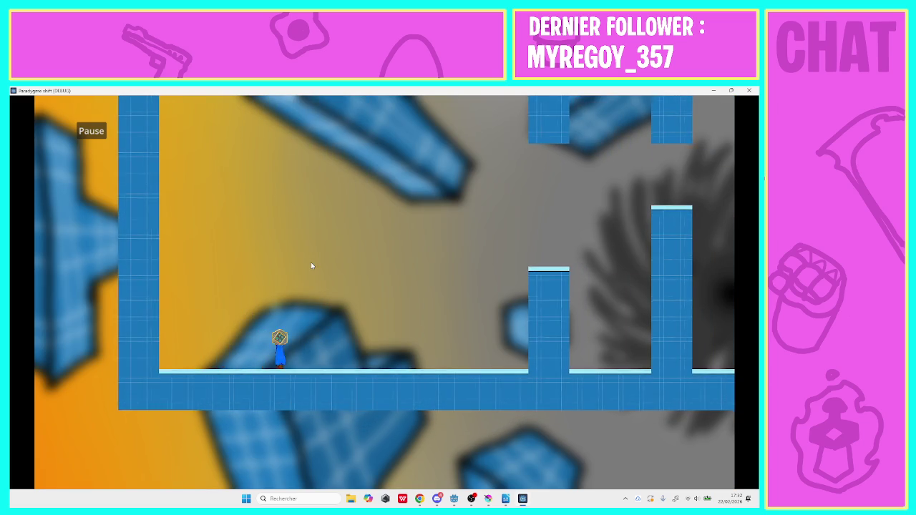
key(space)
key(Right)
key(space)
key(space)
key(Right)
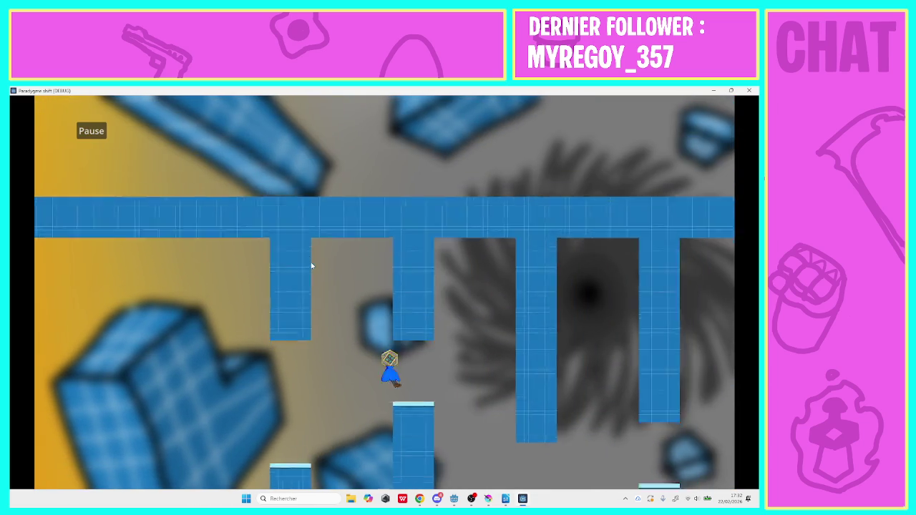
key(Right)
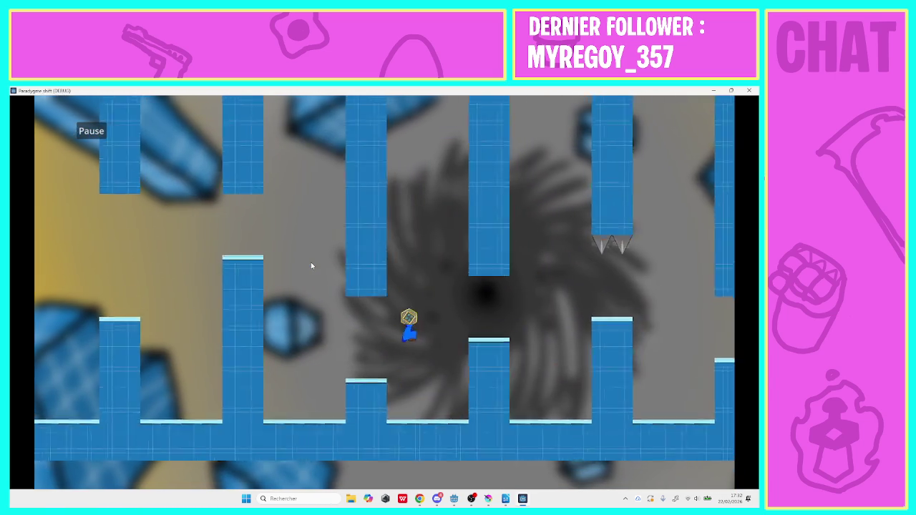
key(Right)
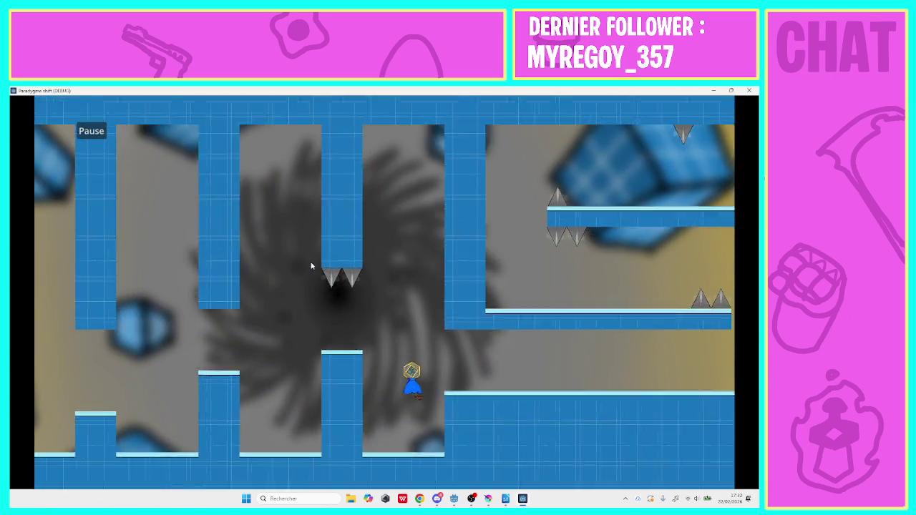
key(Right)
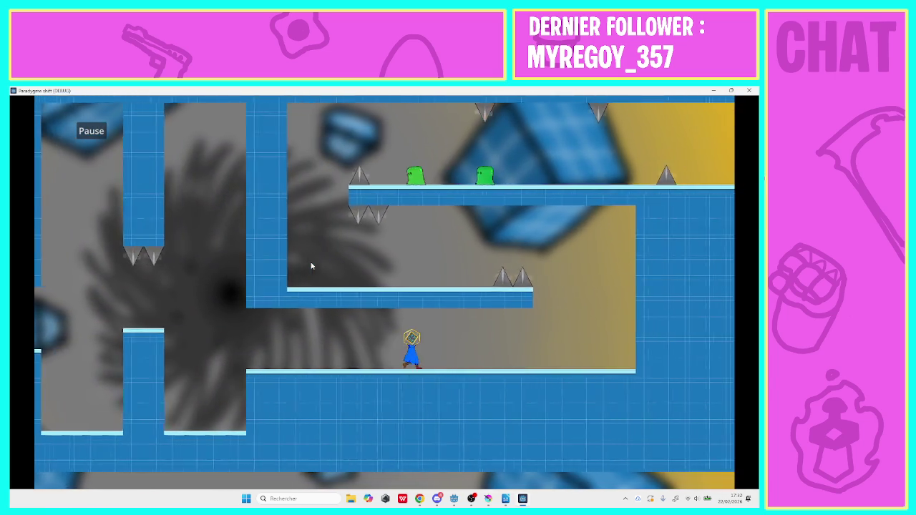
key(Left)
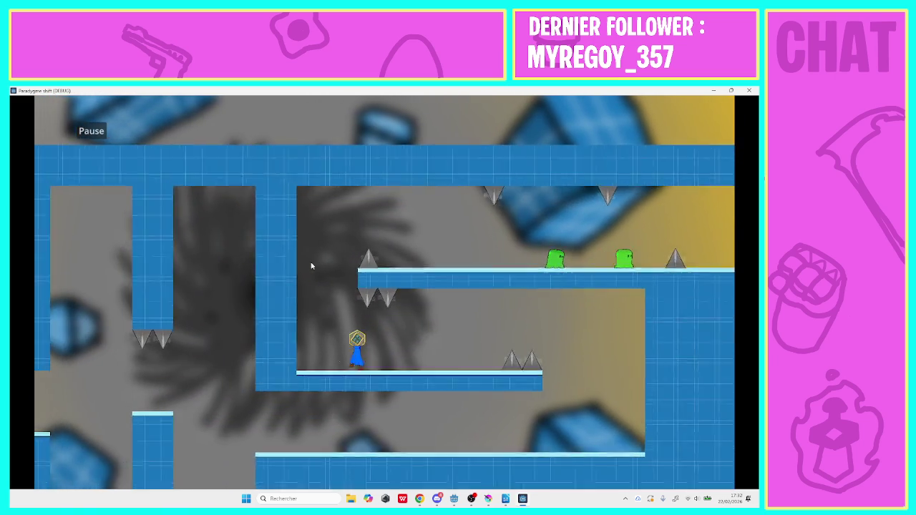
key(Up)
key(Right)
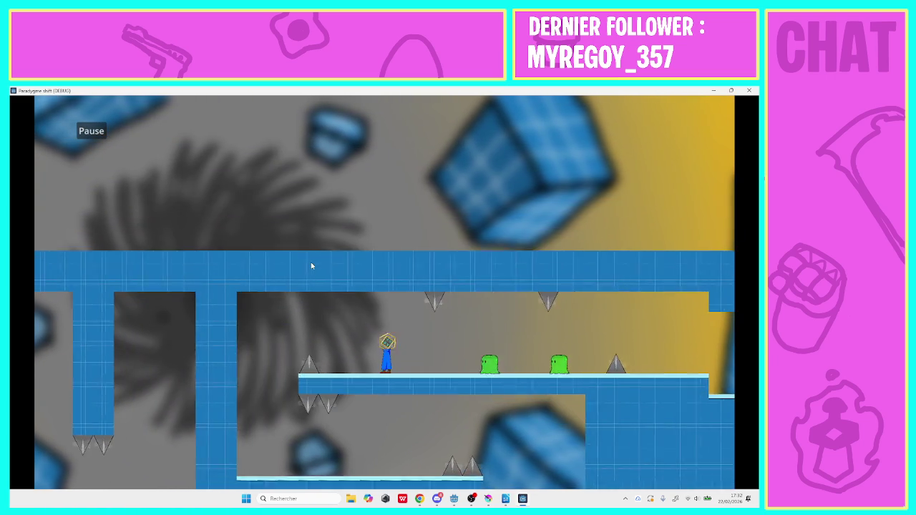
key(Right)
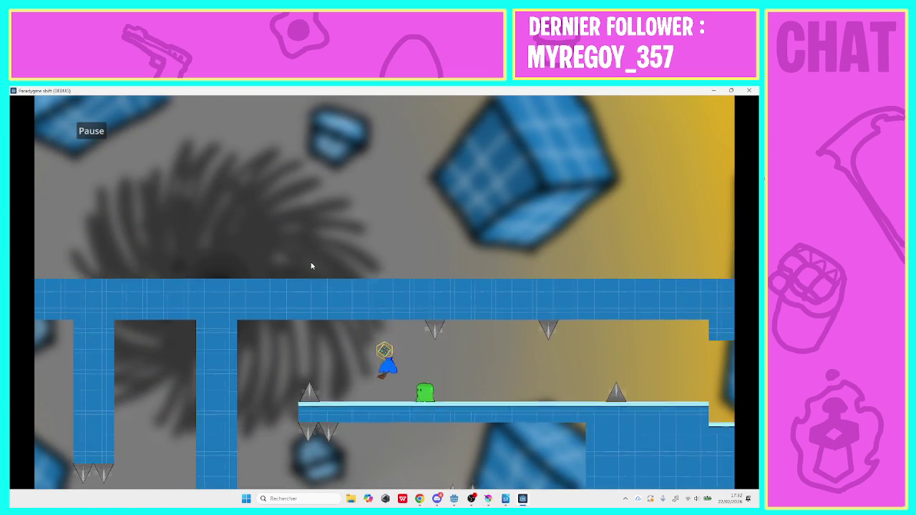
key(Right)
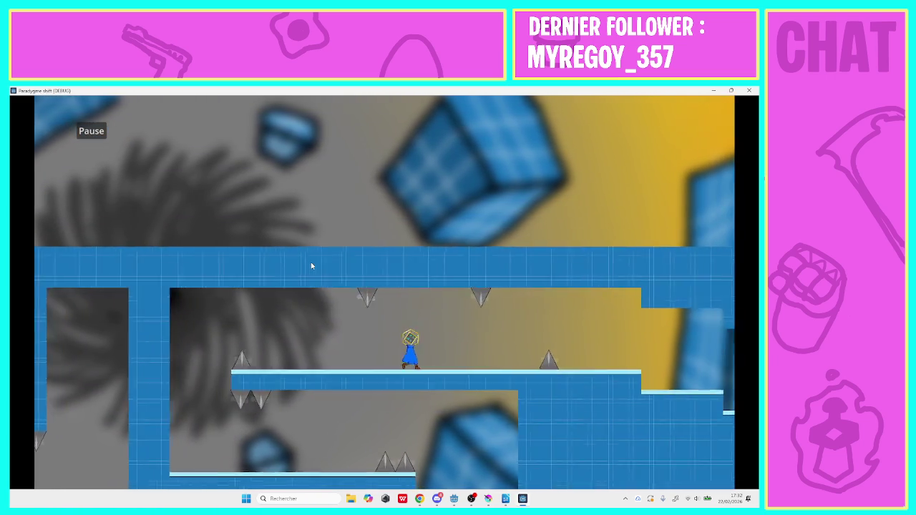
key(Right)
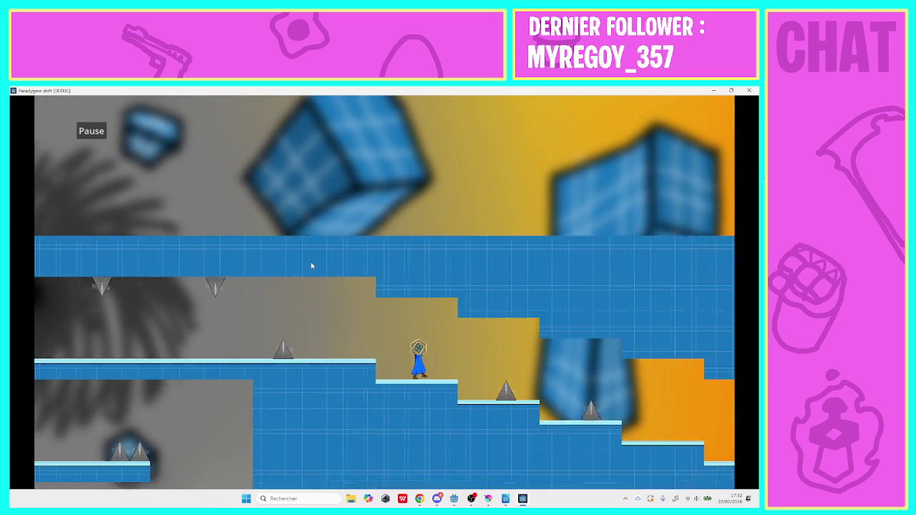
key(Right)
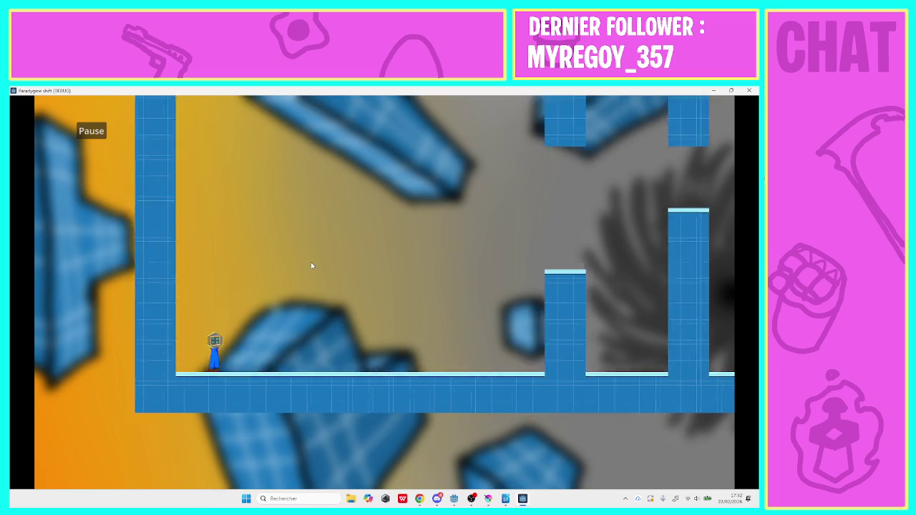
Replay from the start through the pillars, flipping gravity up past the spiked ledge.
key(Right)
key(space)
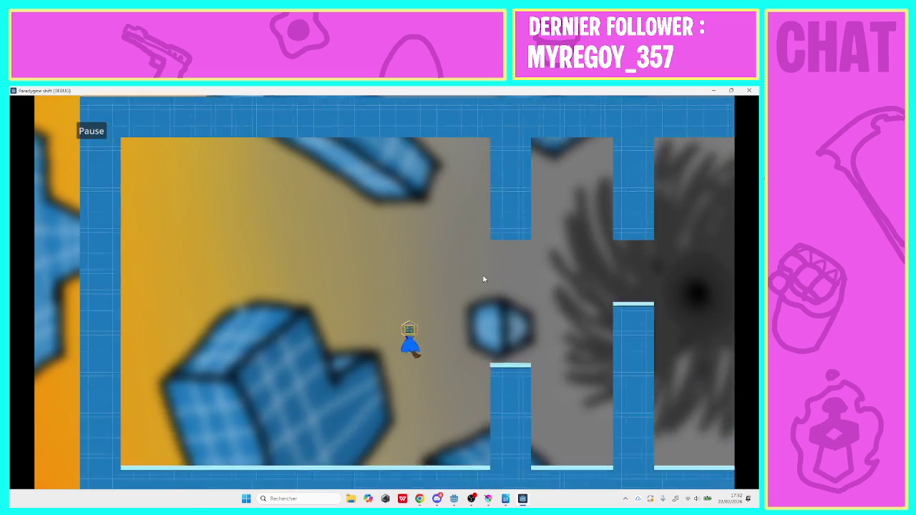
key(Right)
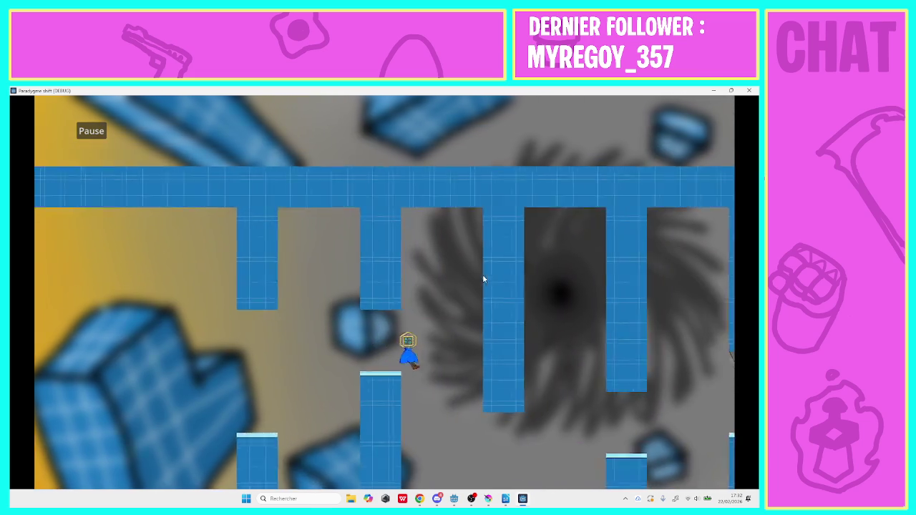
key(Right)
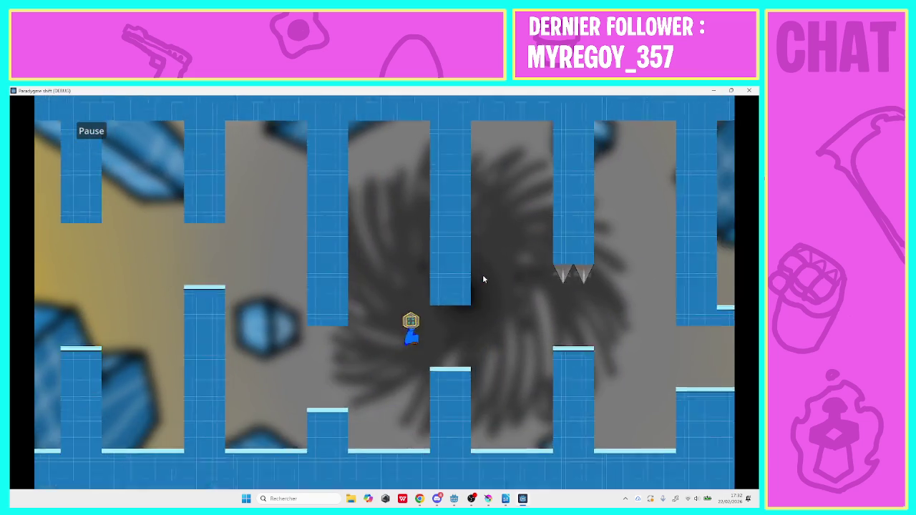
key(Right)
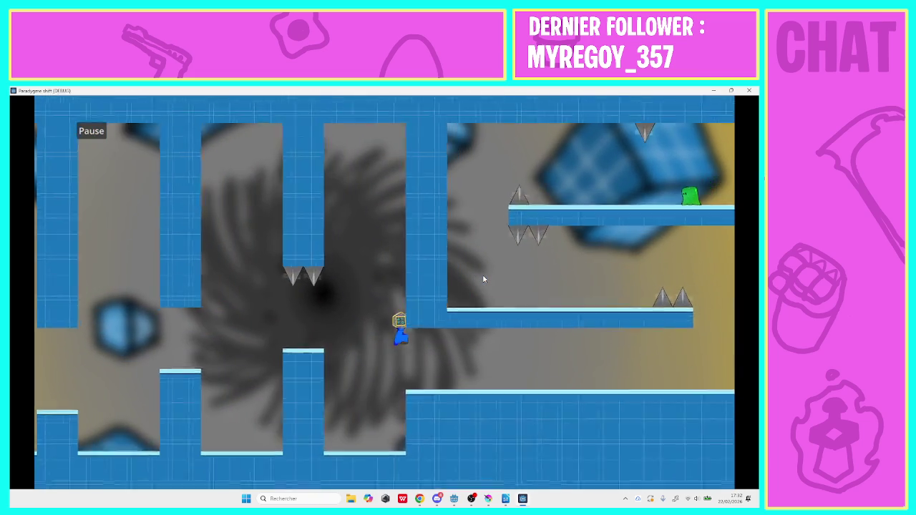
key(Right)
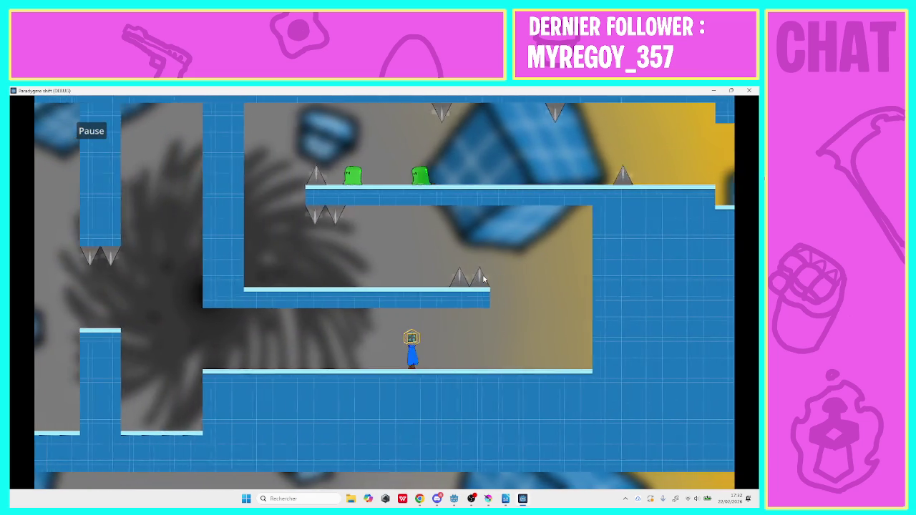
key(Up)
key(Left)
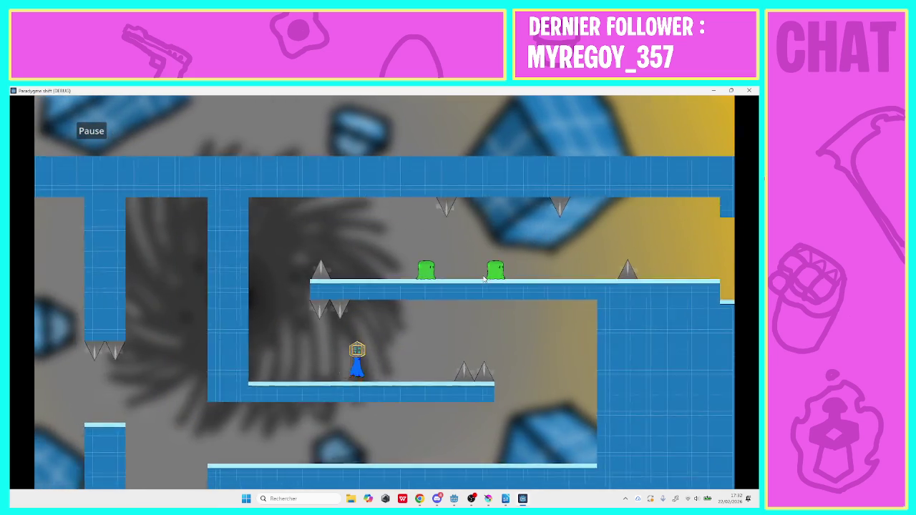
key(Up)
key(Right)
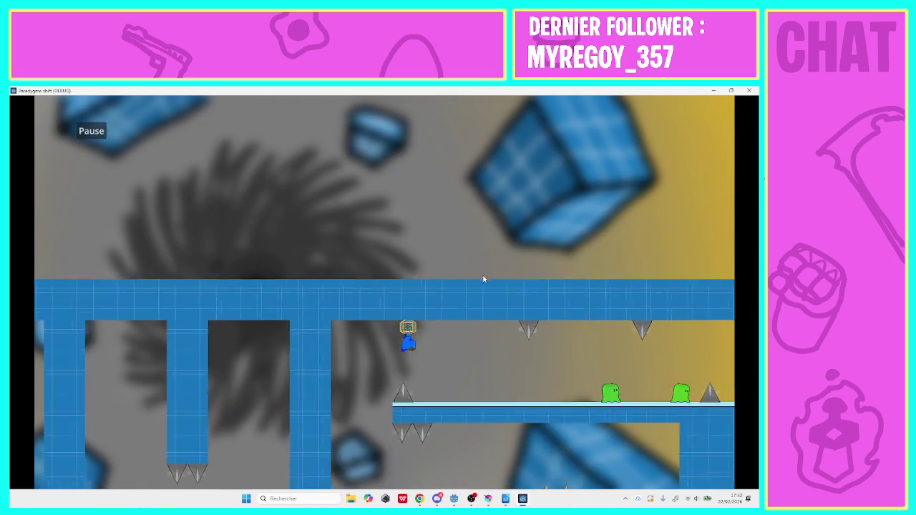
key(Right)
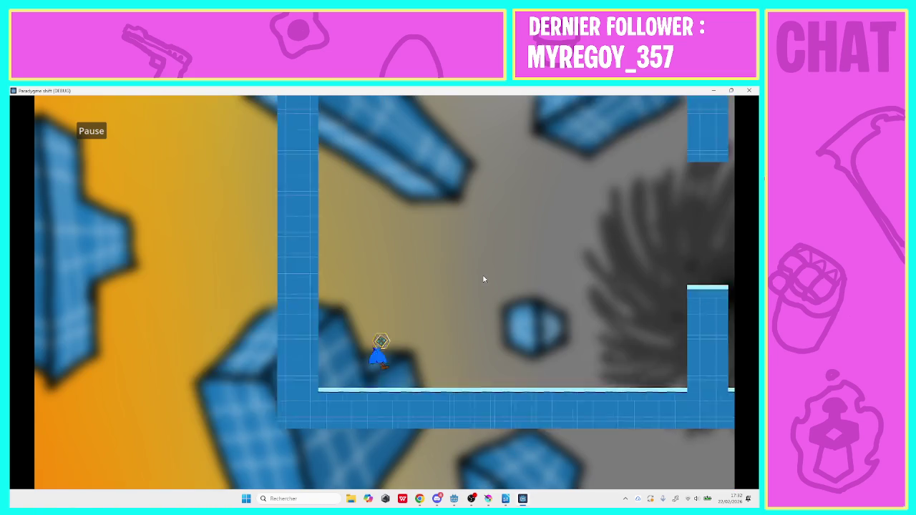
key(Right)
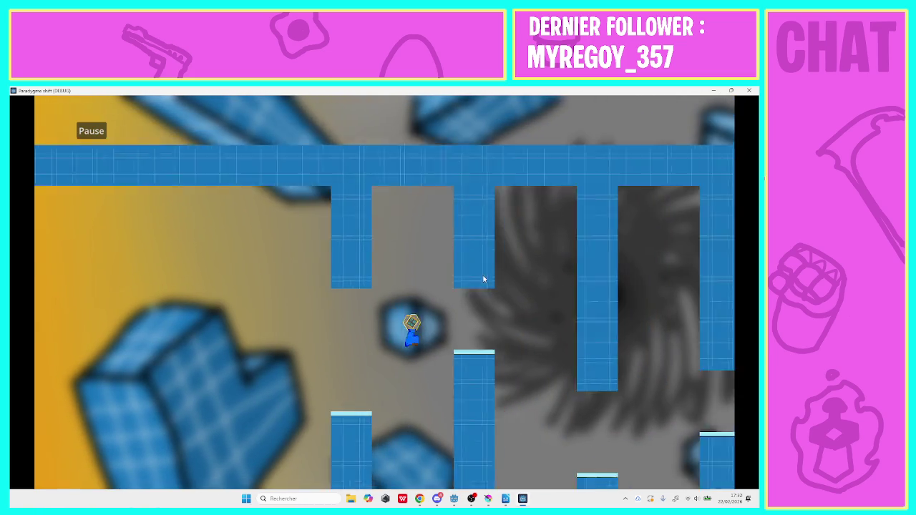
key(Right)
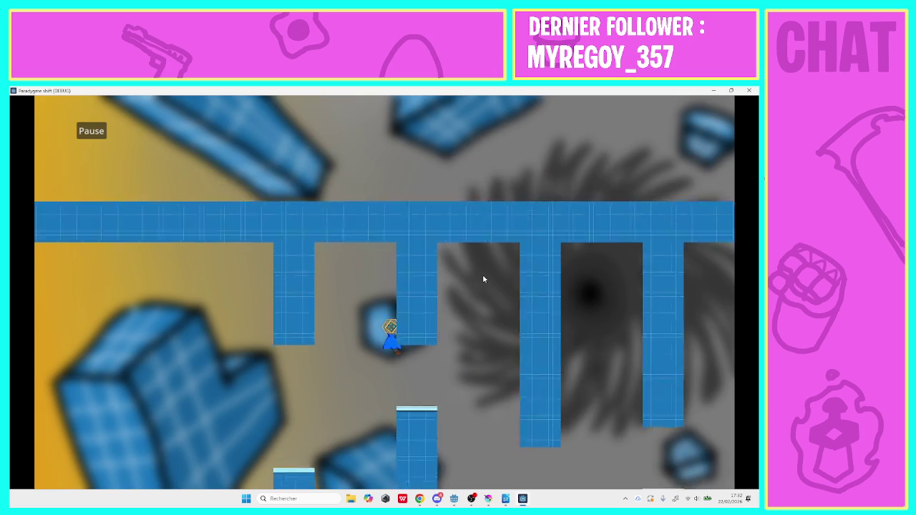
key(Right)
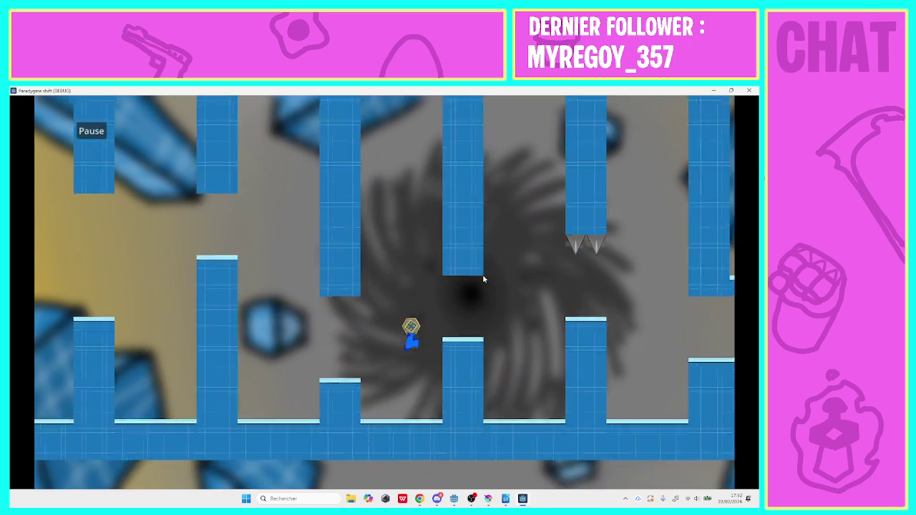
key(Right)
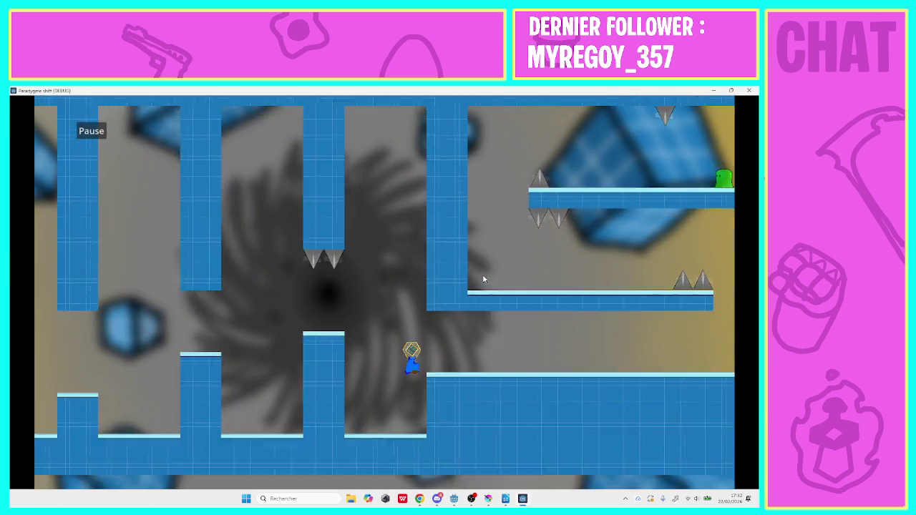
key(Right)
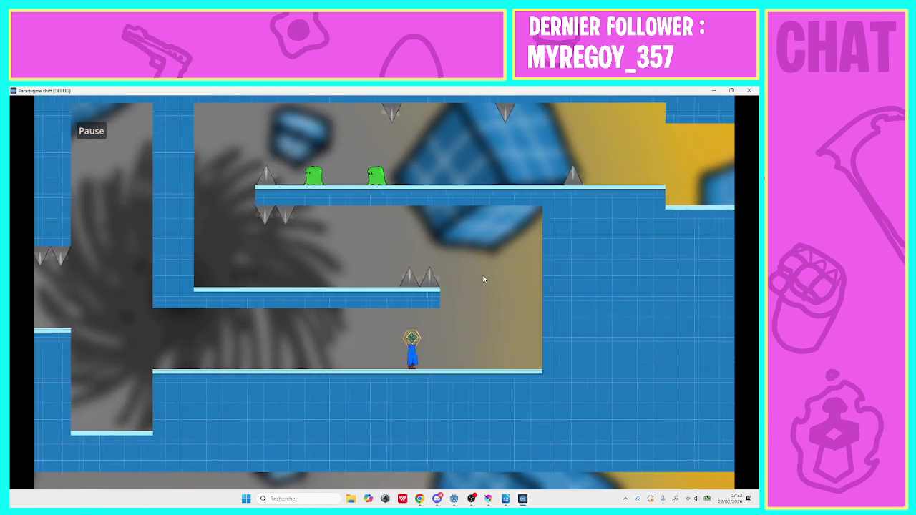
key(space)
Walk the ceiling and corridor, descend the spiked steps to the end, then close the game.
key(Left)
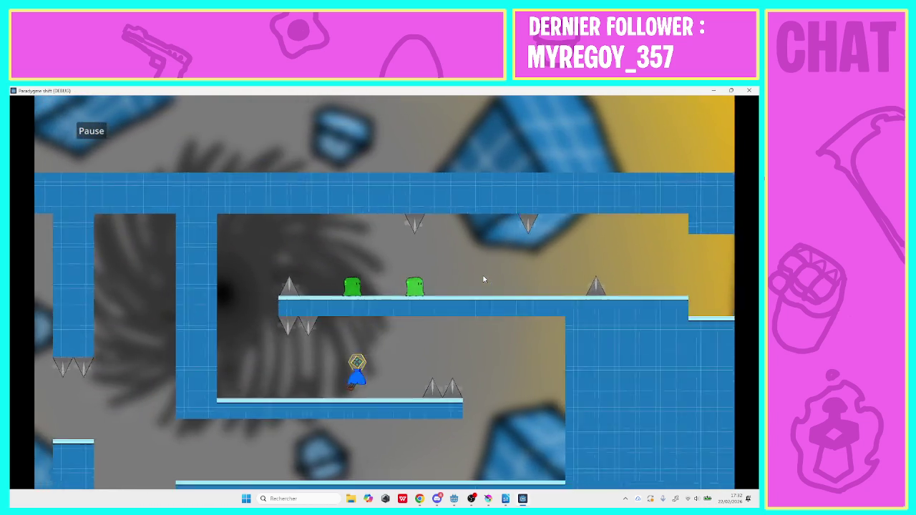
key(Right)
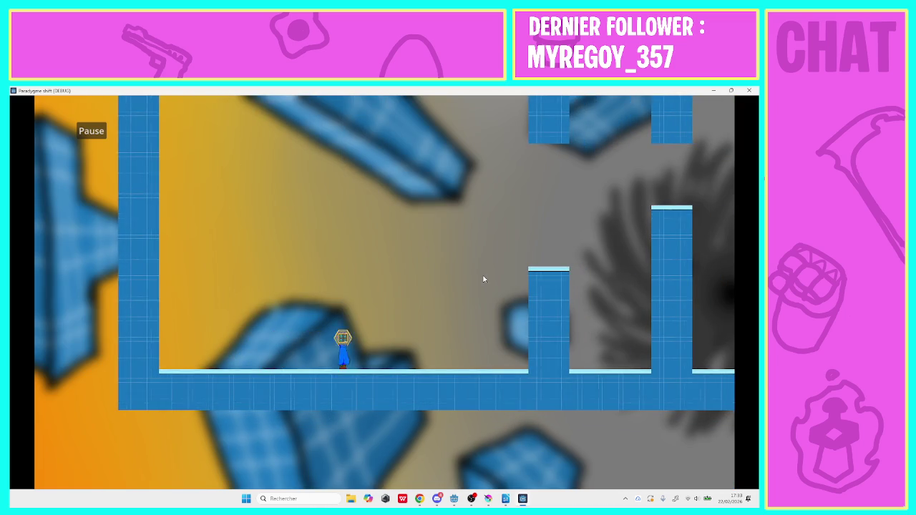
key(Right)
key(space)
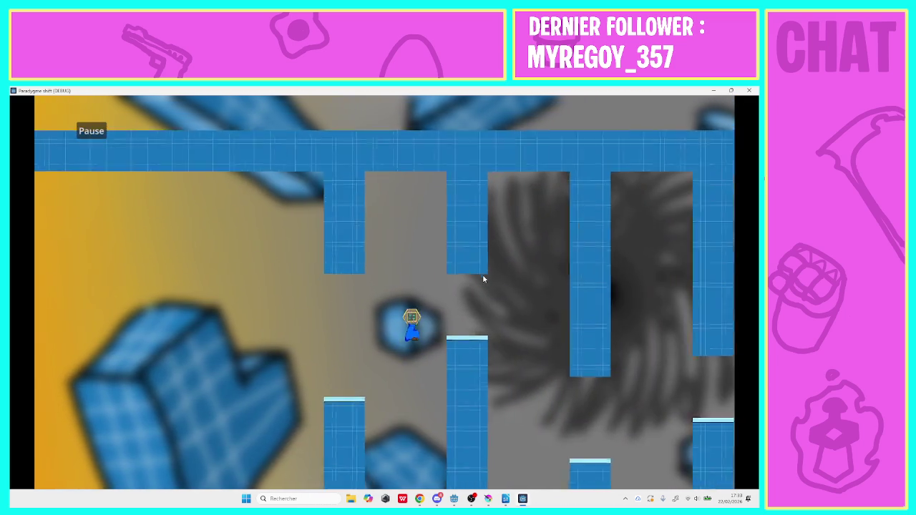
key(Right)
key(Right)
key(Right)
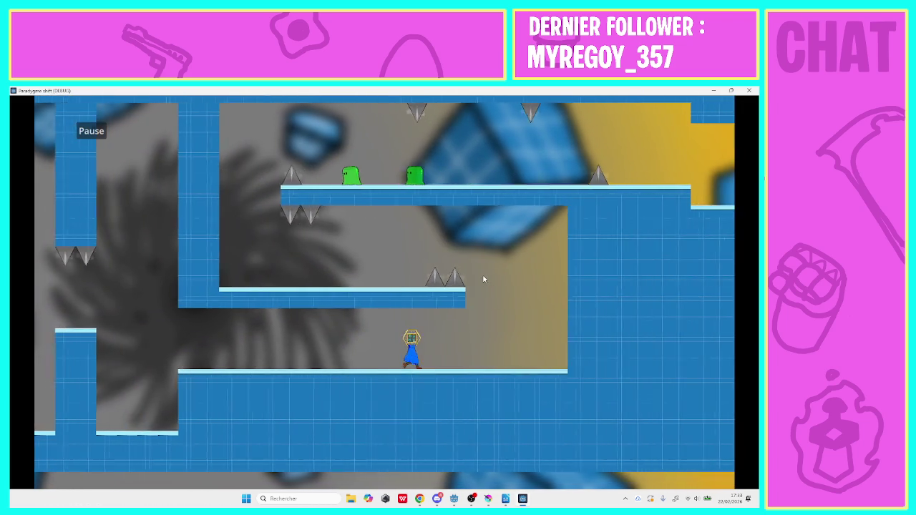
key(space)
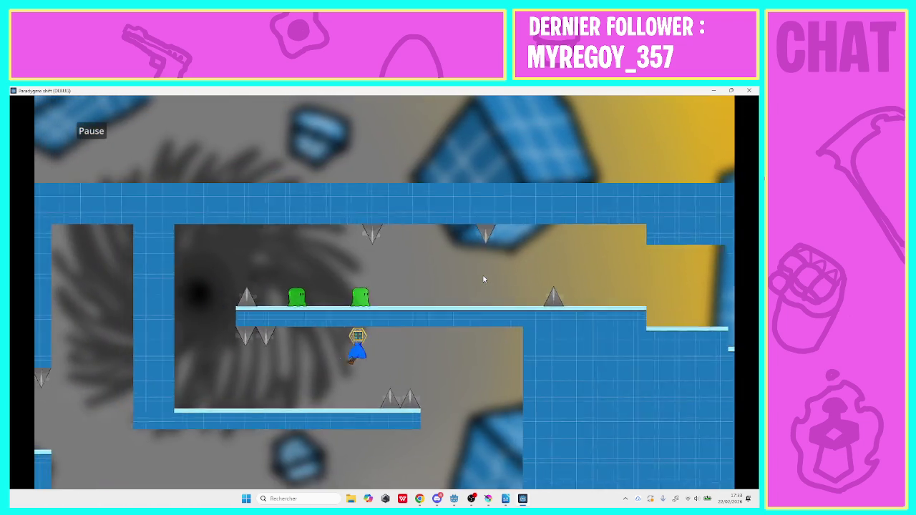
key(Left)
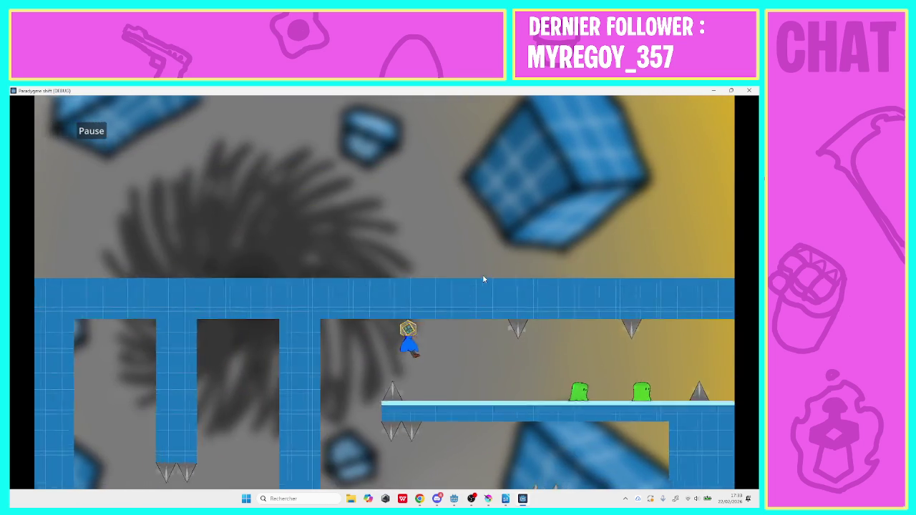
key(Right)
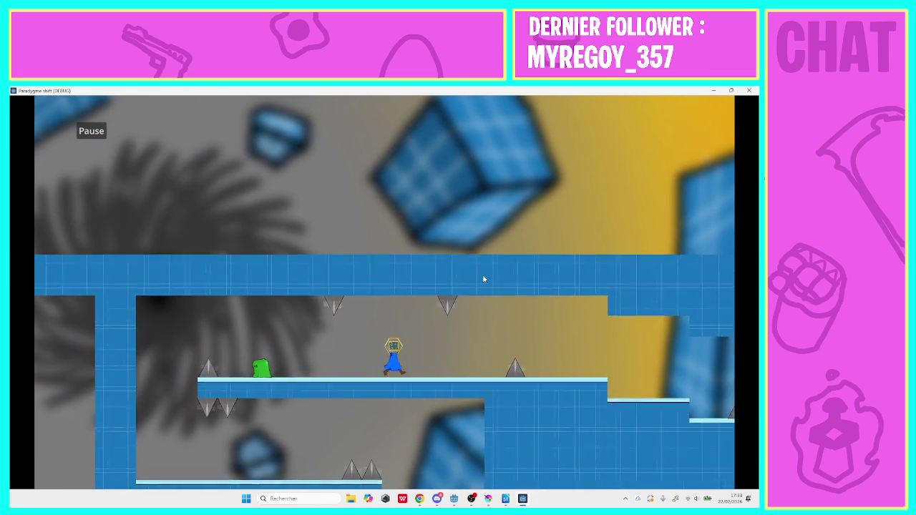
key(Right)
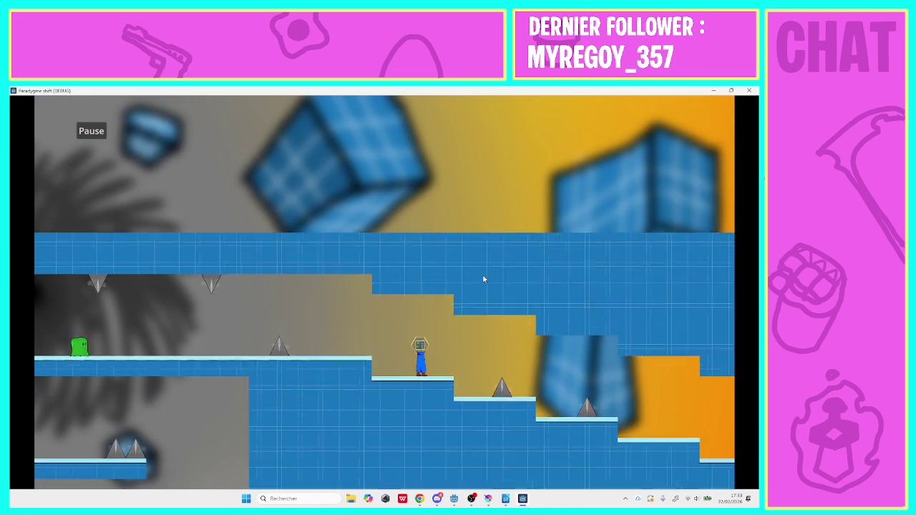
key(Right)
key(Right)
key(space)
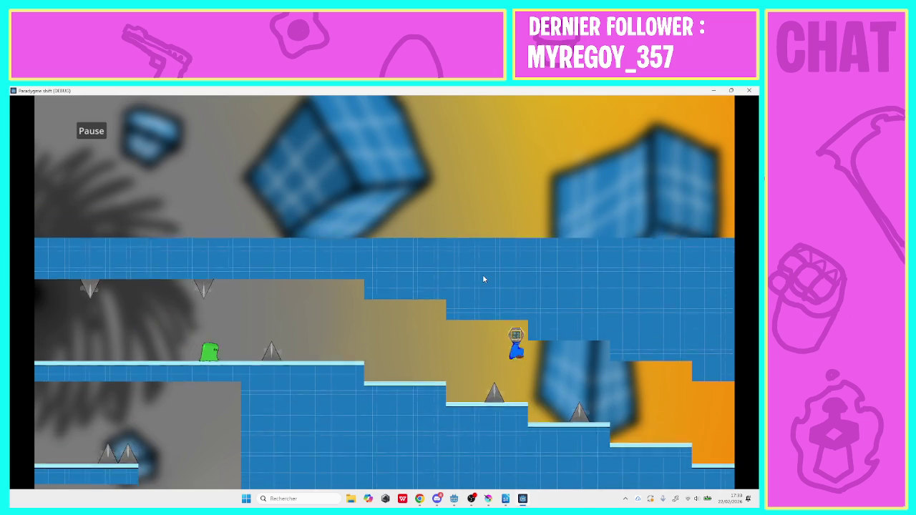
key(Right)
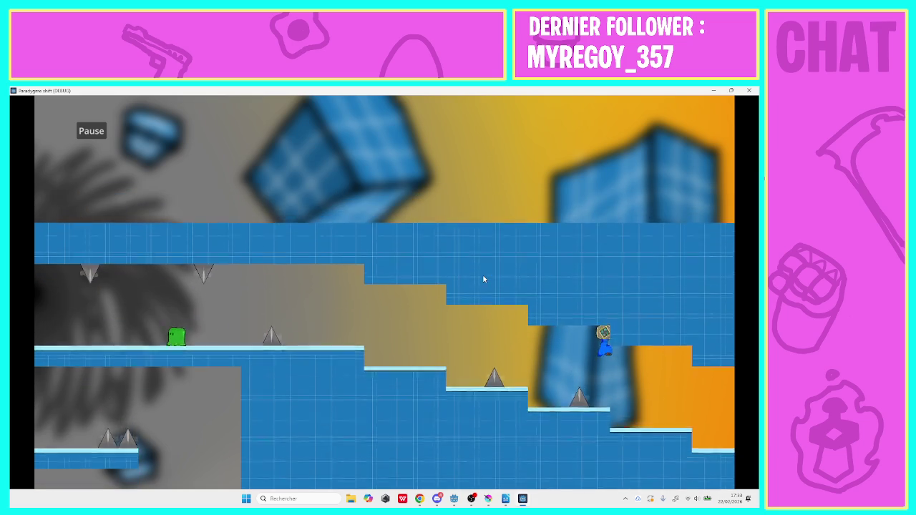
key(Right)
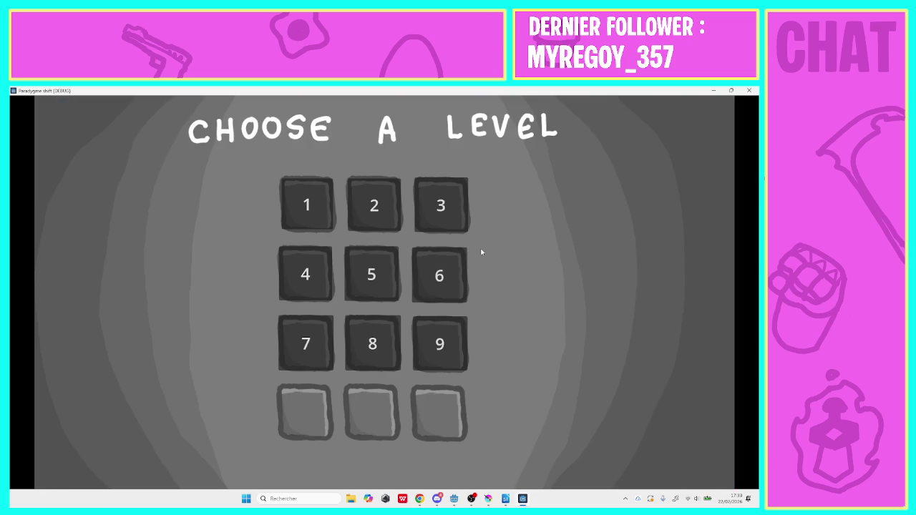
click(751, 90)
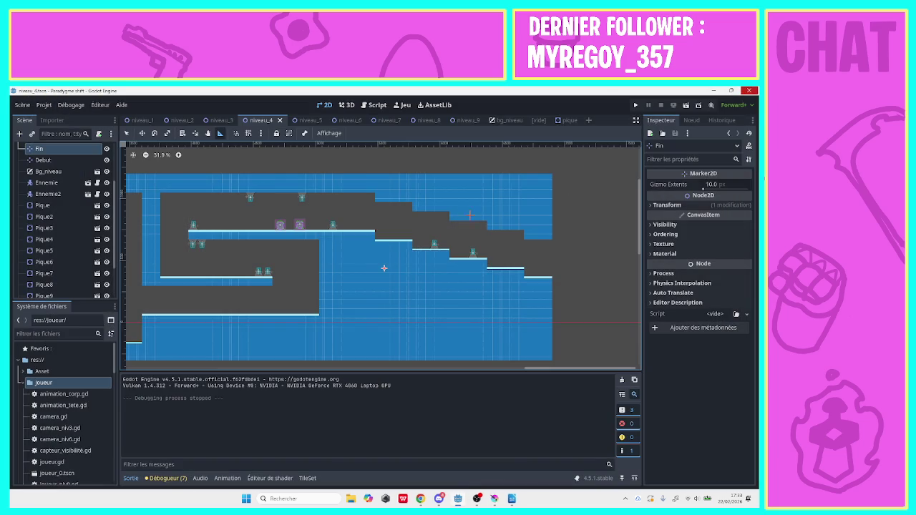
Look through the niveau_5, niveau_6 and niveau_7 scenes, then select Plateforme_niv5 in niveau_5.
click(302, 119)
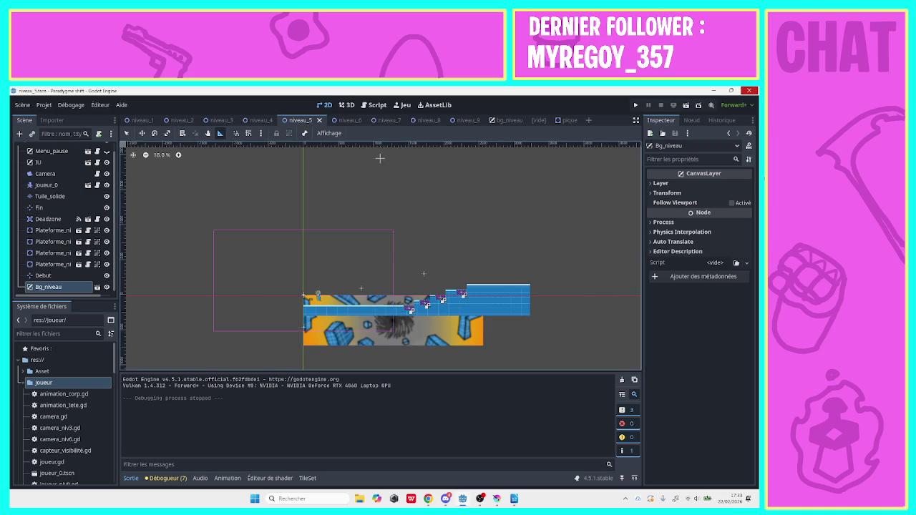
click(340, 121)
click(379, 120)
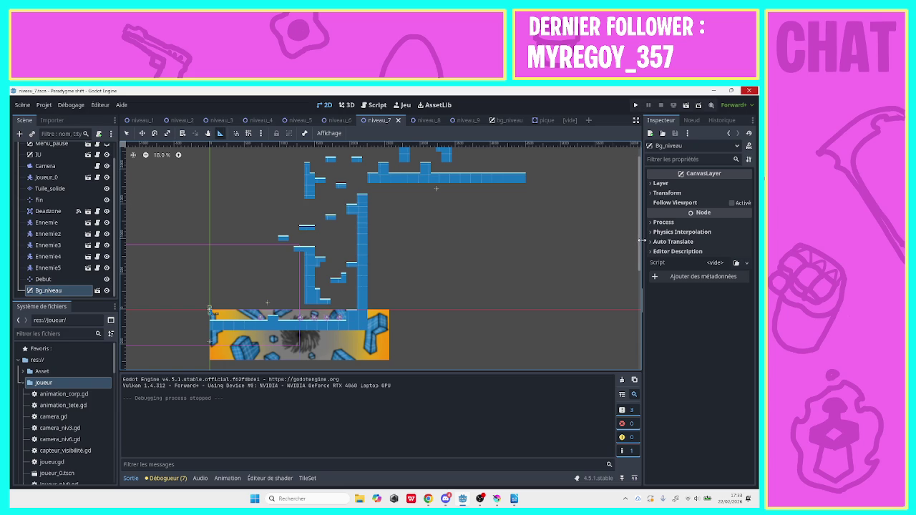
drag(639, 244, 642, 201)
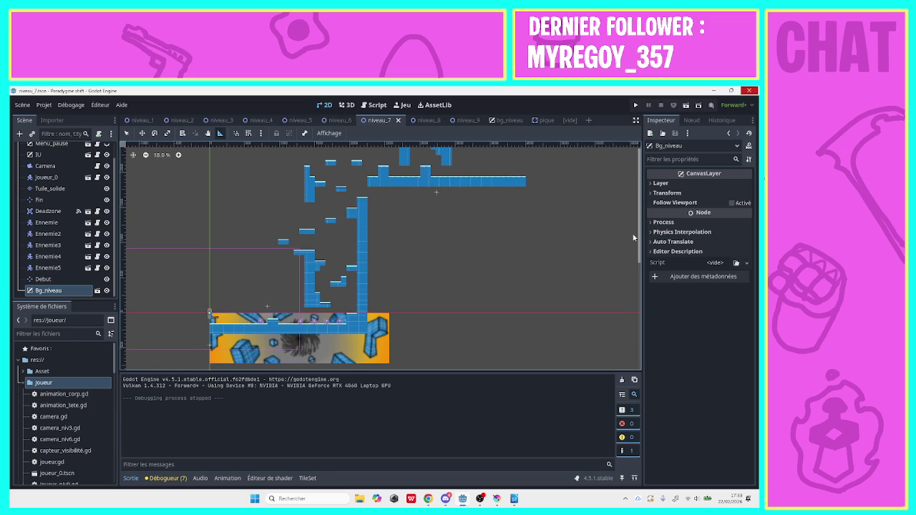
click(341, 120)
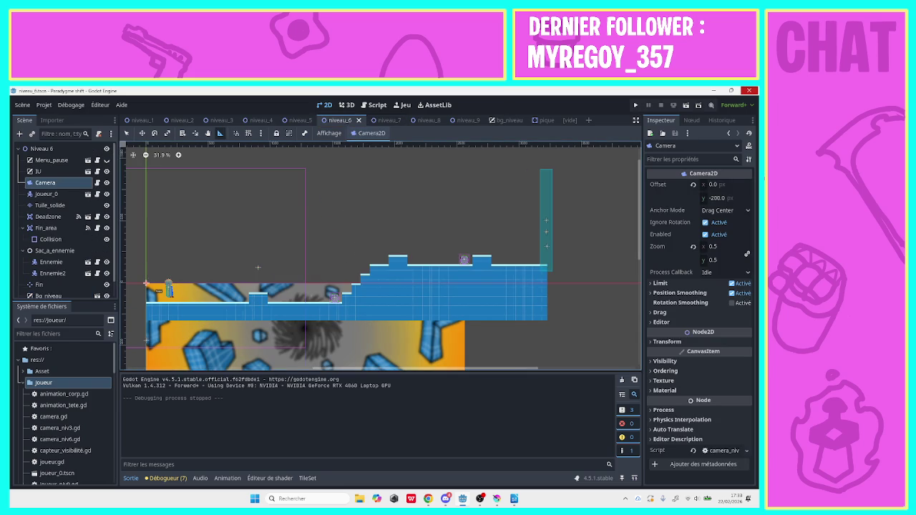
click(299, 120)
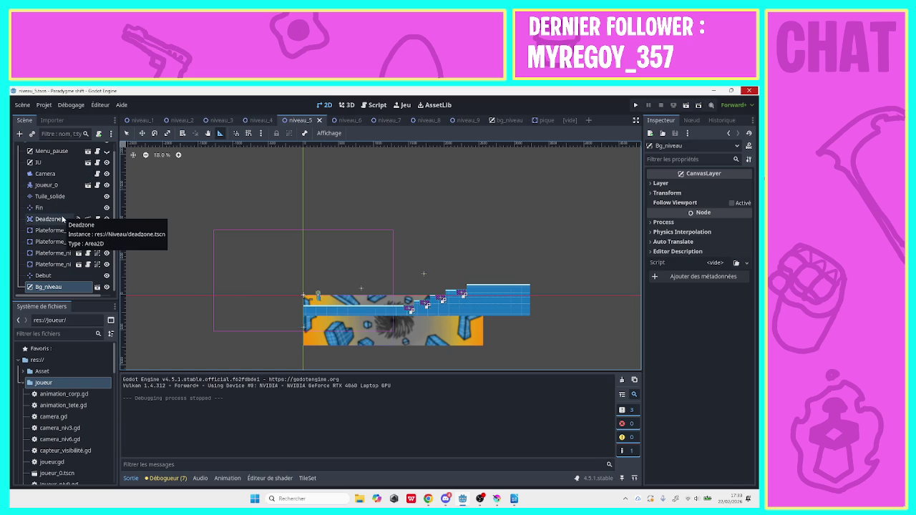
click(60, 230)
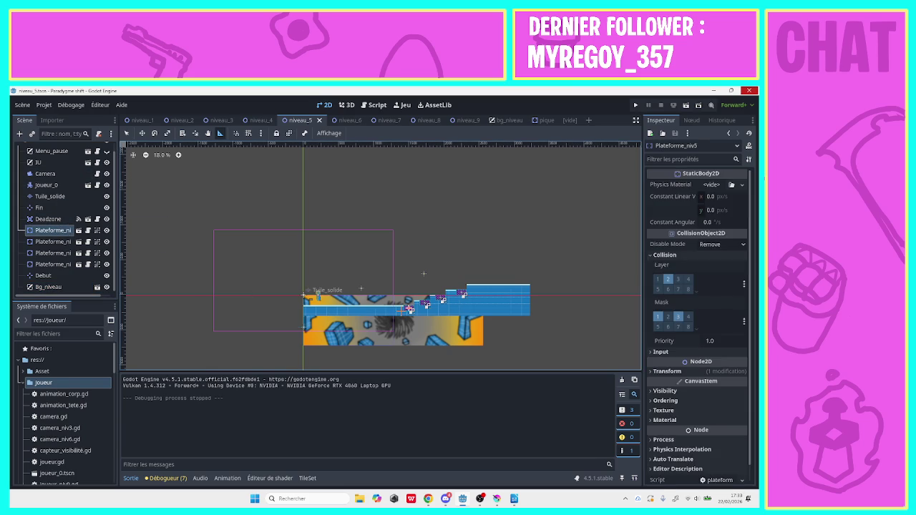
Move the Plateforme_niv5 platform to the left of the level start.
click(20, 134)
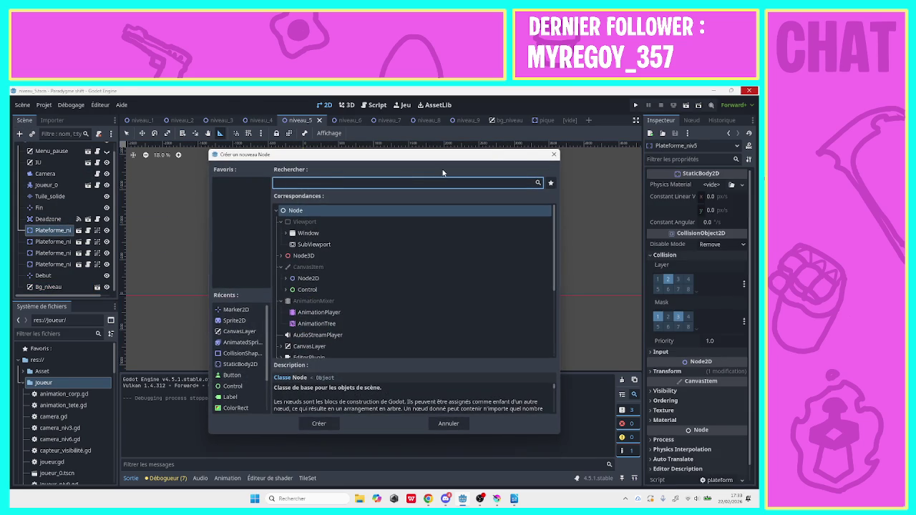
click(552, 154)
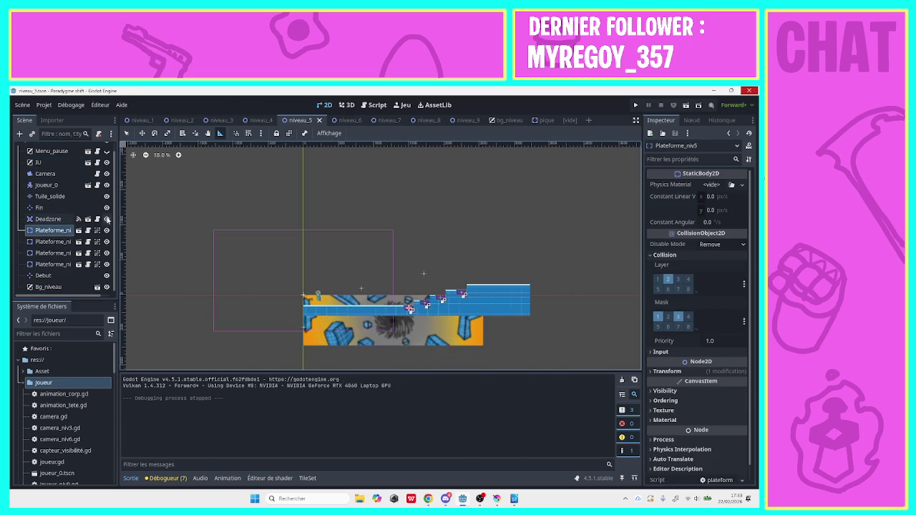
scroll(114, 223, down, 1)
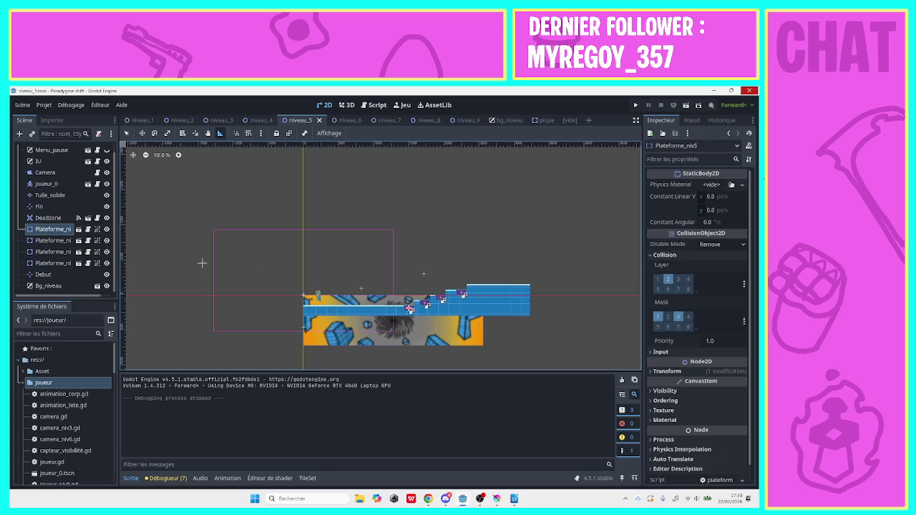
click(62, 277)
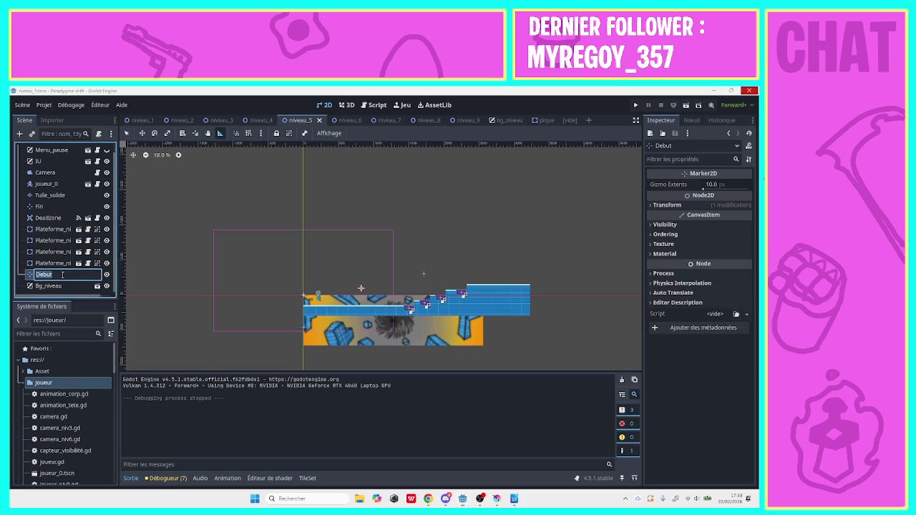
click(51, 208)
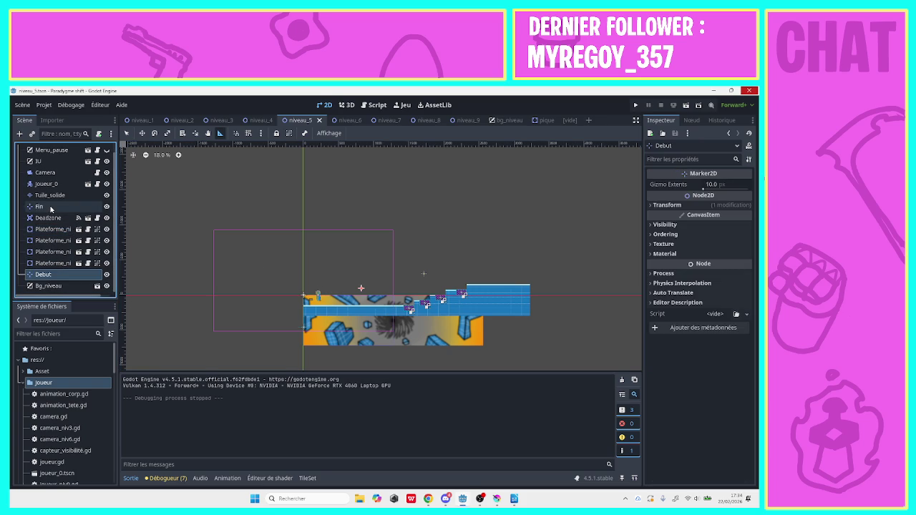
click(52, 229)
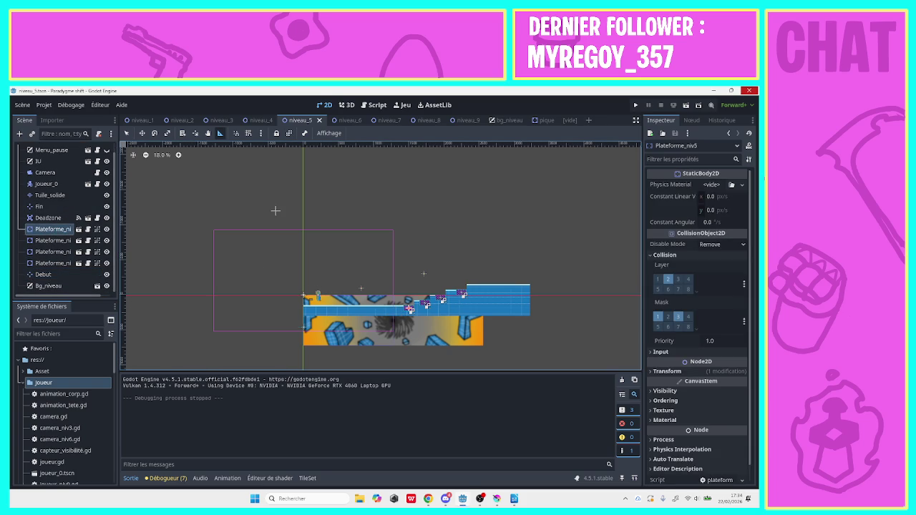
click(127, 133)
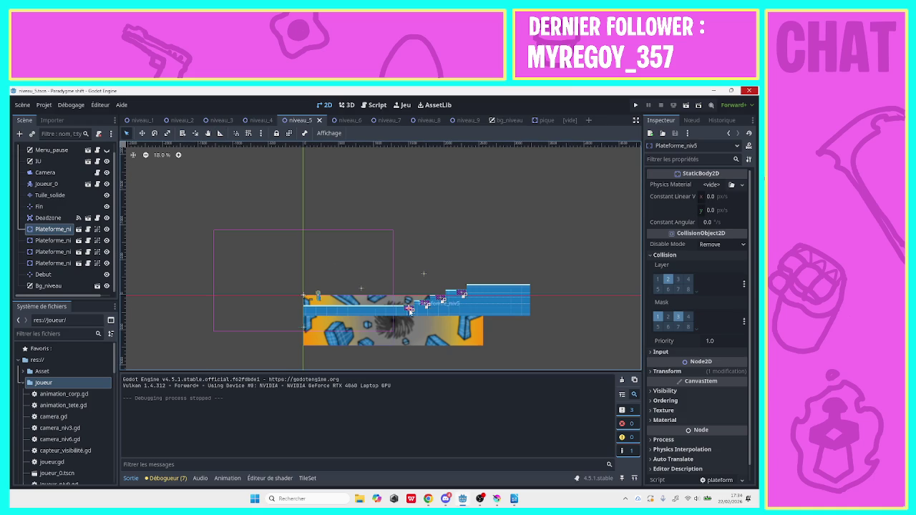
drag(280, 310, 278, 306)
Move Plateforme_niv5_2 and Plateforme_niv5_3 left, the latter to (-953, 95), then bring Chrome forward.
click(60, 243)
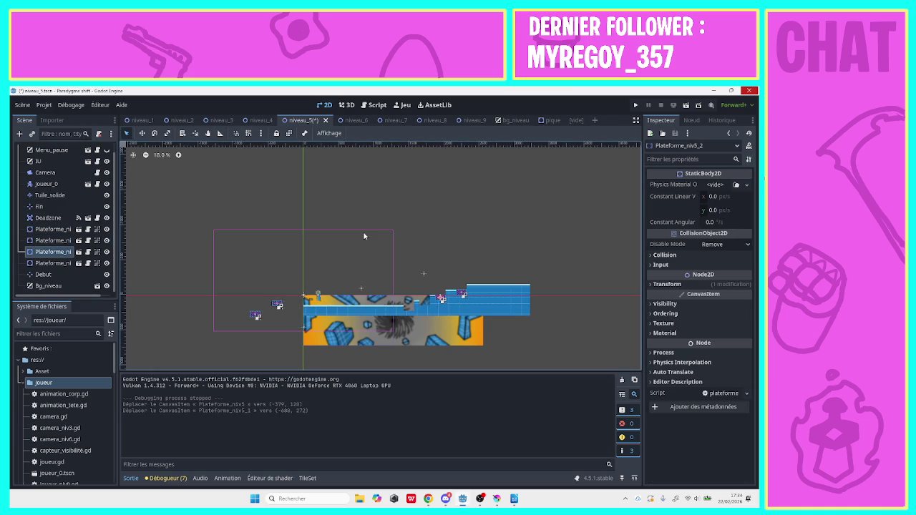
drag(274, 322, 276, 319)
click(57, 263)
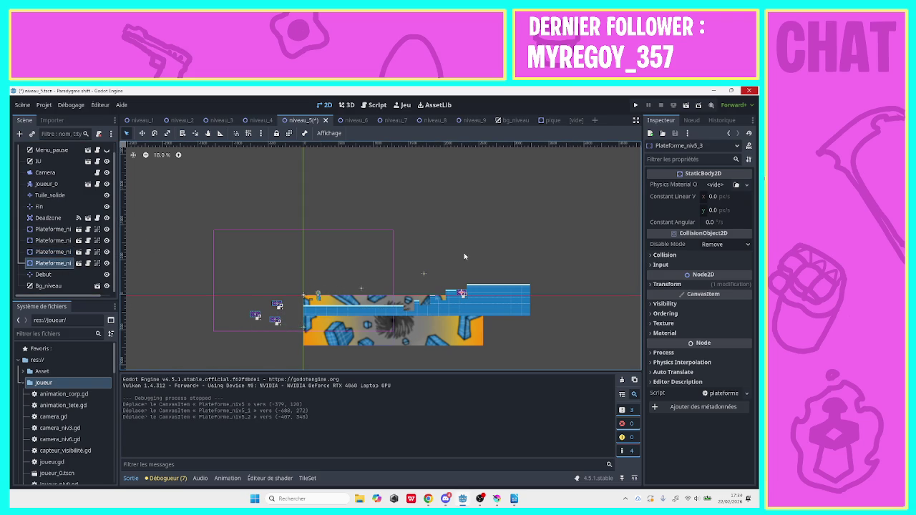
drag(285, 297, 237, 303)
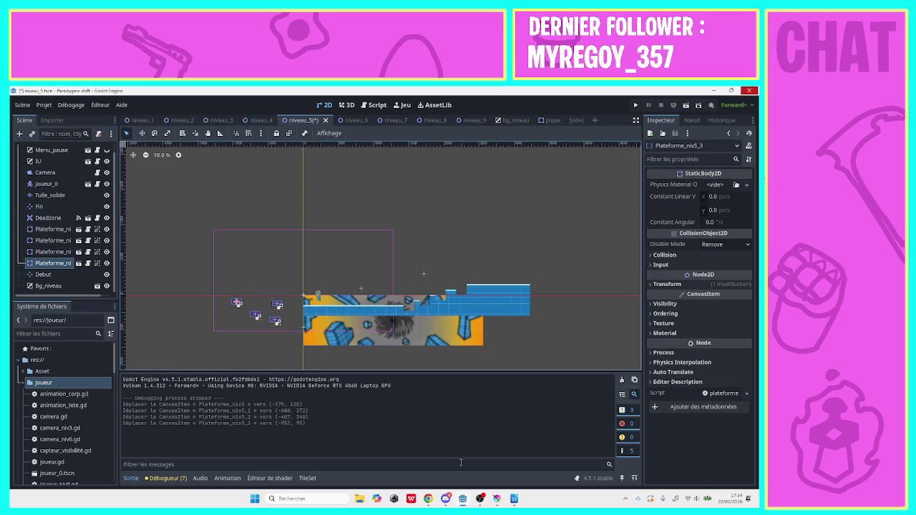
click(432, 497)
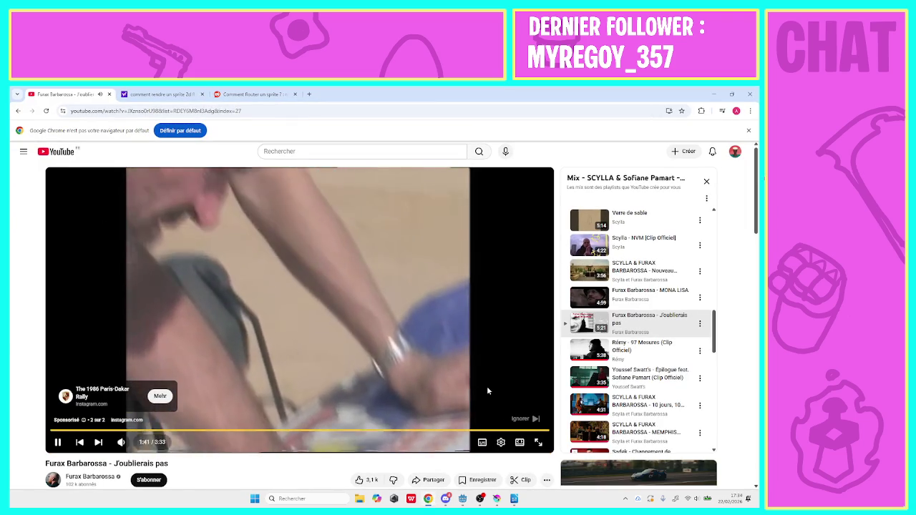
Skip the YouTube ad, briefly show and hide Road_map.odt, and switch back to Godot.
click(509, 420)
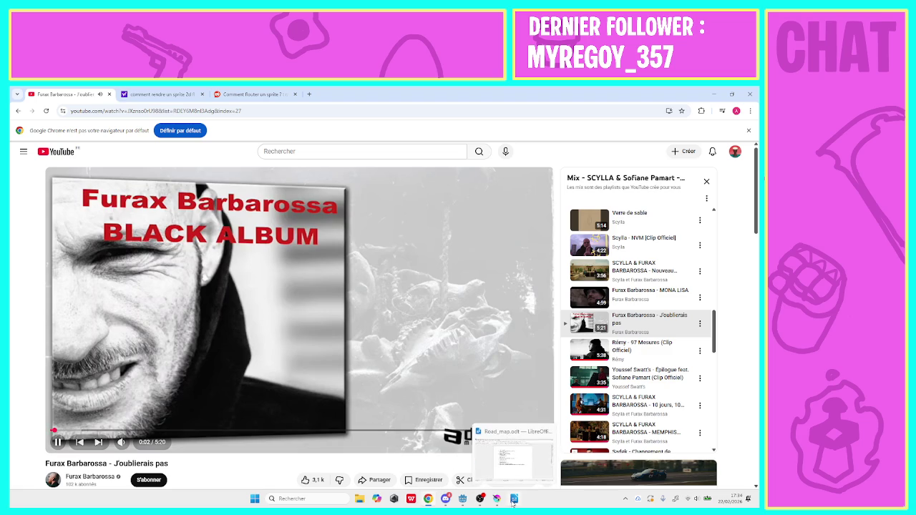
mouse_move(450, 505)
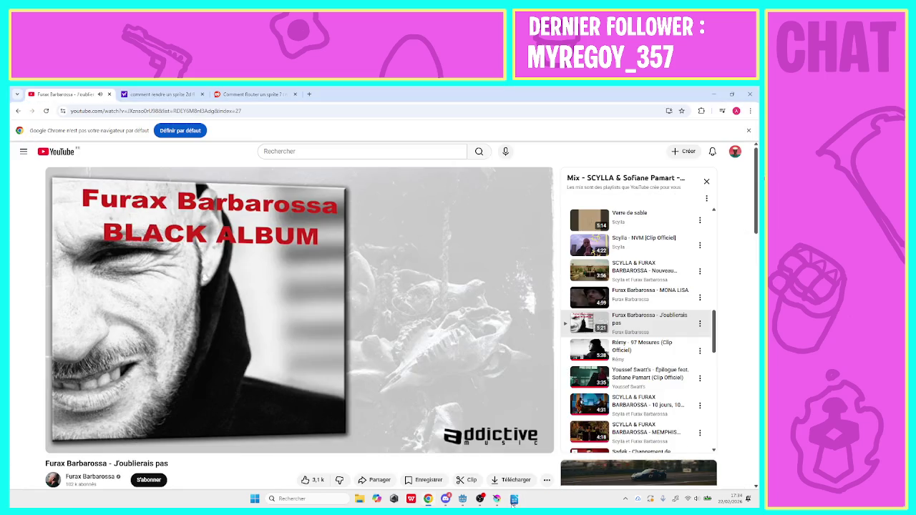
click(513, 499)
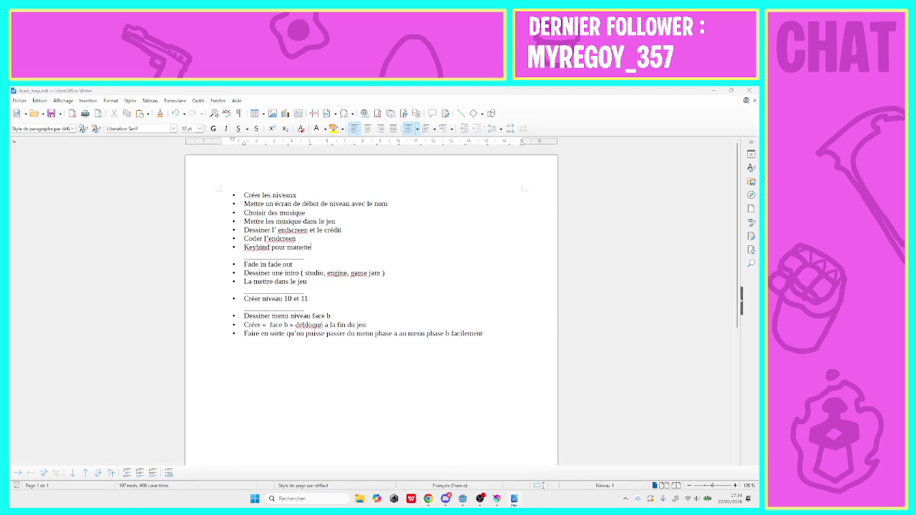
click(513, 501)
click(463, 501)
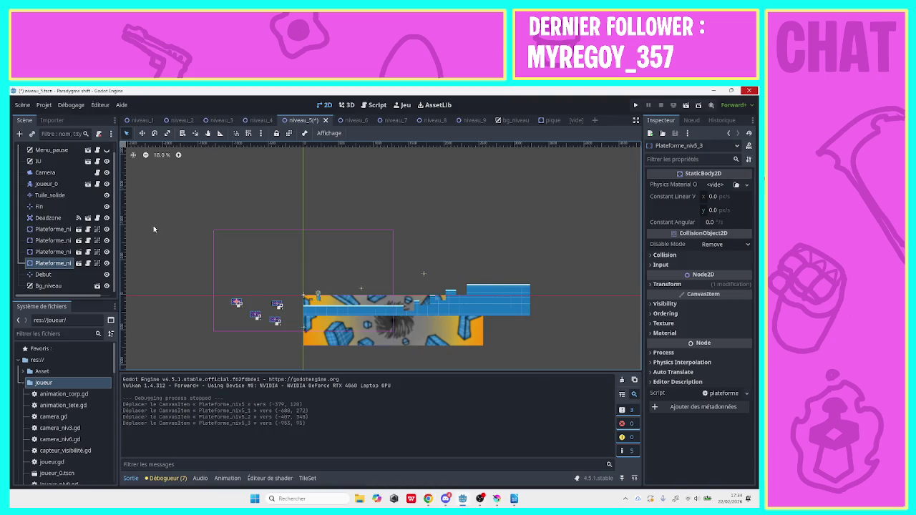
Erase the raised Tuile_solide tiles at the floor's right end, then zoom in on that spot.
click(50, 195)
mouse_move(490, 311)
mouse_down()
mouse_move(421, 286)
mouse_move(404, 290)
mouse_move(424, 291)
mouse_up()
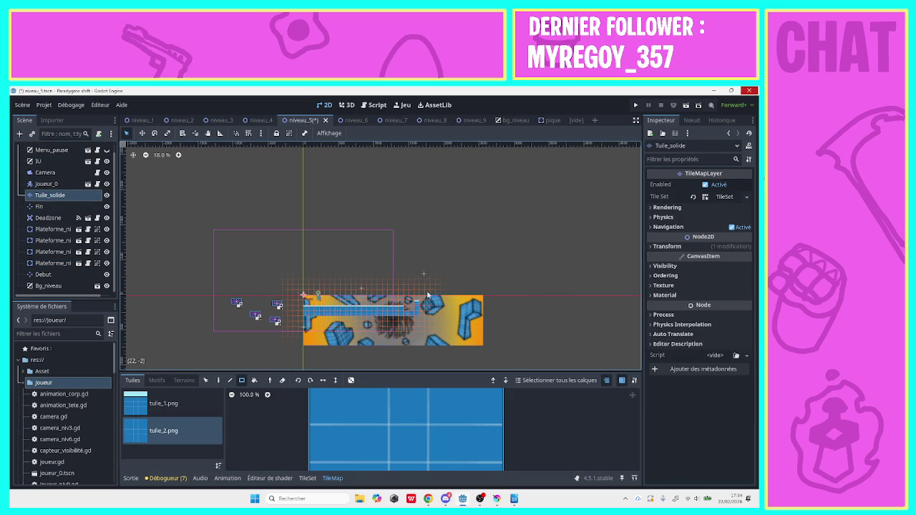
click(77, 230)
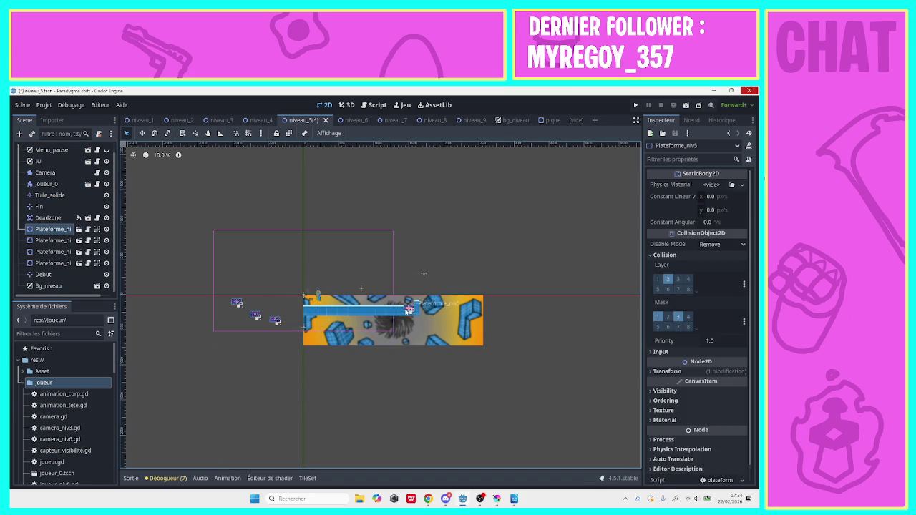
click(179, 154)
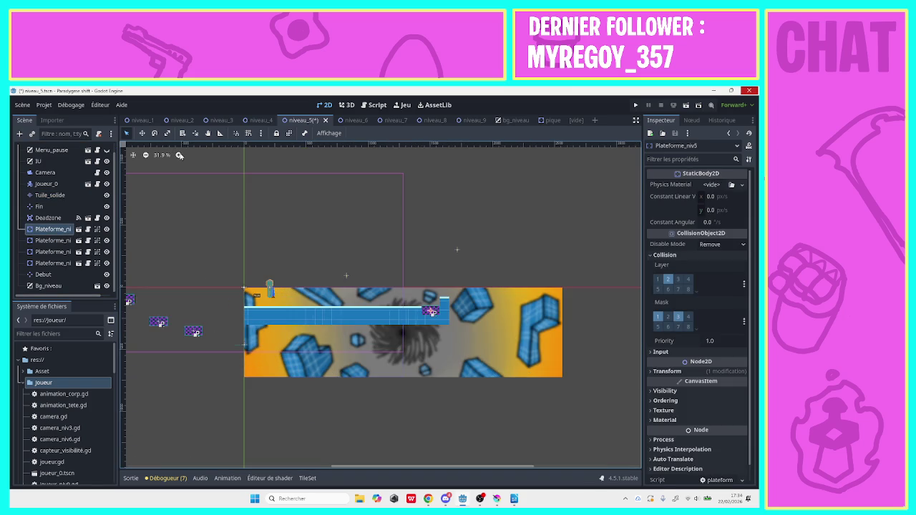
click(179, 154)
Inspect the purple platform and step through the Plateforme_niv5 nodes in the Scene dock.
click(395, 247)
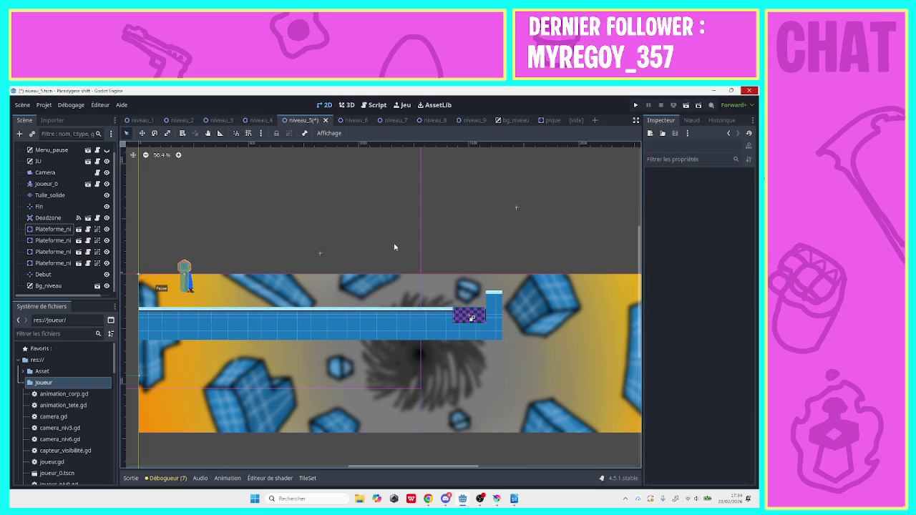
click(463, 315)
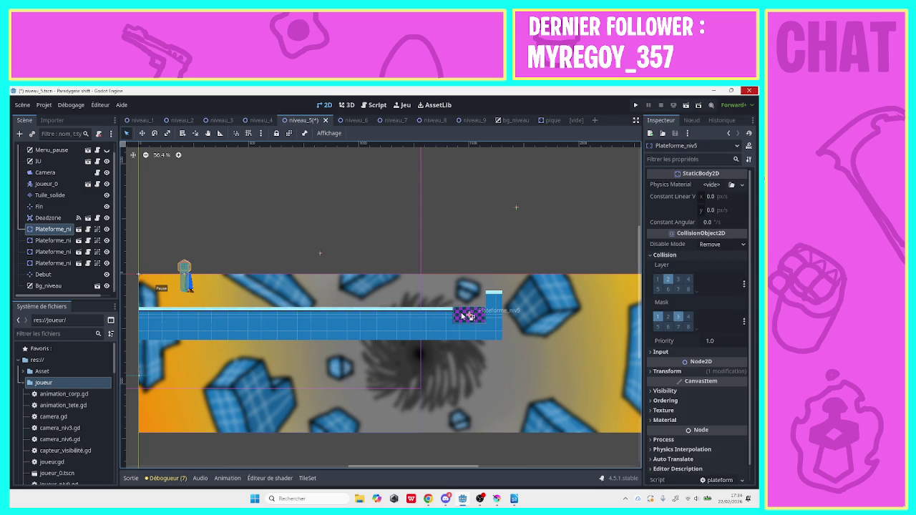
click(448, 268)
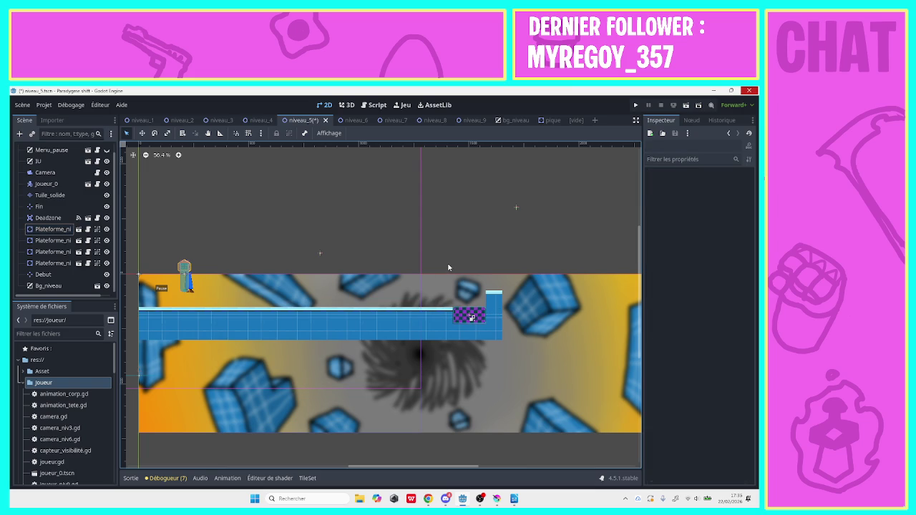
scroll(406, 469, right, 5)
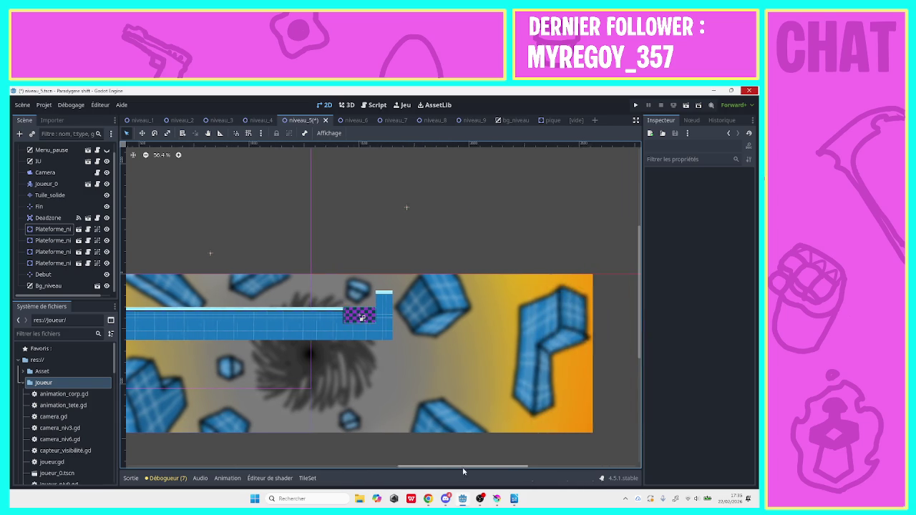
click(62, 234)
click(51, 217)
click(55, 242)
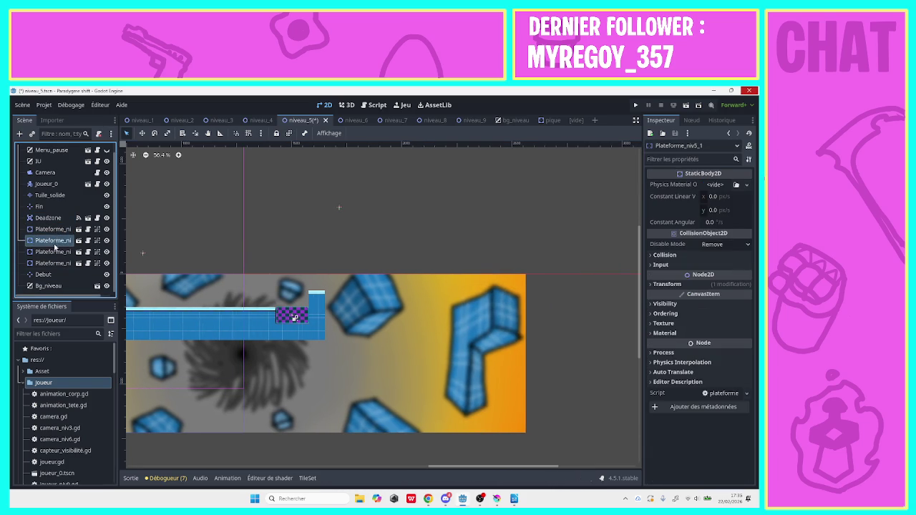
click(52, 230)
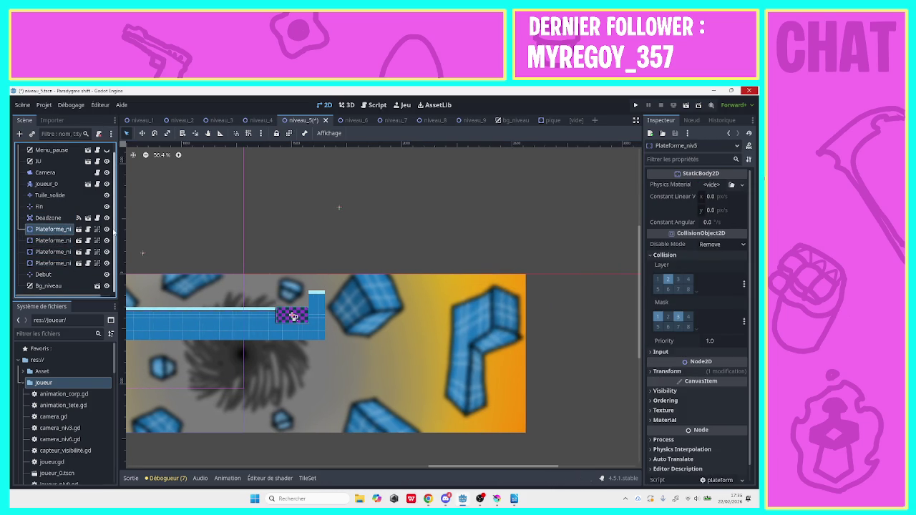
scroll(86, 227, up, 1)
click(50, 204)
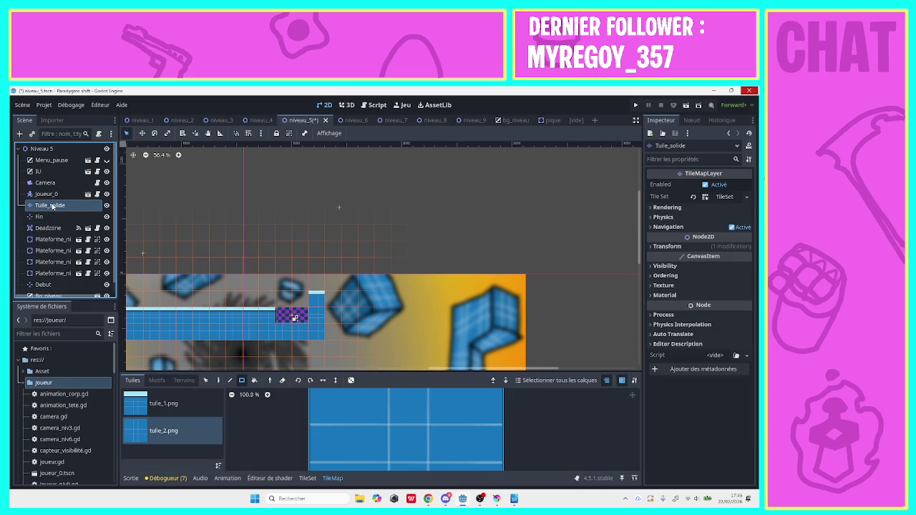
Paint a Tuile_solide tile row and a filled tile block right of the purple platform.
drag(327, 296, 418, 296)
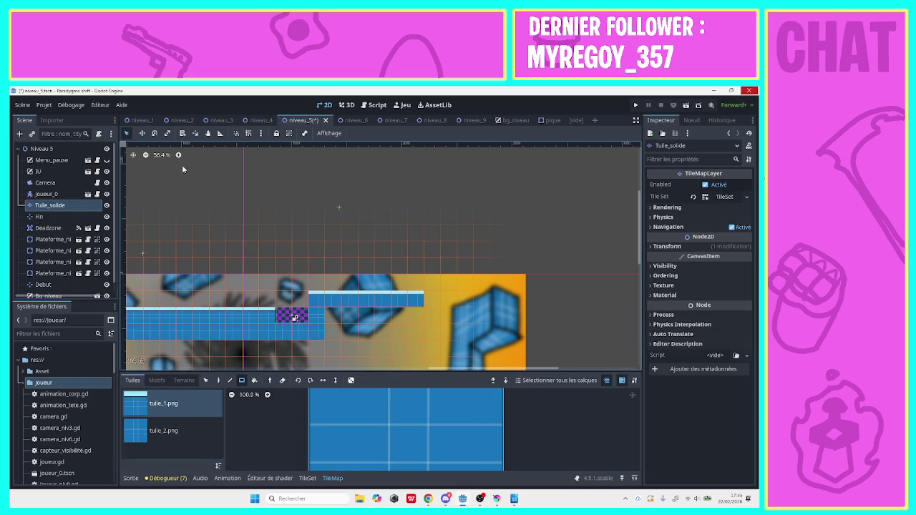
click(145, 155)
click(145, 155)
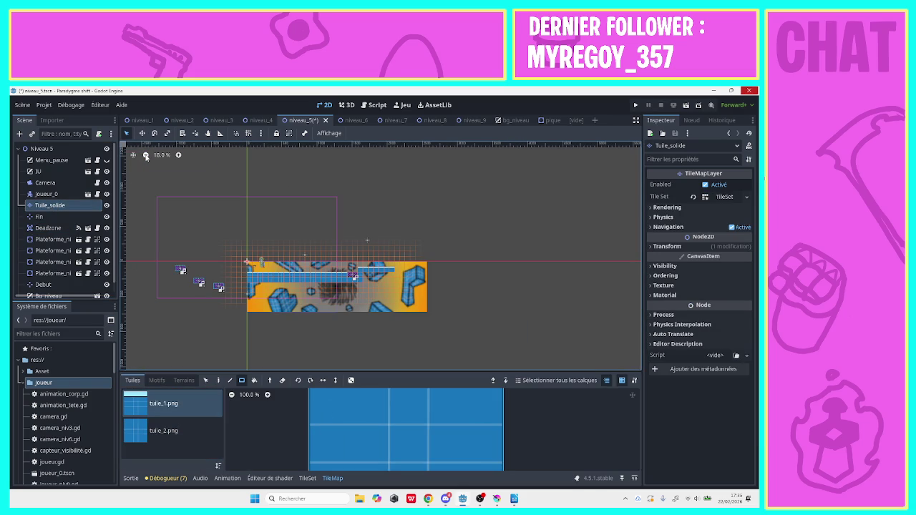
click(178, 155)
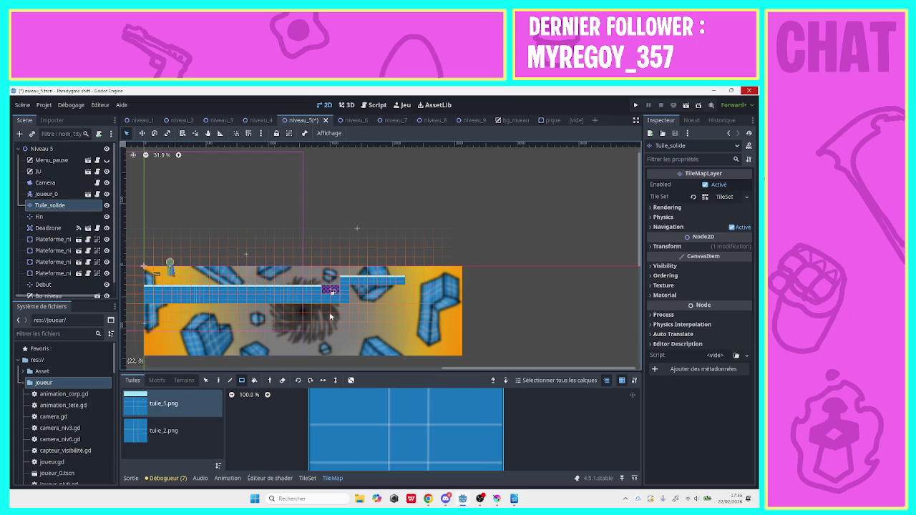
click(163, 430)
drag(350, 286, 403, 303)
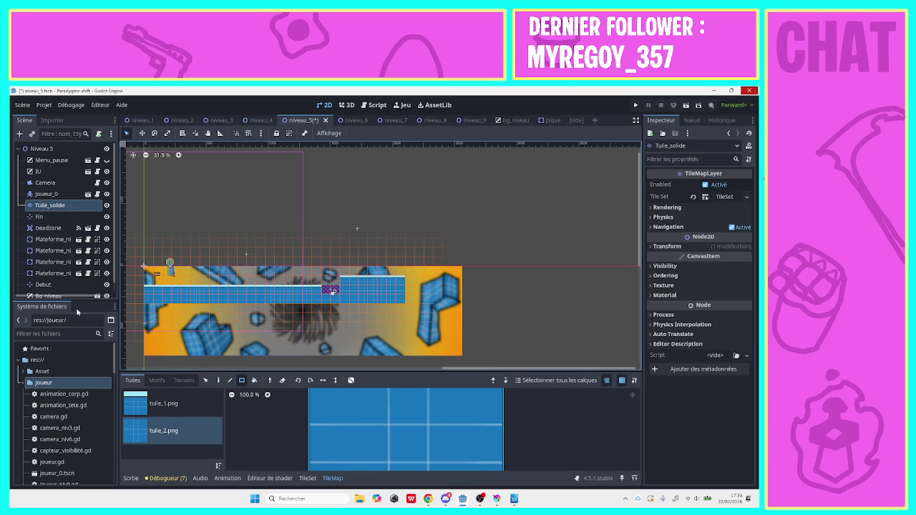
drag(458, 369, 321, 371)
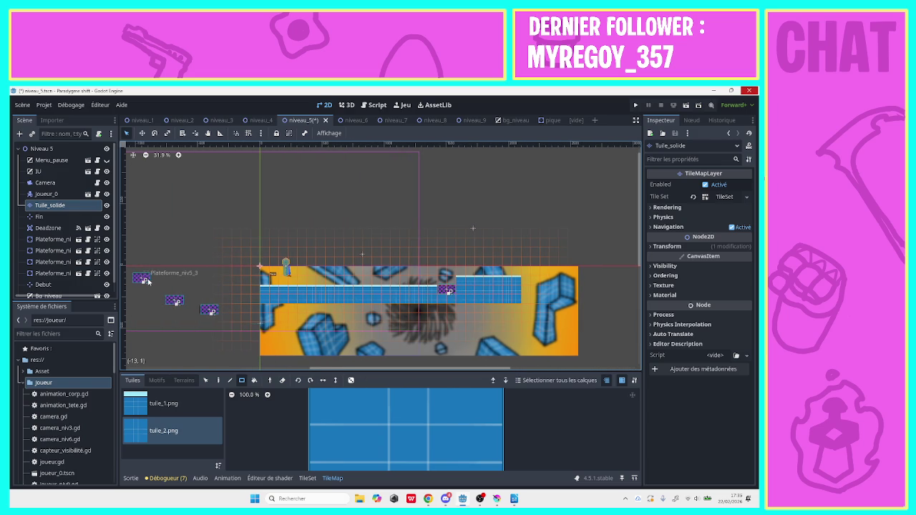
click(181, 291)
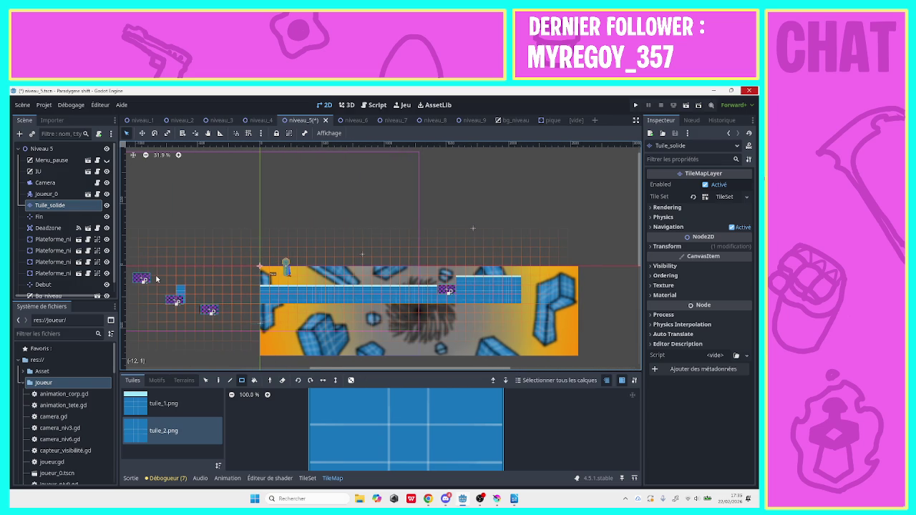
click(38, 216)
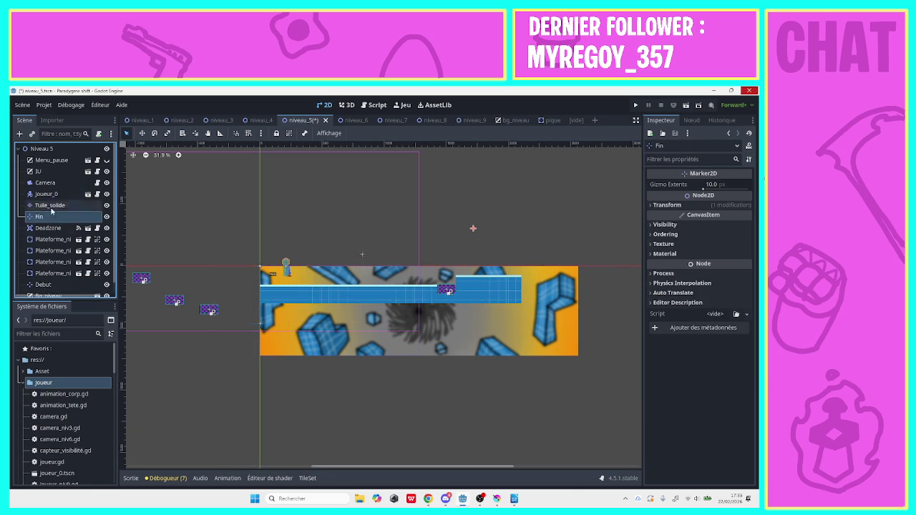
Move Plateforme_niv5_1 onto the floor's right end and Plateforme_niv5_2 and _3 high up on the right.
click(53, 251)
mouse_move(174, 303)
mouse_down()
mouse_move(426, 272)
mouse_move(531, 280)
mouse_up()
drag(222, 314, 604, 231)
drag(141, 279, 551, 212)
mouse_move(429, 466)
mouse_down()
mouse_move(543, 441)
mouse_move(558, 447)
mouse_up()
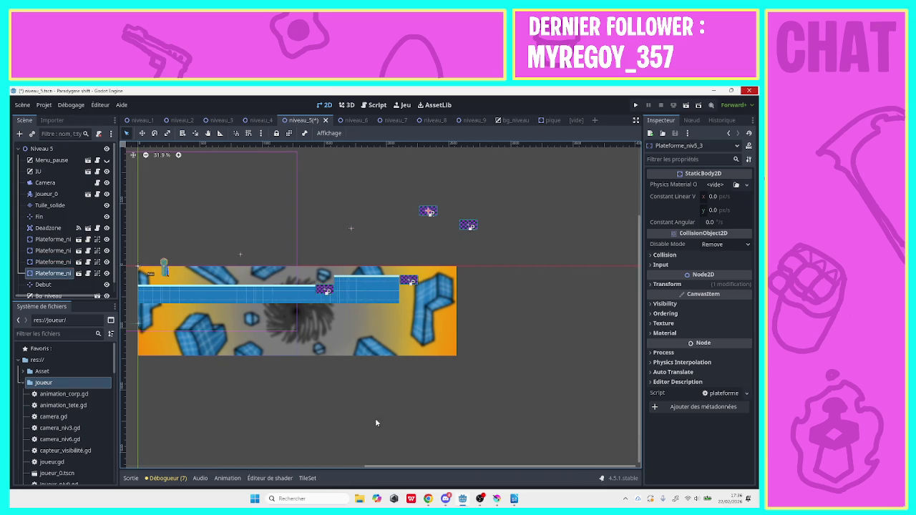
Set the Tuile_solide layer to freehand painting with the tuile_1.png tile.
click(49, 205)
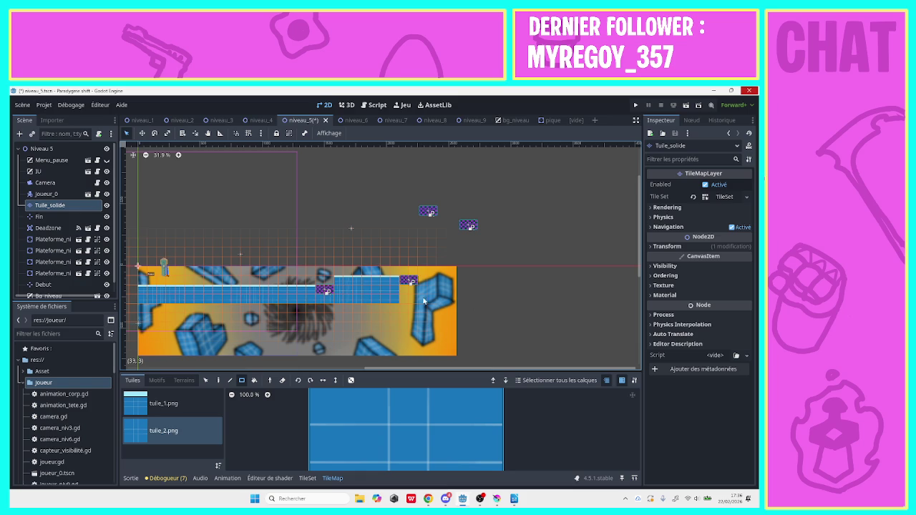
click(216, 382)
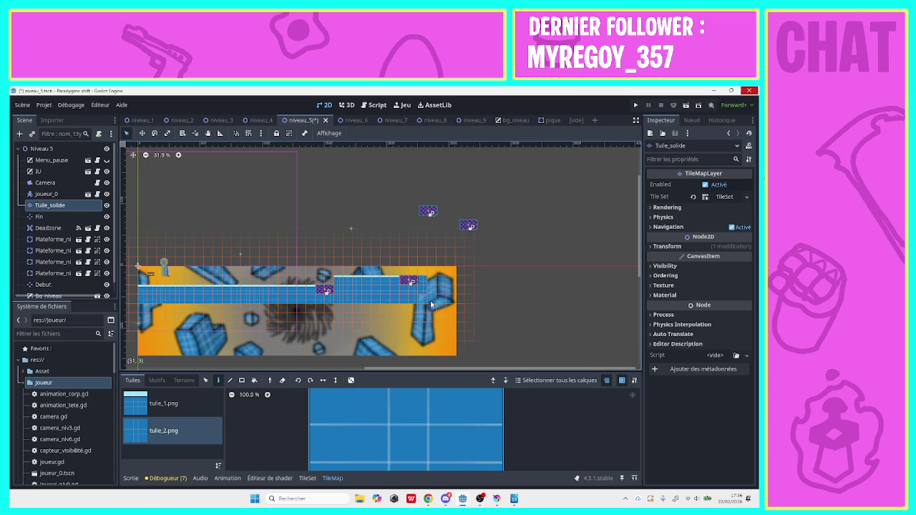
click(164, 403)
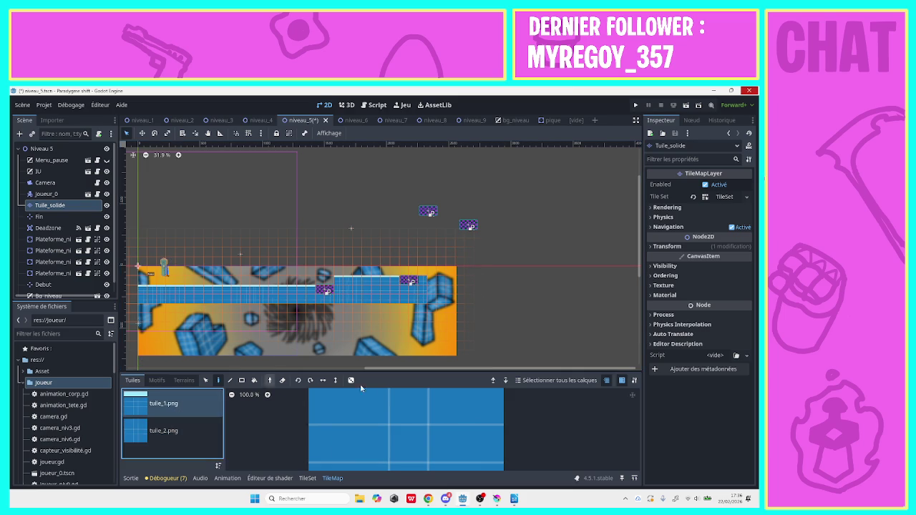
Build a tuile_1/tuile_2 tile block at the floor's right end and move Plateforme_niv5_3 just past it.
drag(422, 271, 473, 271)
click(175, 435)
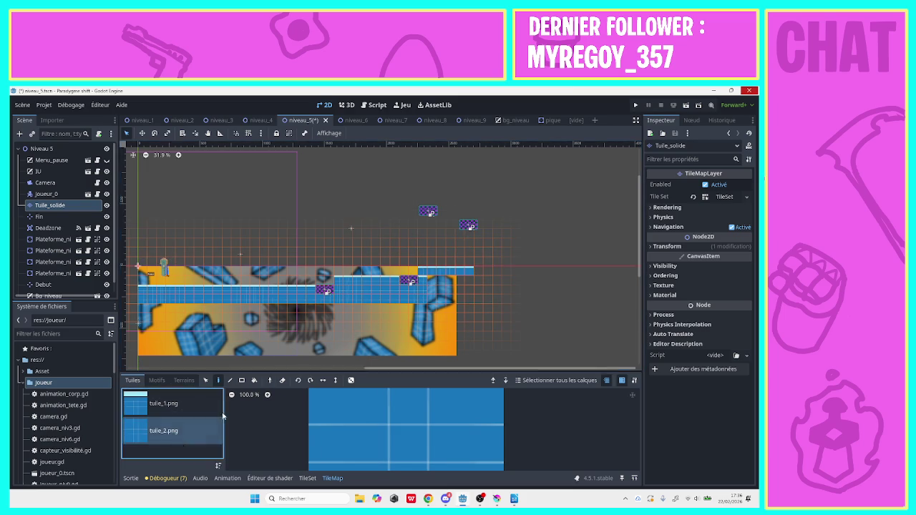
click(375, 462)
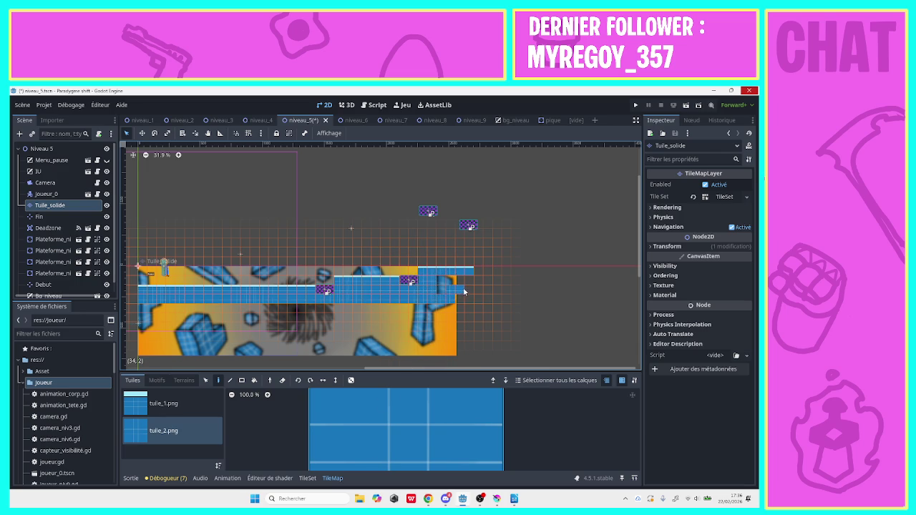
mouse_move(466, 290)
mouse_down()
mouse_move(441, 284)
mouse_move(461, 299)
mouse_up()
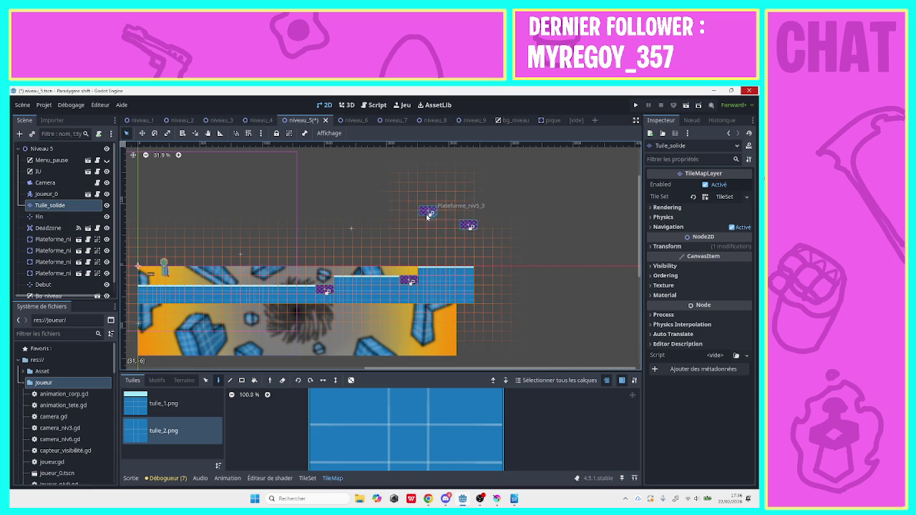
click(42, 148)
mouse_move(425, 216)
mouse_down()
mouse_move(474, 258)
mouse_move(481, 302)
mouse_up()
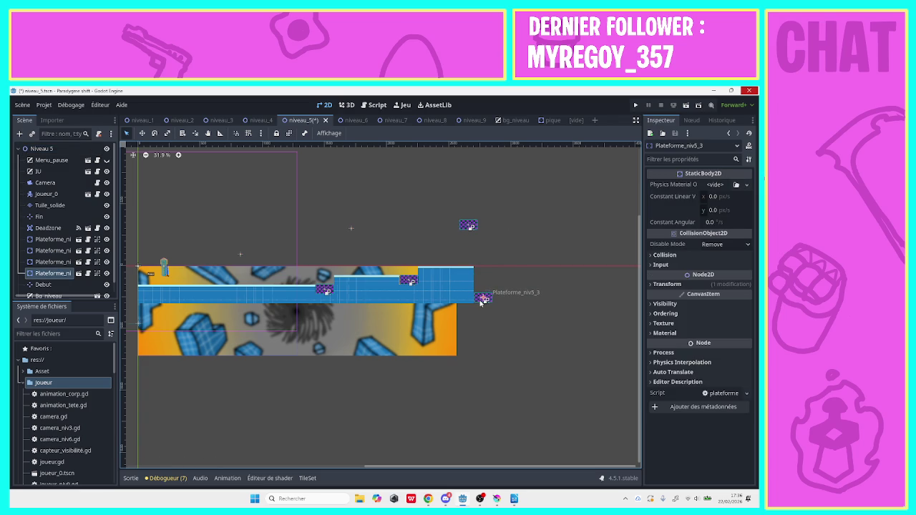
Paint a low tuile_1.png tile strip further right and erase the stray tile above it.
click(43, 148)
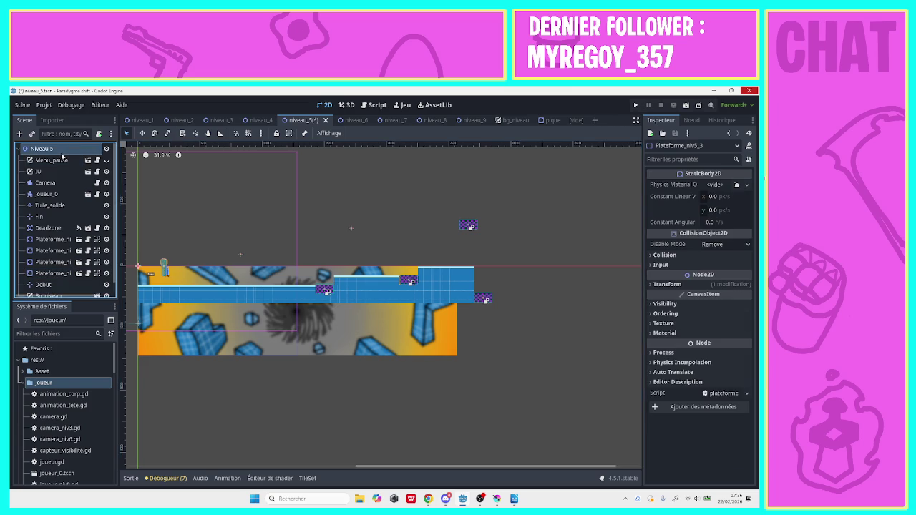
click(50, 205)
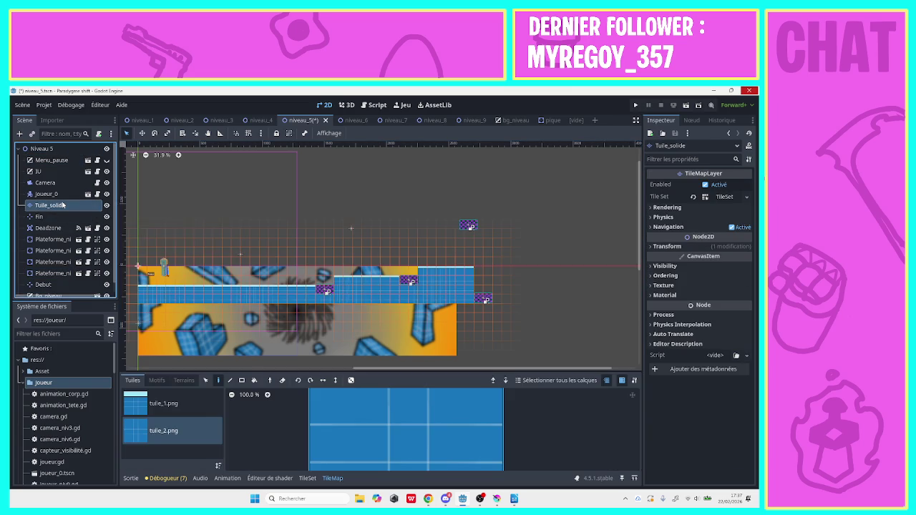
click(189, 428)
click(498, 307)
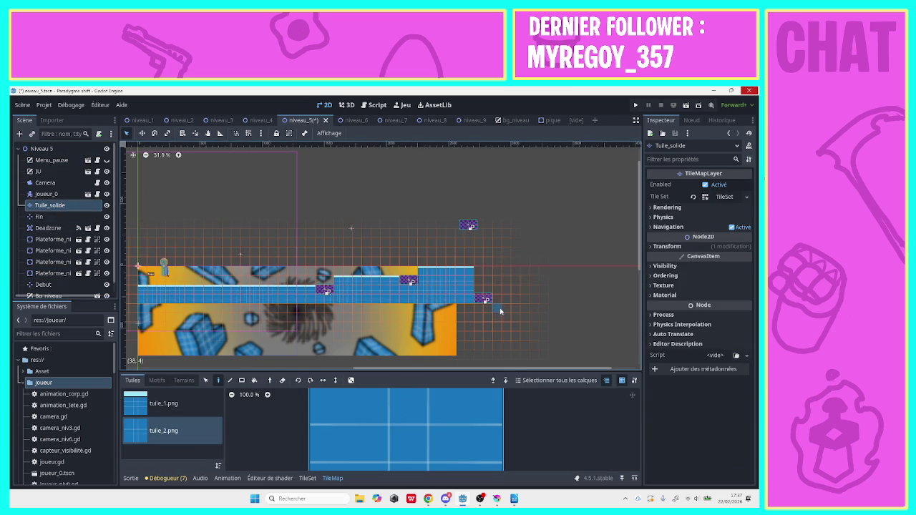
drag(544, 314, 589, 310)
click(163, 403)
drag(497, 309, 582, 309)
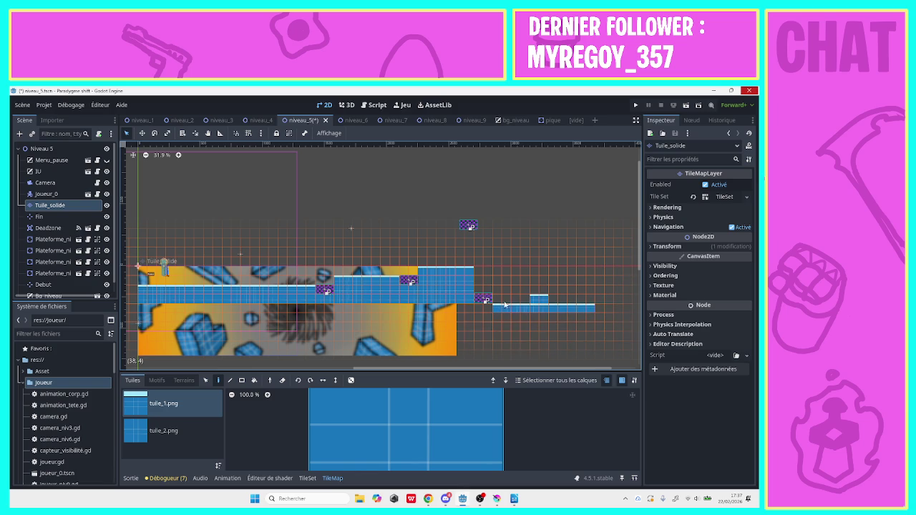
right_click(539, 298)
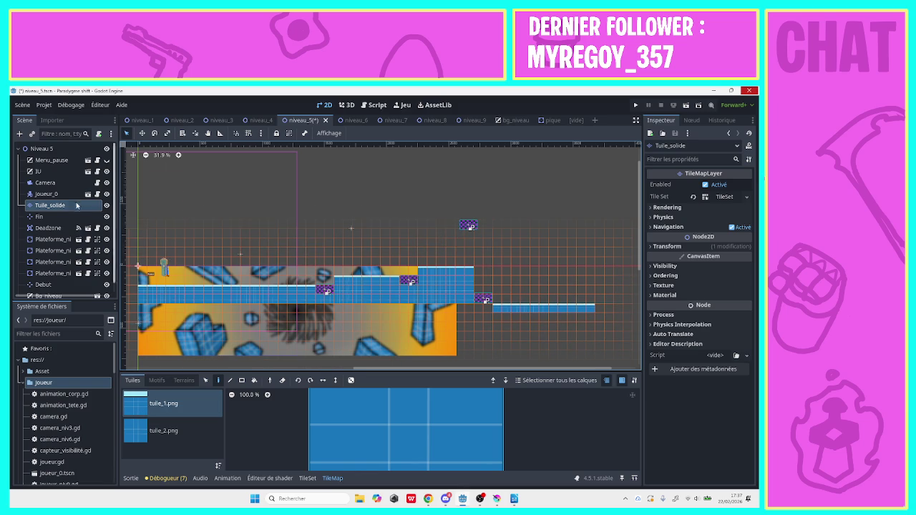
Zoom in, select the Niveau 5 root and open the Instantiate Child Scene picker.
click(40, 217)
click(41, 207)
key(Down)
key(Down)
key(Down)
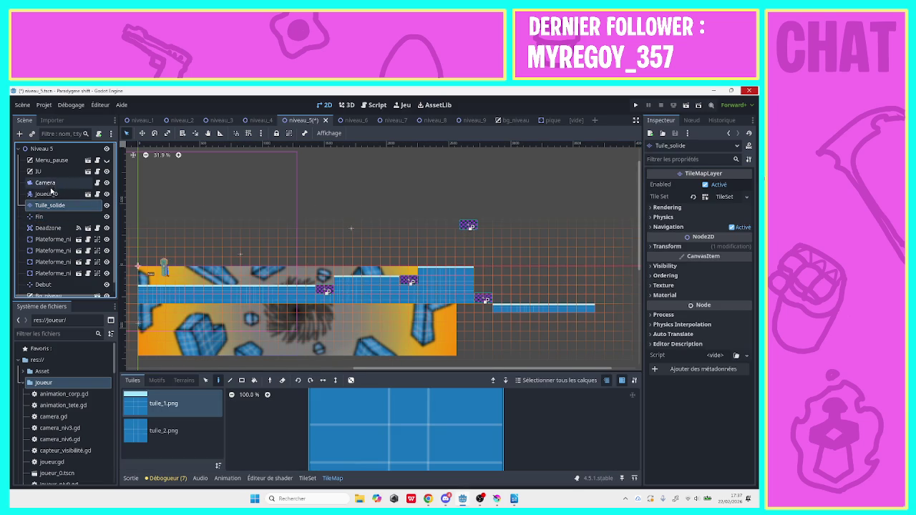
key(Down)
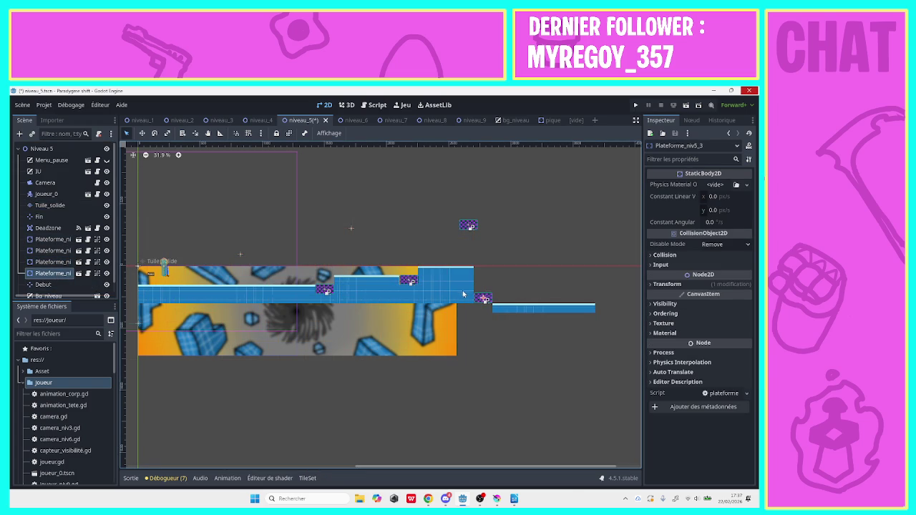
click(179, 155)
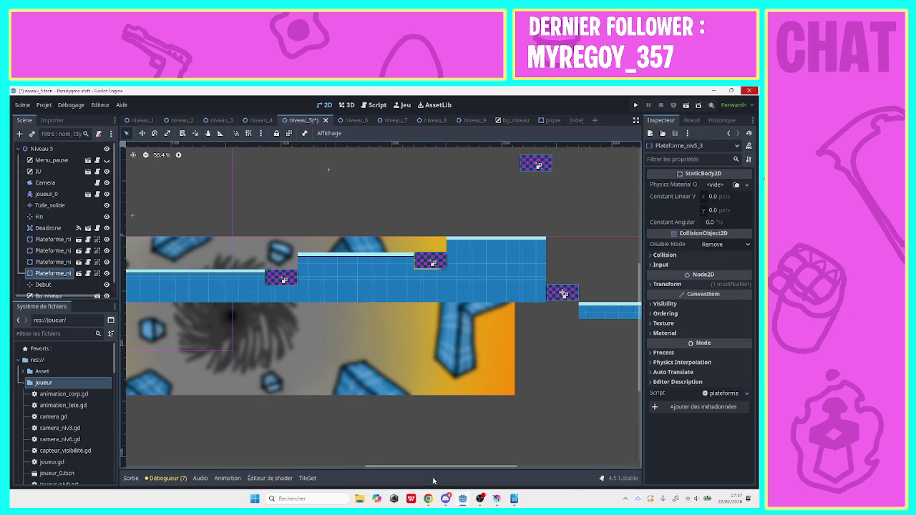
drag(452, 466, 535, 465)
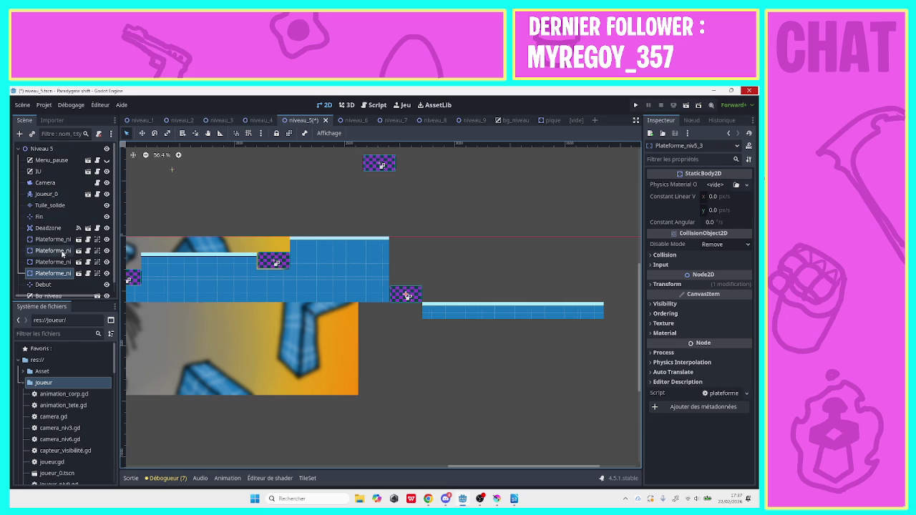
scroll(107, 229, down, 1)
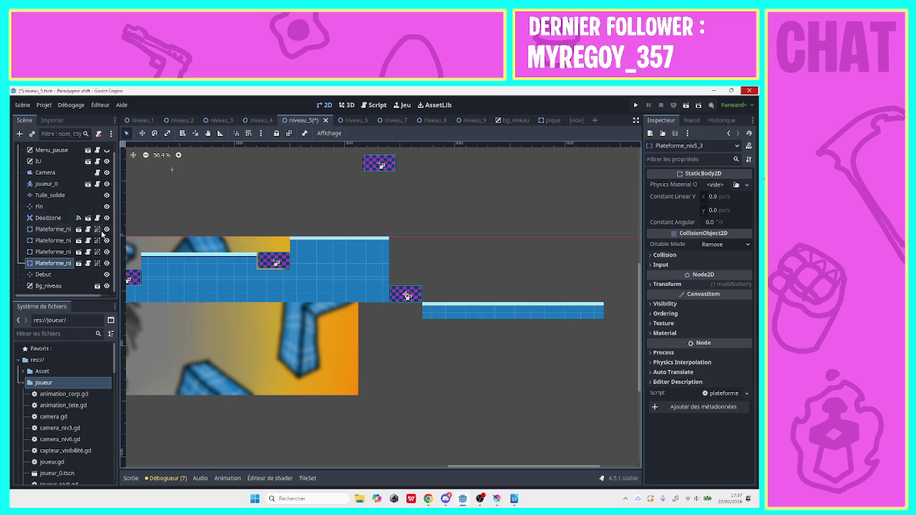
scroll(115, 161, up, 1)
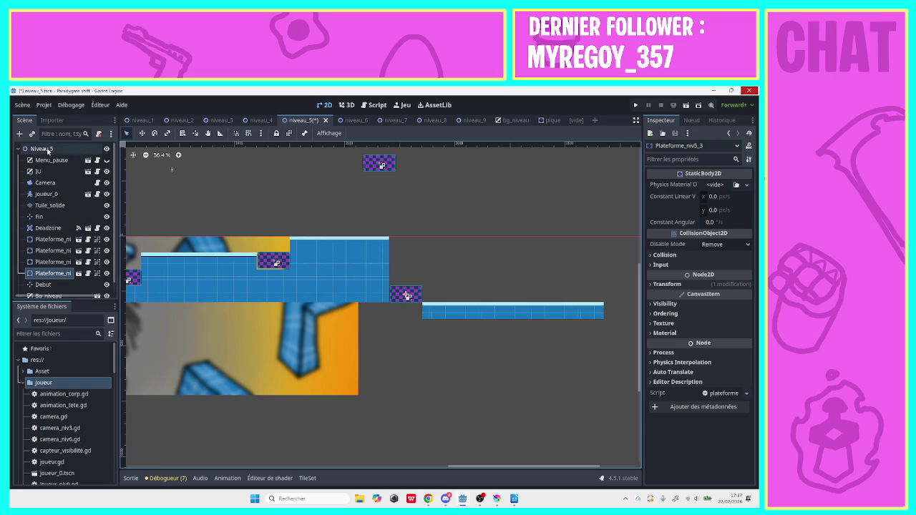
click(29, 147)
click(31, 133)
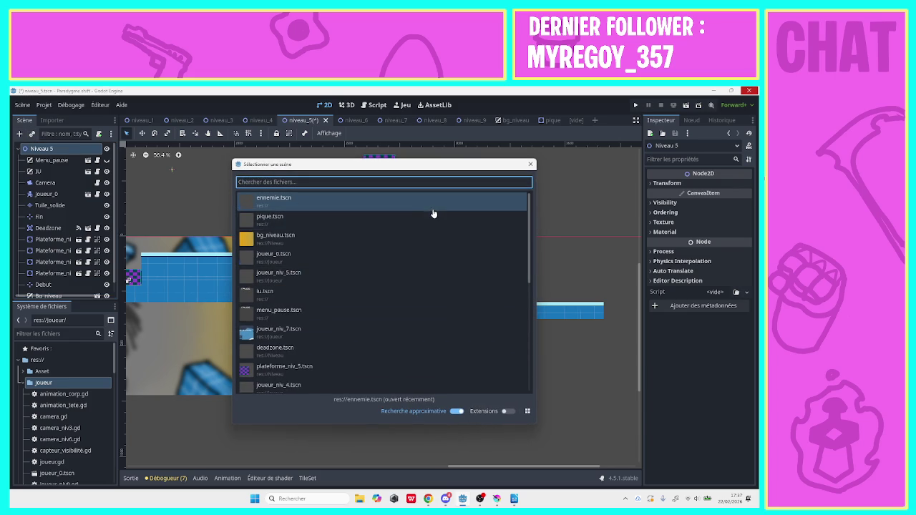
Instance ennemie.tscn and place the Ennemie on the lower right platform.
double_click(435, 207)
drag(493, 466, 251, 455)
drag(263, 239, 583, 210)
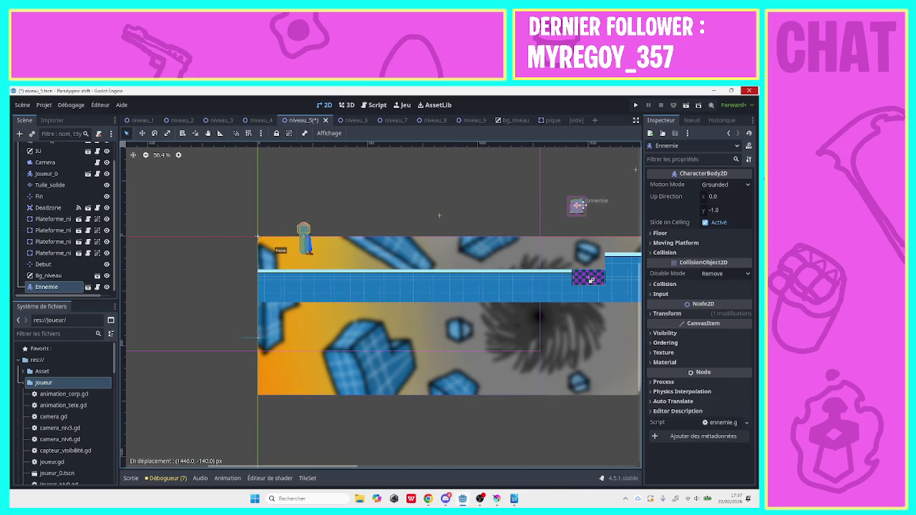
drag(367, 466, 602, 463)
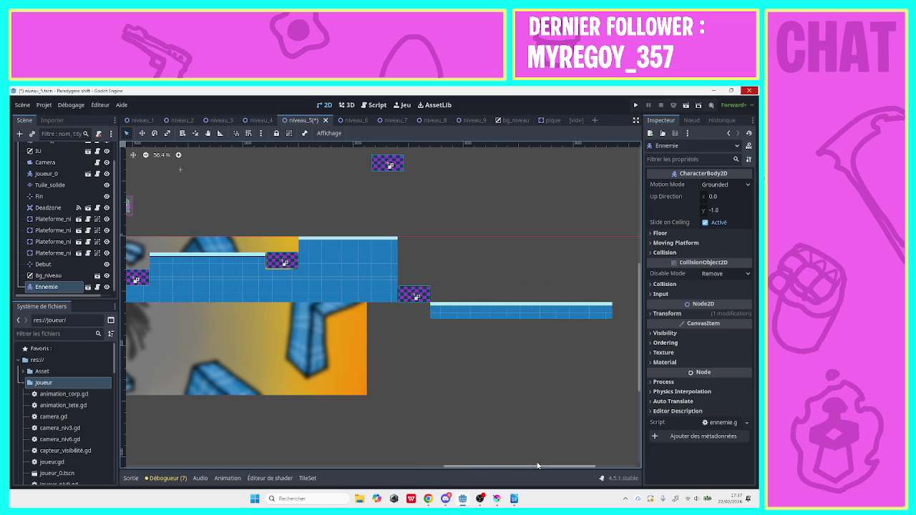
mouse_move(134, 213)
mouse_down()
mouse_move(493, 257)
mouse_move(602, 301)
mouse_up()
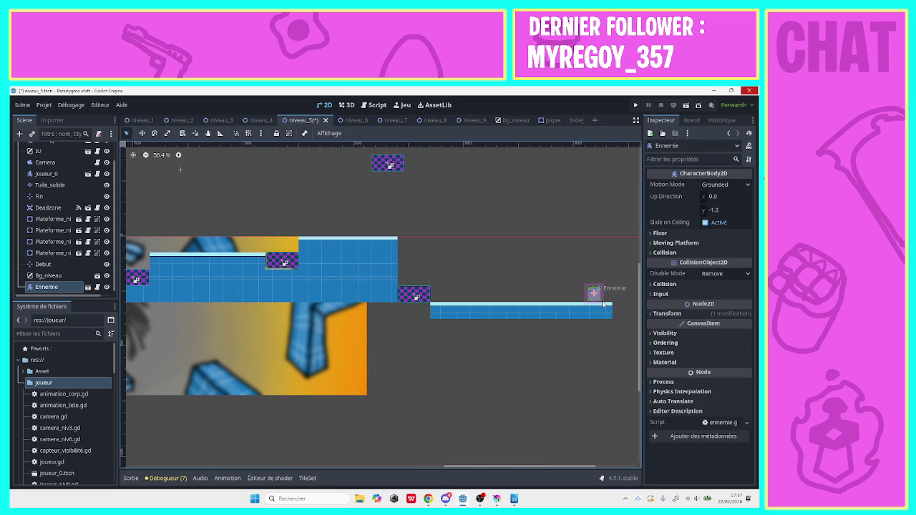
mouse_move(518, 467)
mouse_down()
mouse_move(623, 463)
mouse_move(608, 463)
mouse_up()
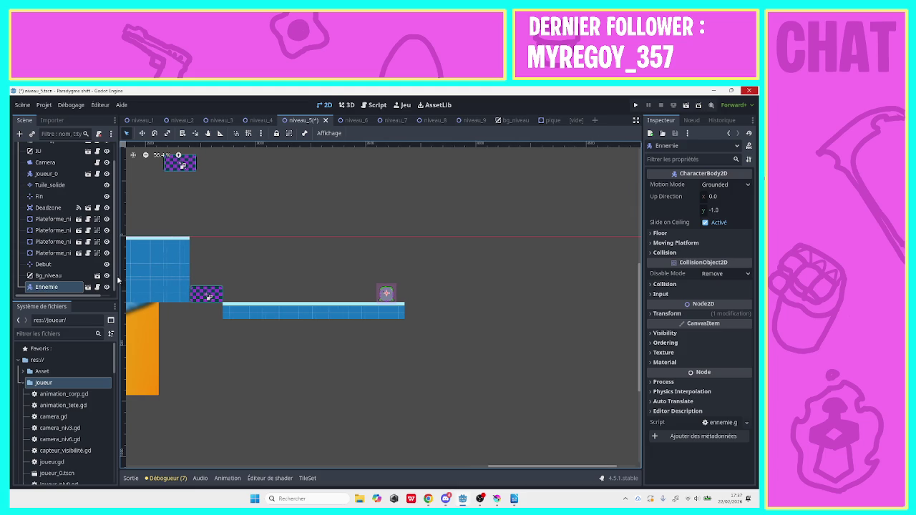
Move Plateforme_niv5_2 to the floor's right end and select the Tuile_solide layer.
scroll(116, 262, up, 1)
scroll(113, 262, down, 1)
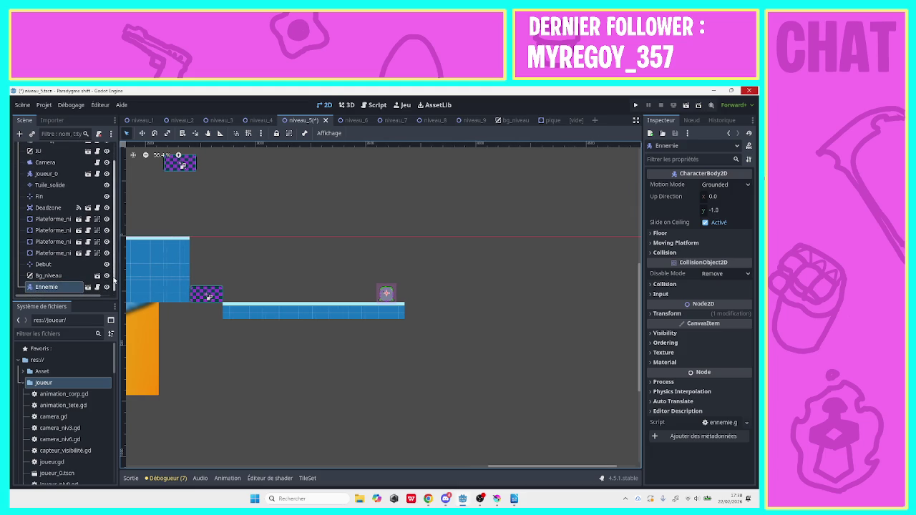
mouse_move(174, 178)
mouse_down()
mouse_move(404, 322)
mouse_move(429, 322)
mouse_move(416, 317)
mouse_up()
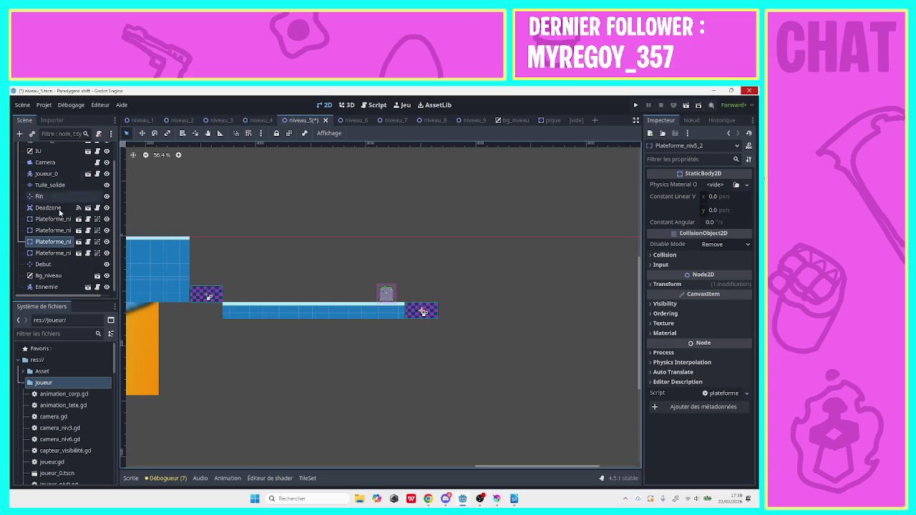
scroll(114, 210, up, 2)
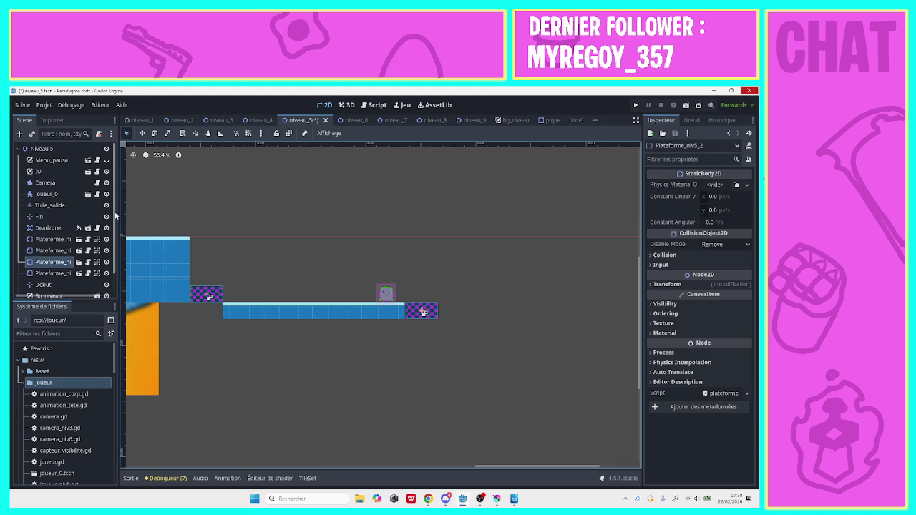
scroll(115, 236, down, 2)
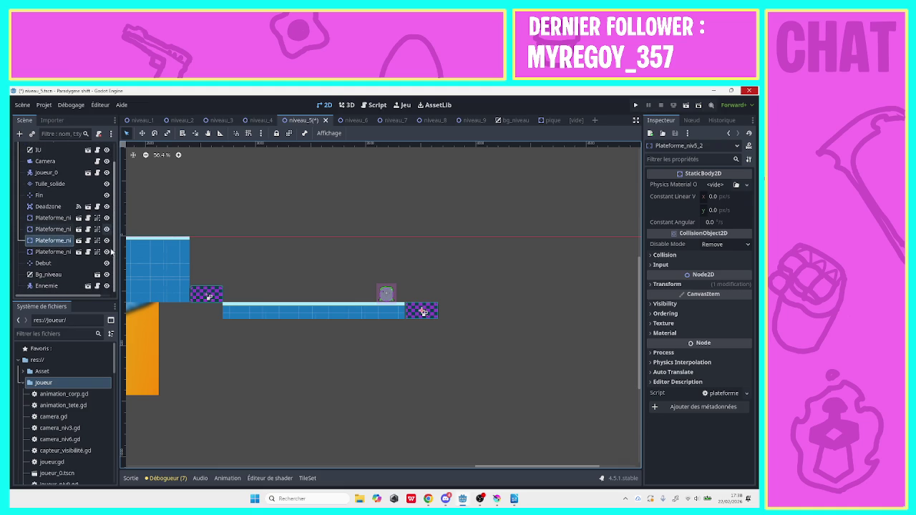
click(81, 178)
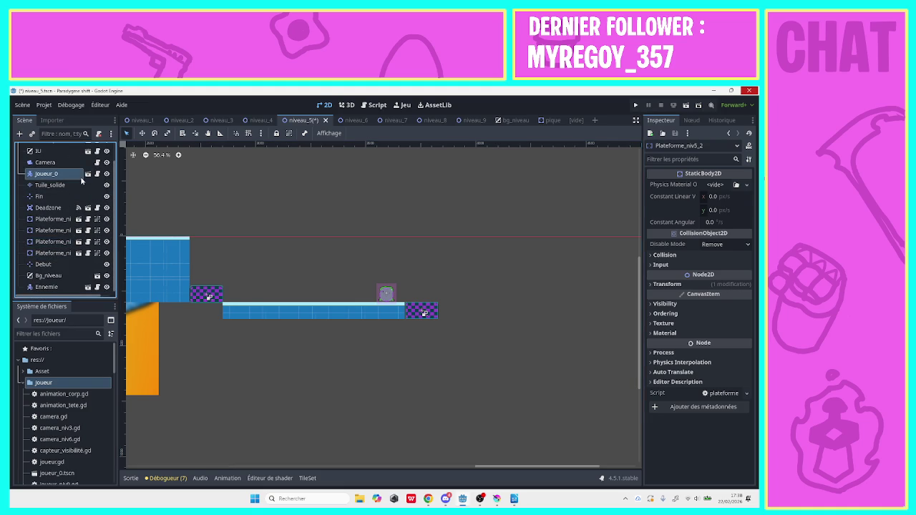
click(81, 185)
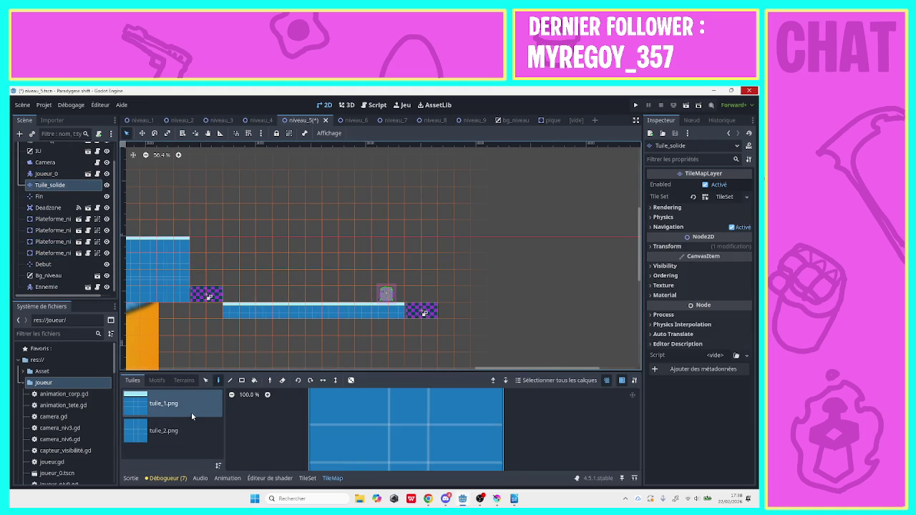
Paint a raised platform right of the checkered block: tuile_1.png top row, tuile_2.png below.
click(445, 294)
click(163, 430)
click(444, 312)
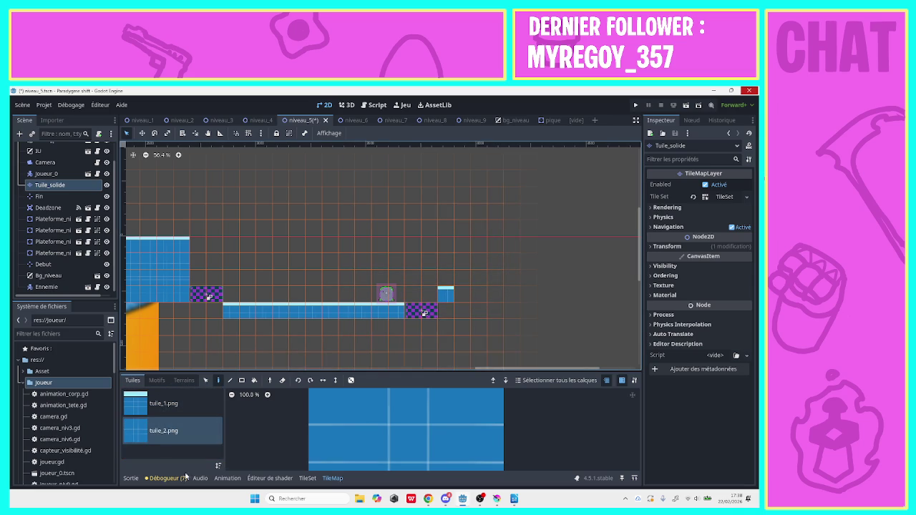
drag(456, 313, 531, 311)
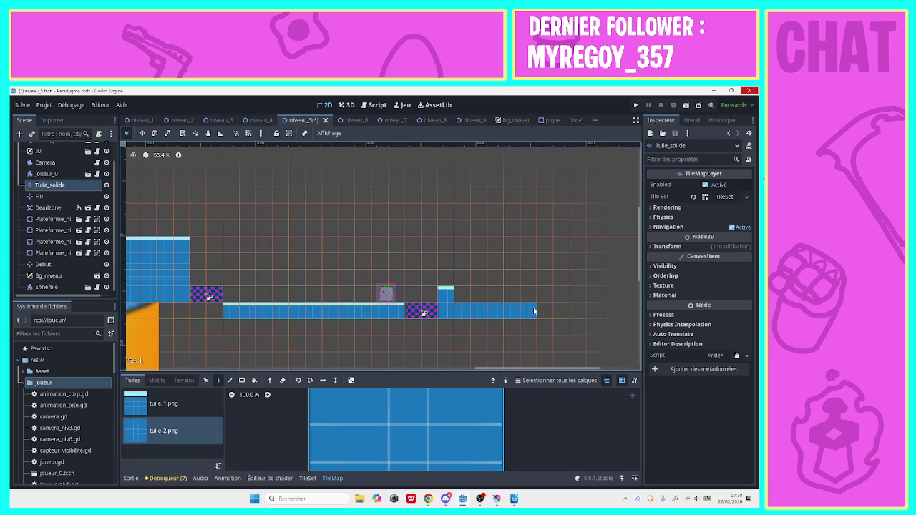
click(163, 403)
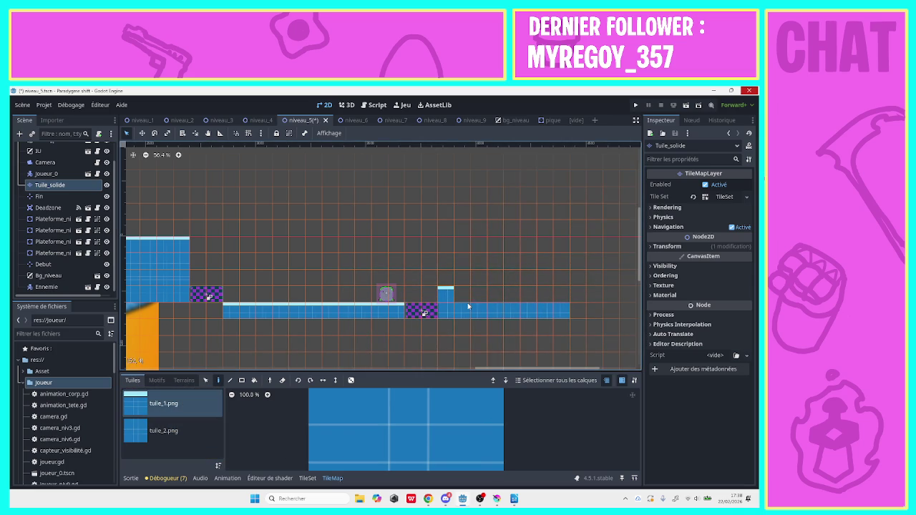
drag(462, 294, 580, 295)
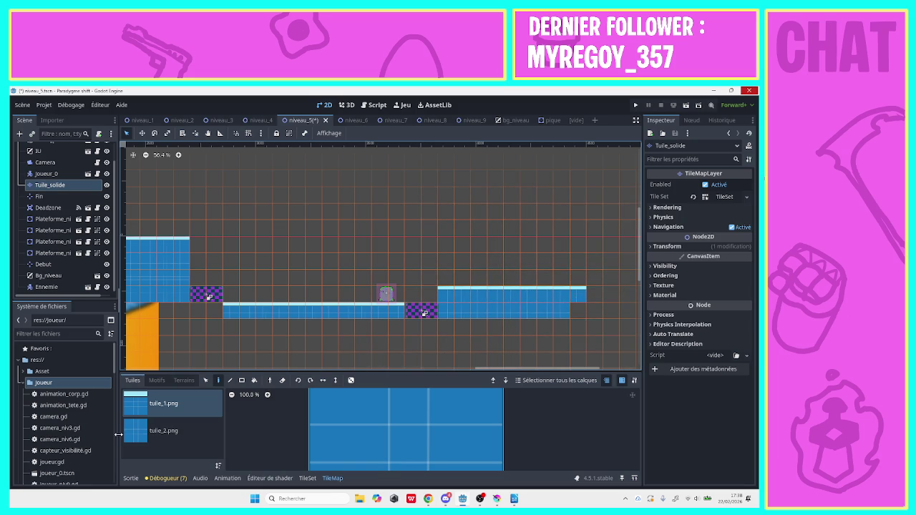
click(163, 430)
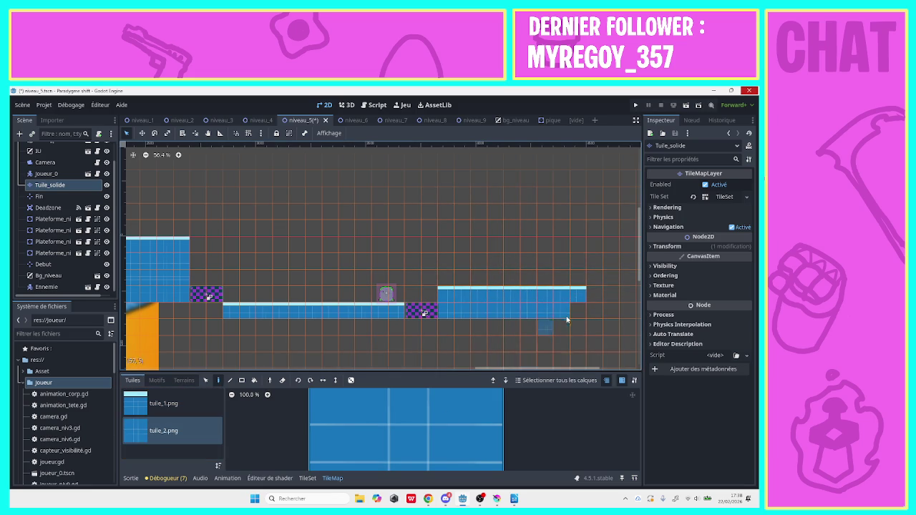
click(579, 311)
Paint a short floating strip of tuile_1.png tiles further right in the level.
scroll(536, 370, right, 2)
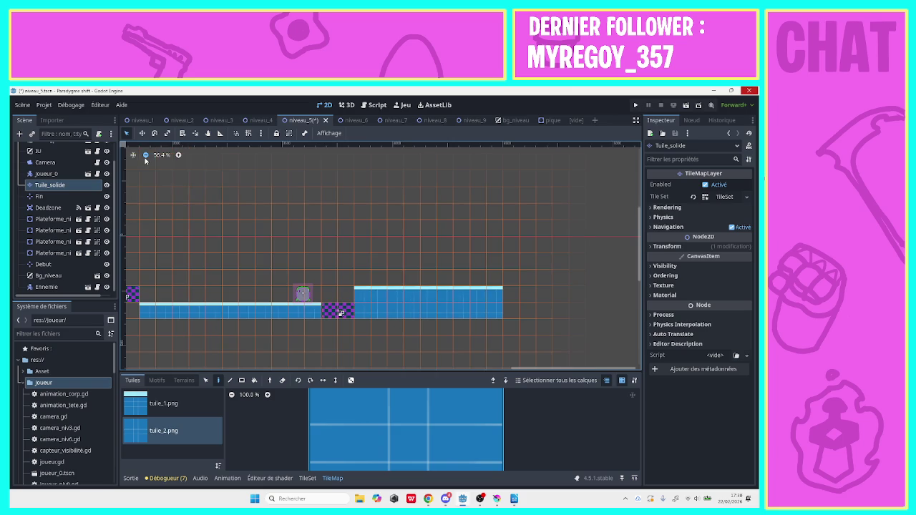
scroll(372, 247, down, 2)
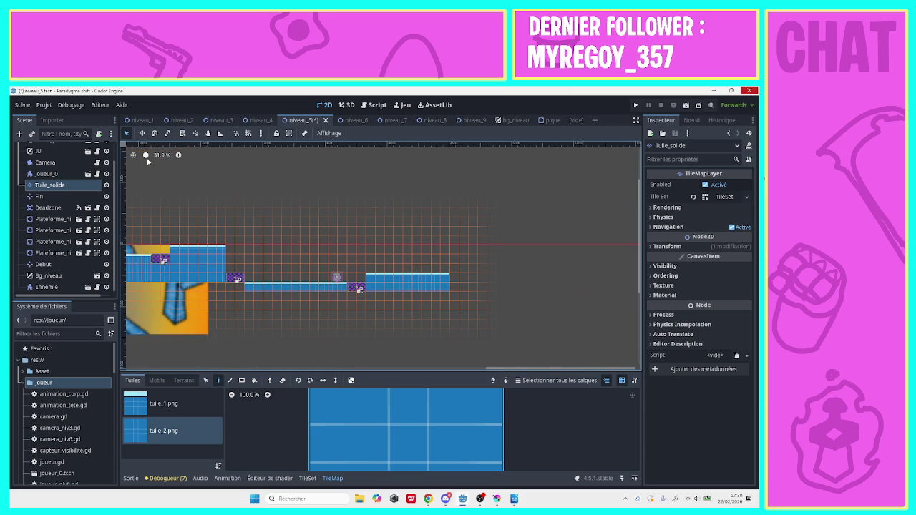
scroll(147, 158, down, 2)
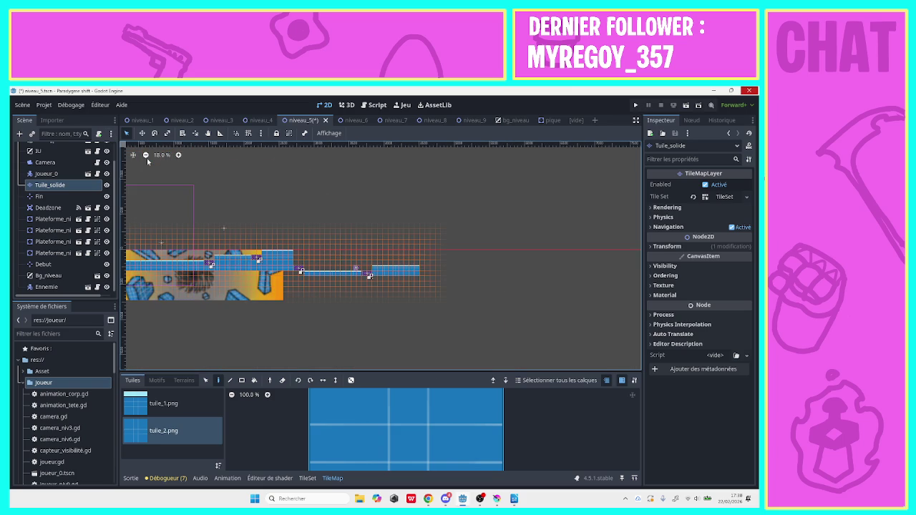
click(632, 263)
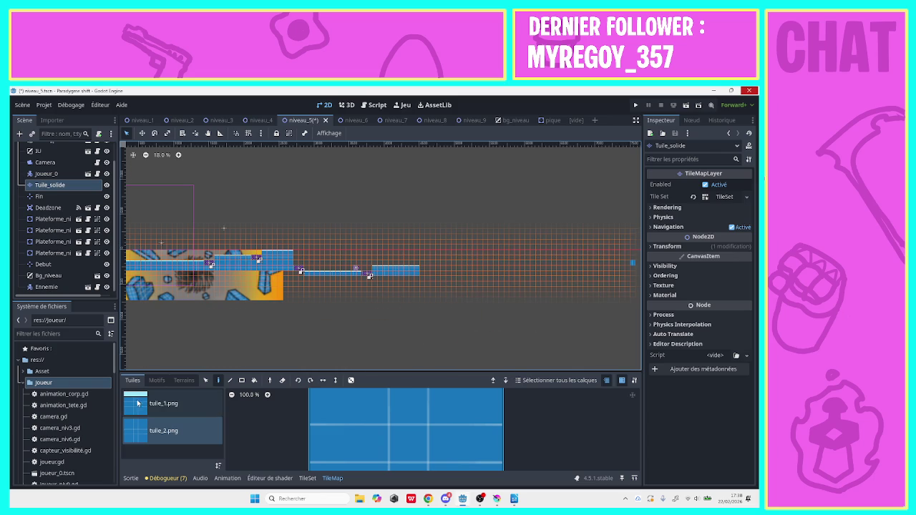
click(163, 404)
click(379, 407)
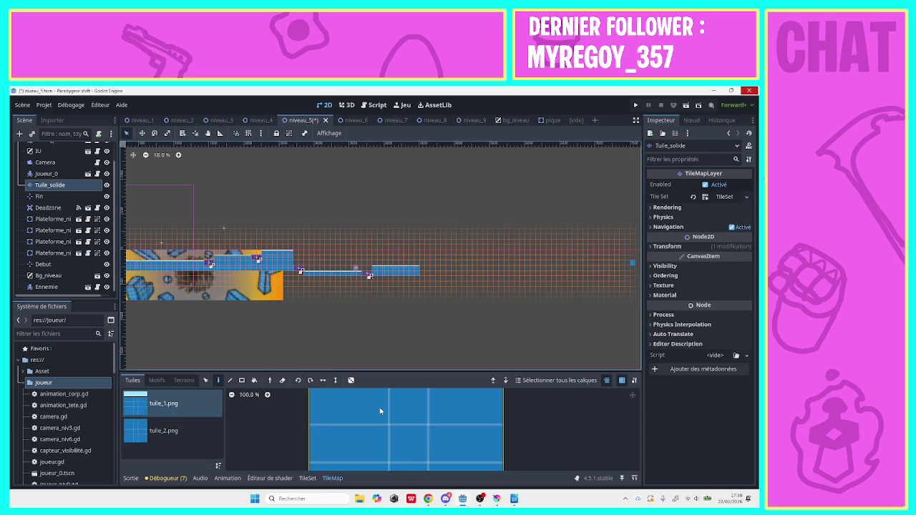
click(423, 271)
drag(435, 273, 474, 271)
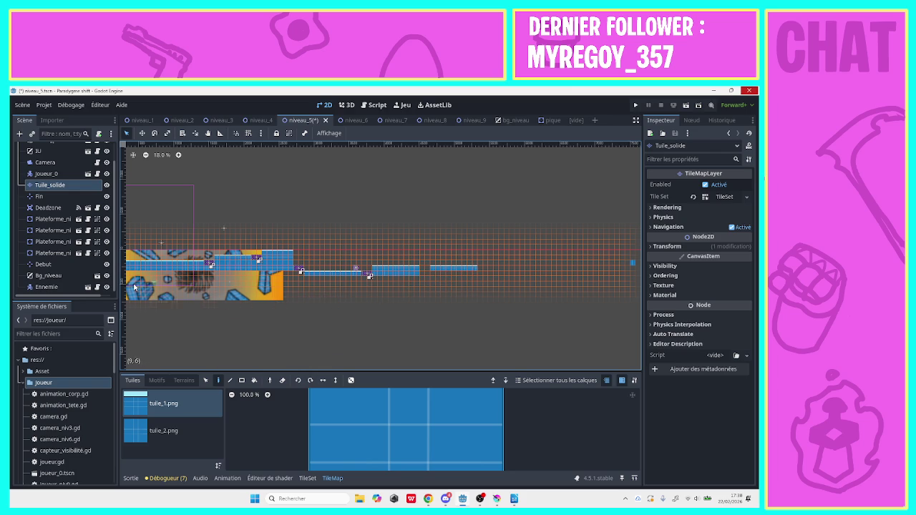
click(58, 253)
Duplicate the Plateforme node as Plateforme_niv5_4 and move the copy right into the gap.
right_click(59, 254)
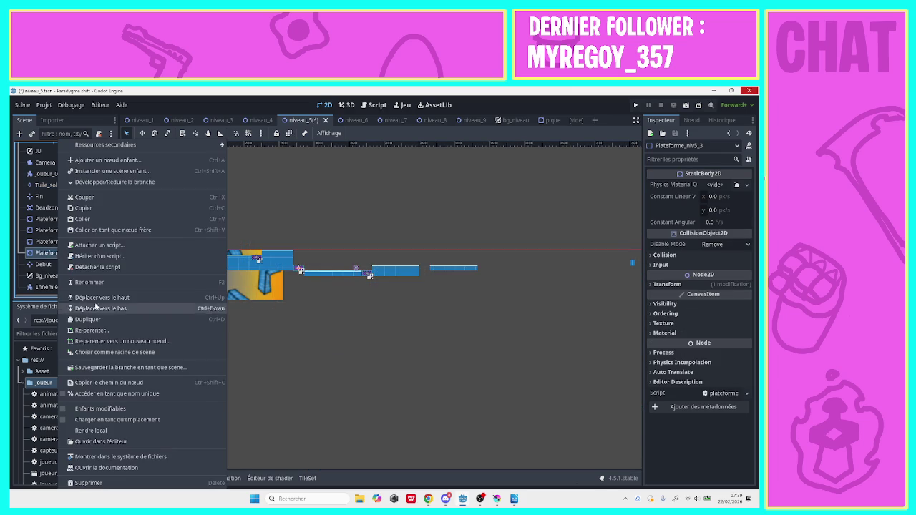
click(96, 319)
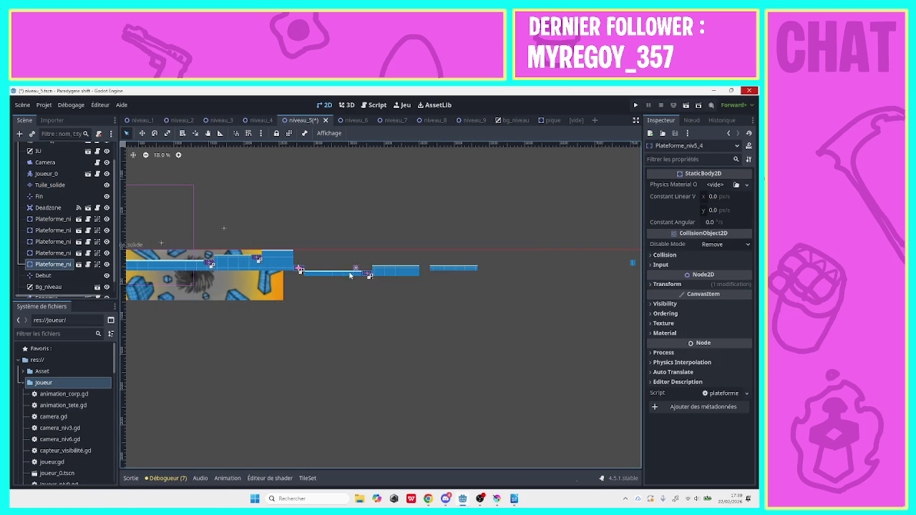
mouse_move(300, 270)
mouse_down()
mouse_move(435, 272)
mouse_move(427, 275)
mouse_up()
click(179, 155)
click(179, 155)
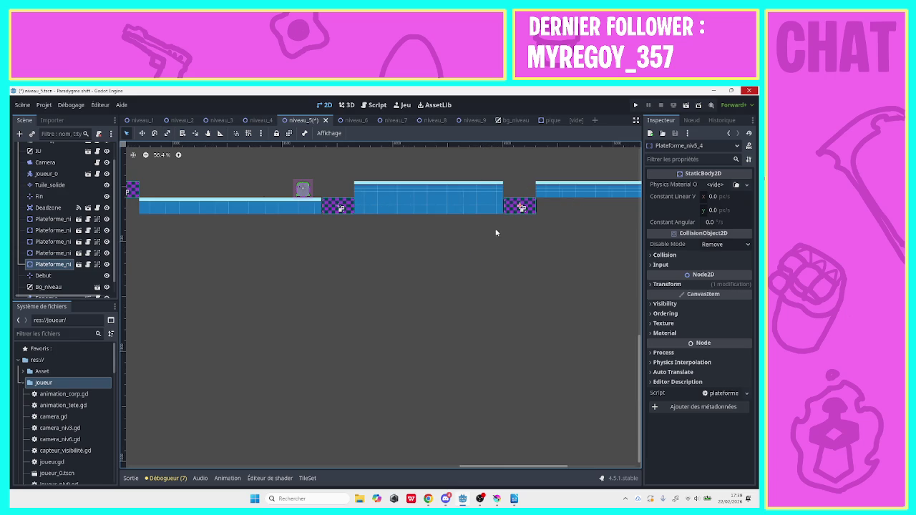
drag(513, 466, 579, 475)
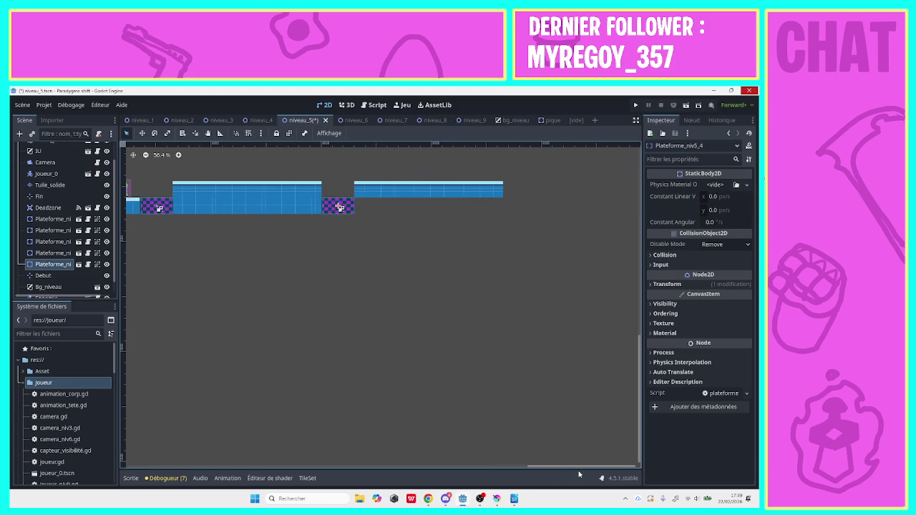
click(45, 186)
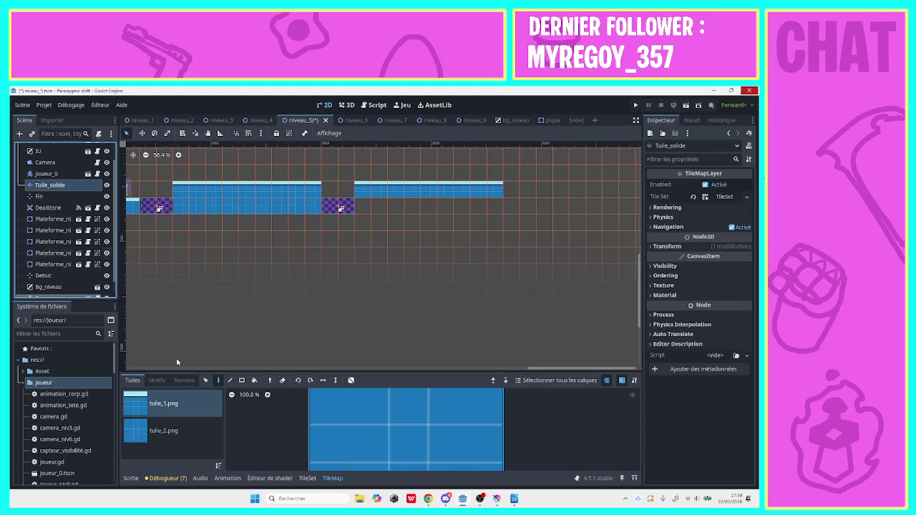
Paint a tuile_2.png row beneath the platform and erase the two stray tiles below the floor.
click(163, 430)
drag(362, 206, 490, 211)
right_click(462, 222)
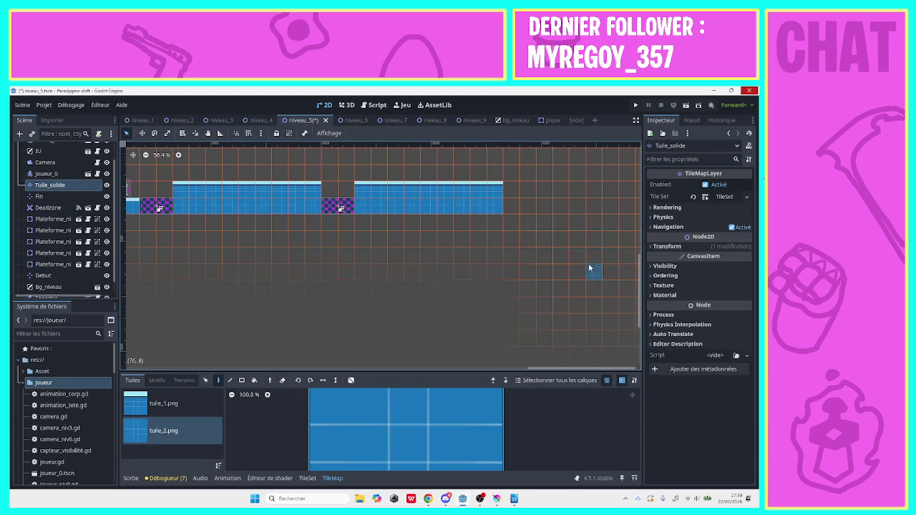
drag(639, 278, 642, 237)
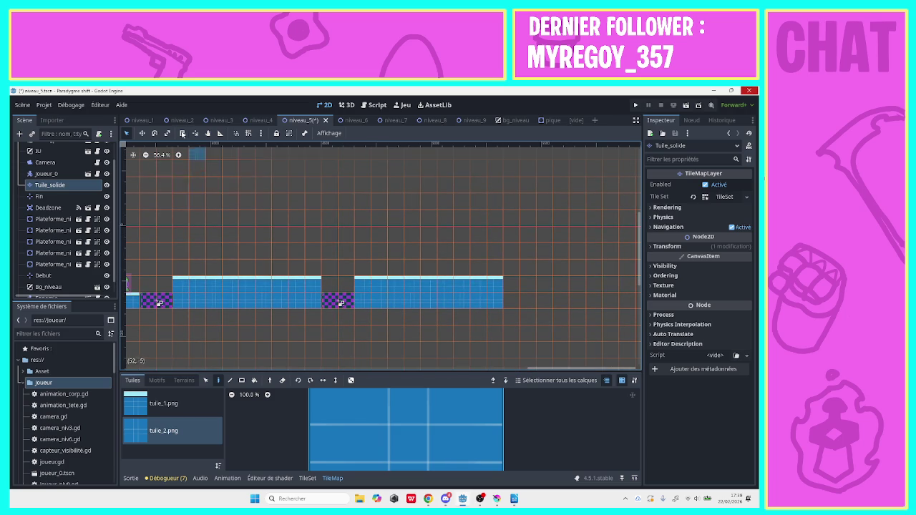
click(146, 154)
click(146, 154)
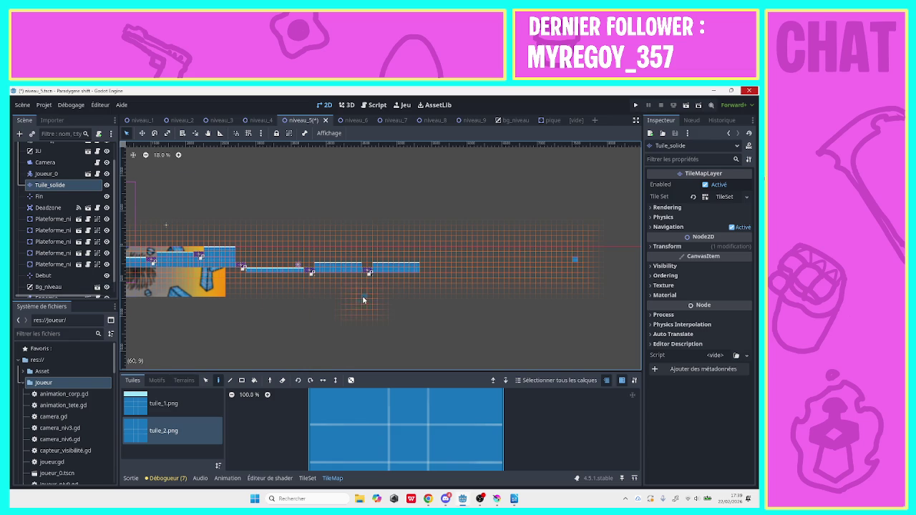
Duplicate Plateforme_niv5_4 as Plateforme_niv5_5 and move it past the last platform.
right_click(66, 264)
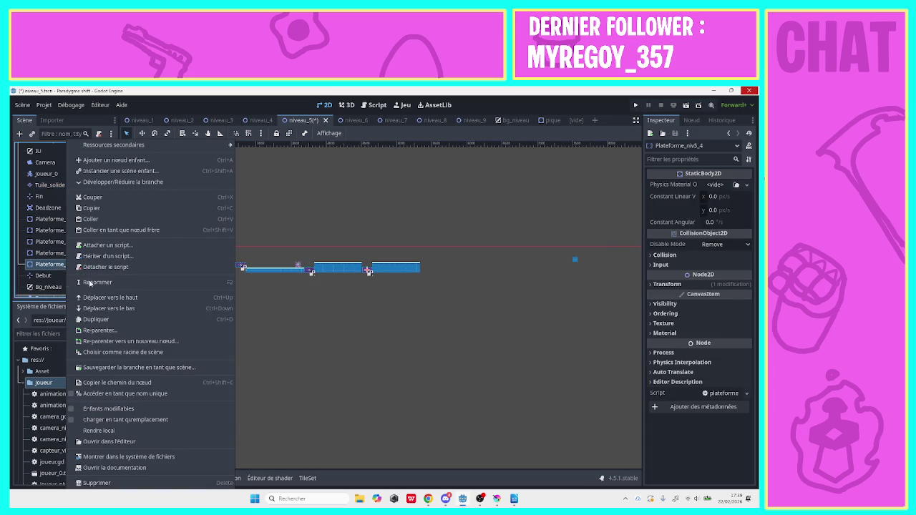
click(104, 320)
drag(367, 274, 425, 257)
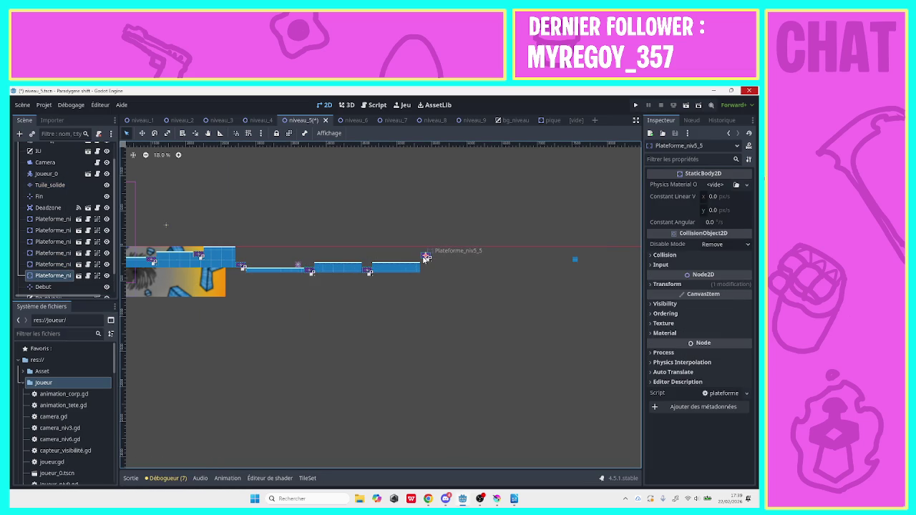
Paint a stepped-down floor section of tuile_1.png tiles on the Tuile_solide layer.
click(47, 186)
click(163, 403)
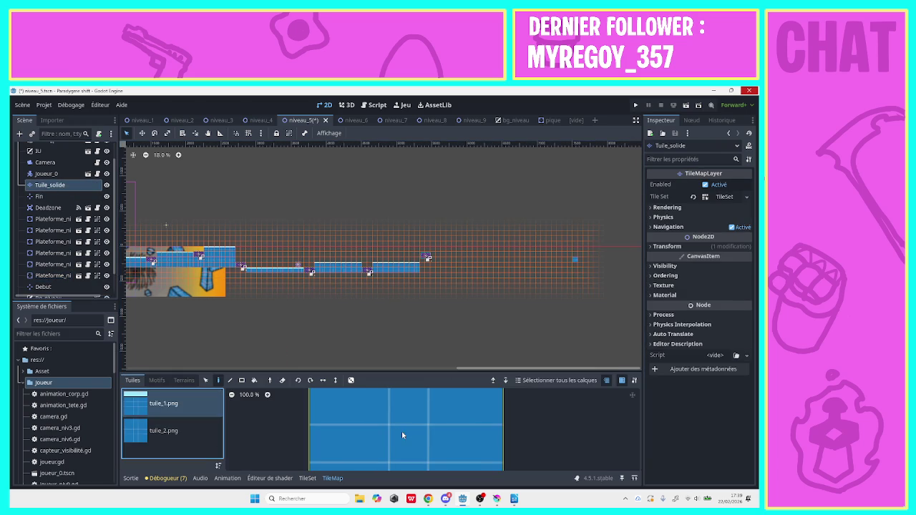
mouse_move(424, 274)
mouse_down()
mouse_move(435, 285)
mouse_move(486, 285)
mouse_up()
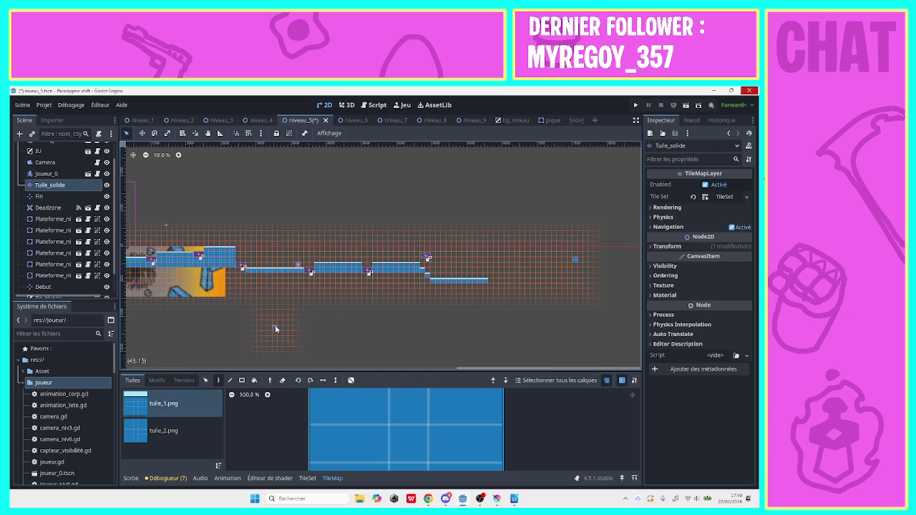
click(51, 276)
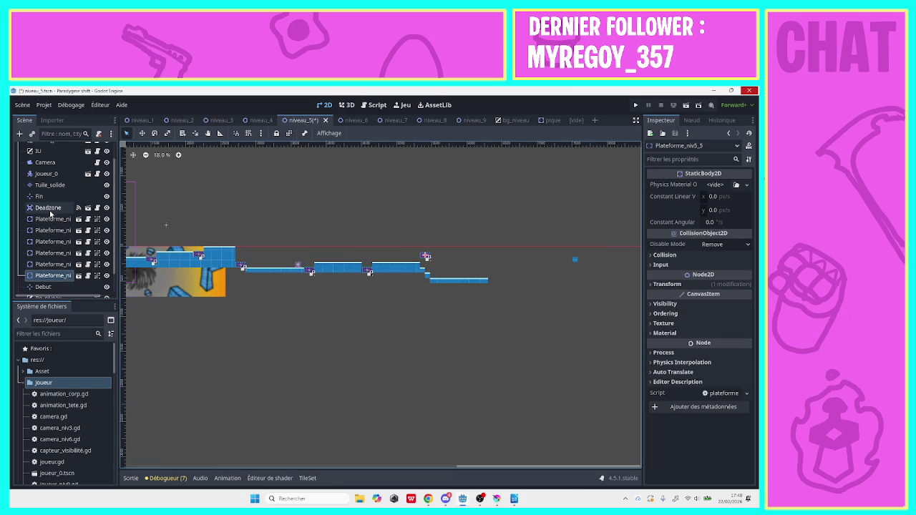
click(49, 186)
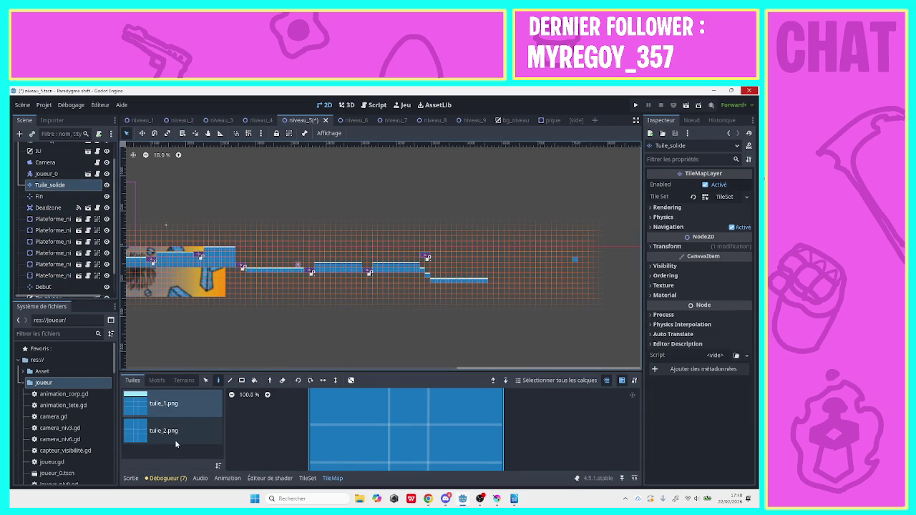
Paint a tuile_2.png tile column above the new platform and a tile at the lower floor's end.
click(174, 438)
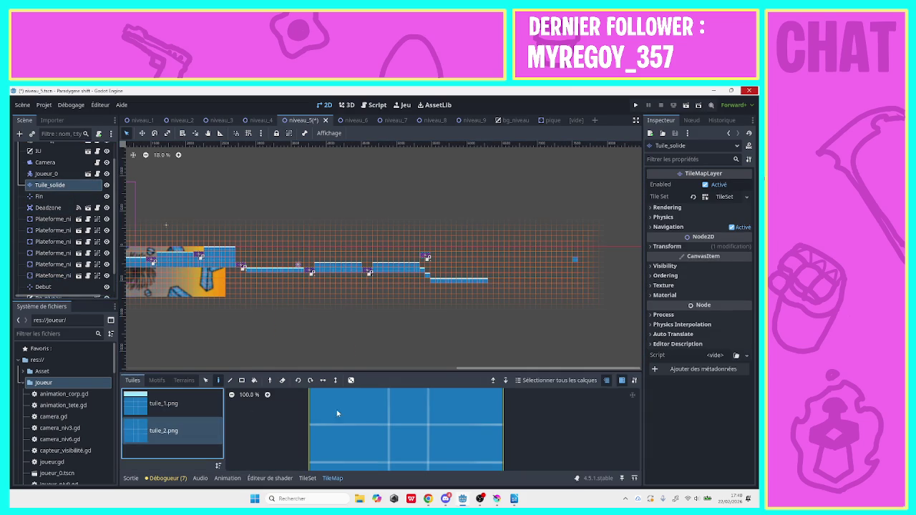
click(433, 261)
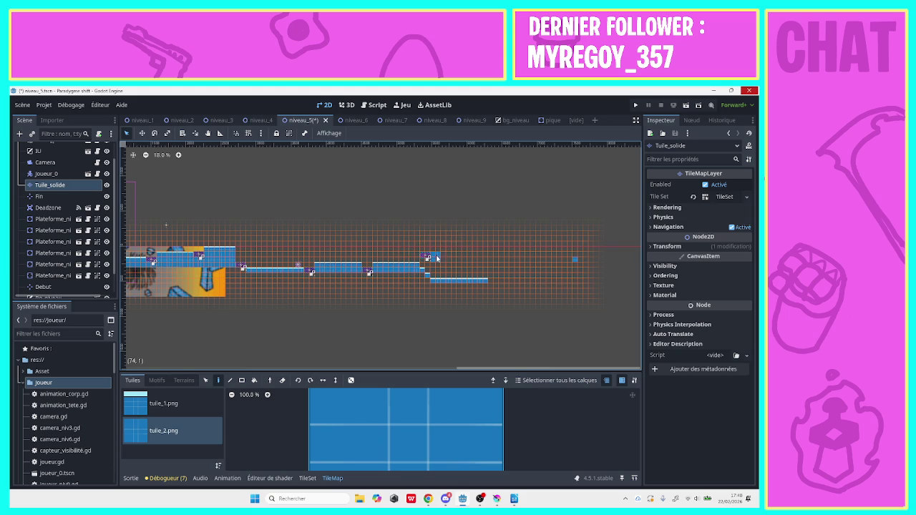
mouse_move(428, 269)
mouse_down()
mouse_move(435, 238)
mouse_move(433, 269)
mouse_up()
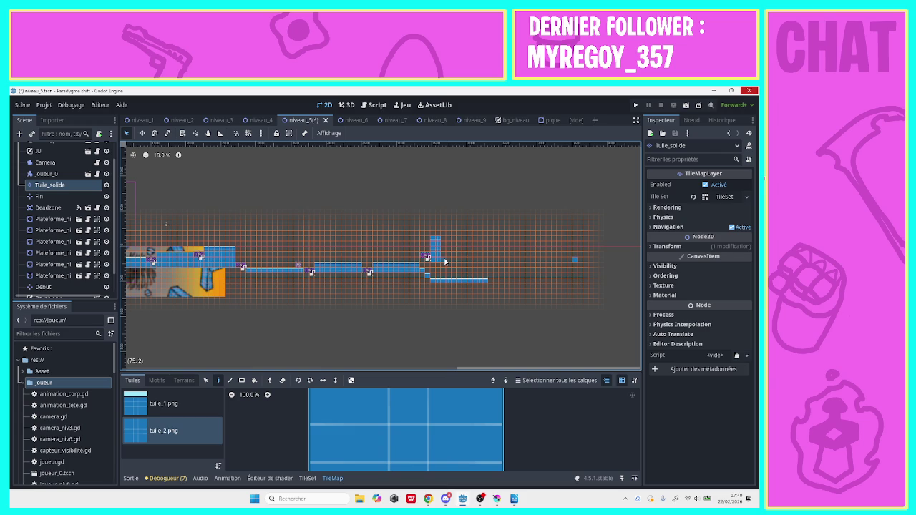
click(491, 275)
Raise a tile wall from the lower floor, extend the upper ledge right, and heighten the tall column.
mouse_move(491, 252)
mouse_down()
mouse_move(500, 239)
mouse_move(577, 240)
mouse_up()
click(440, 237)
mouse_move(440, 238)
mouse_down()
mouse_move(434, 204)
mouse_move(435, 219)
mouse_up()
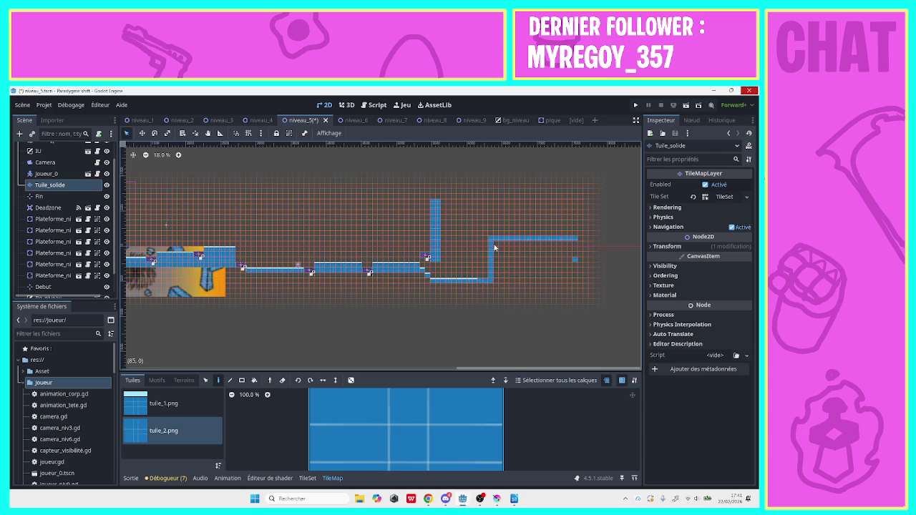
Erase the wall to the upper ledge, paint two diagonal stepping tiles, and extend the top row.
drag(491, 242, 495, 267)
drag(485, 276, 500, 270)
drag(570, 267, 574, 267)
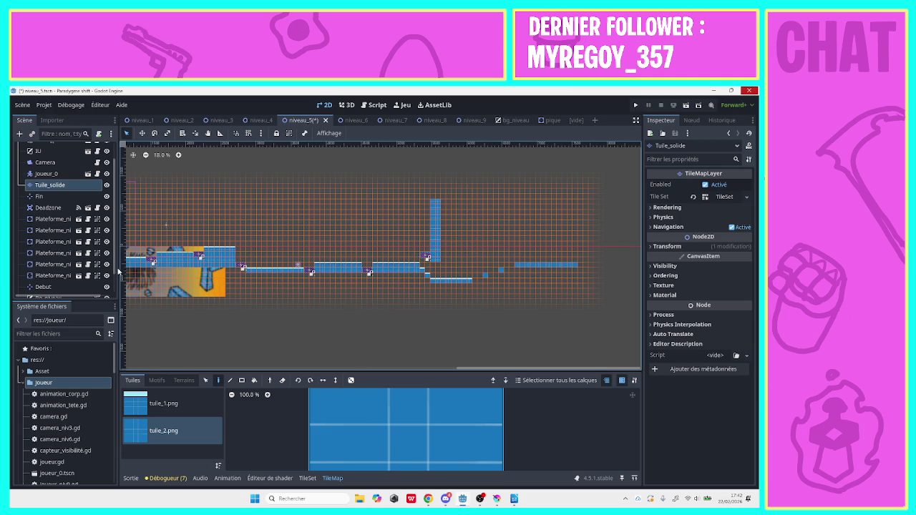
scroll(113, 265, down, 2)
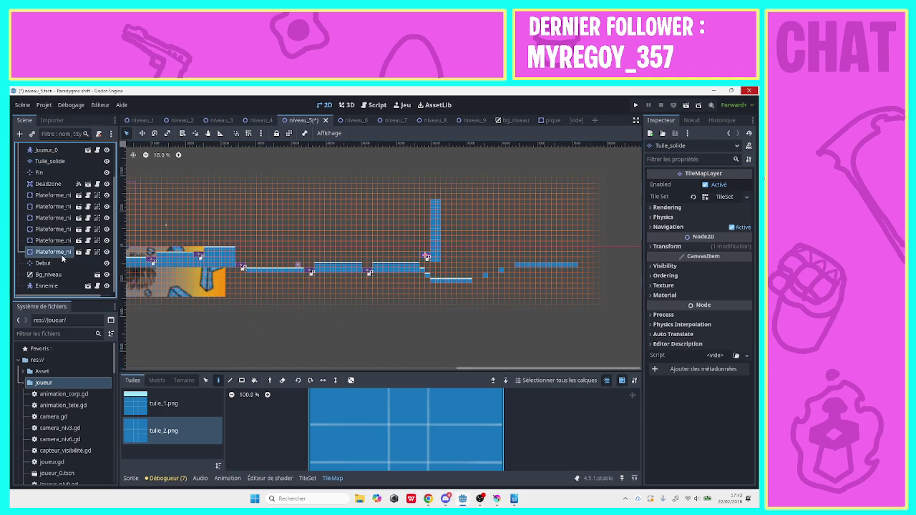
Duplicate Plateforme_niv5_5 three times, placing the copies as rising stepping stones toward the upper ledge.
click(61, 252)
right_click(62, 256)
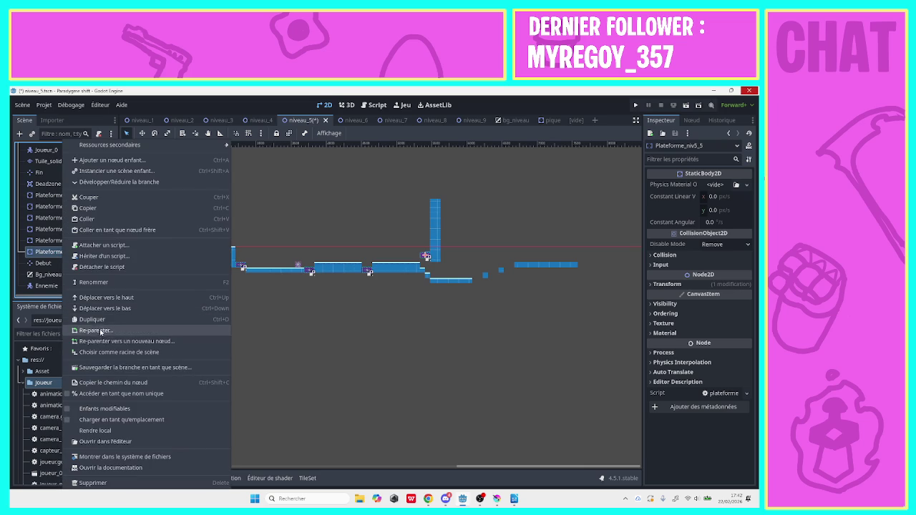
click(92, 319)
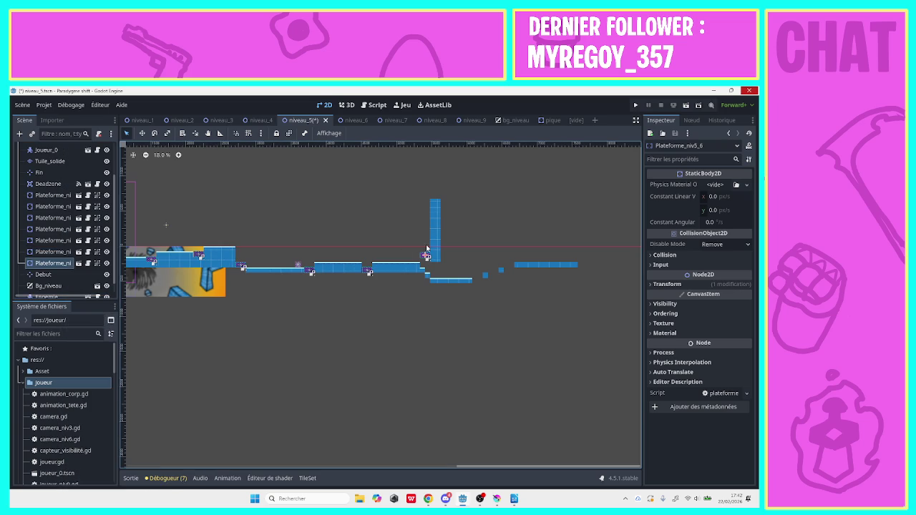
drag(425, 256, 478, 281)
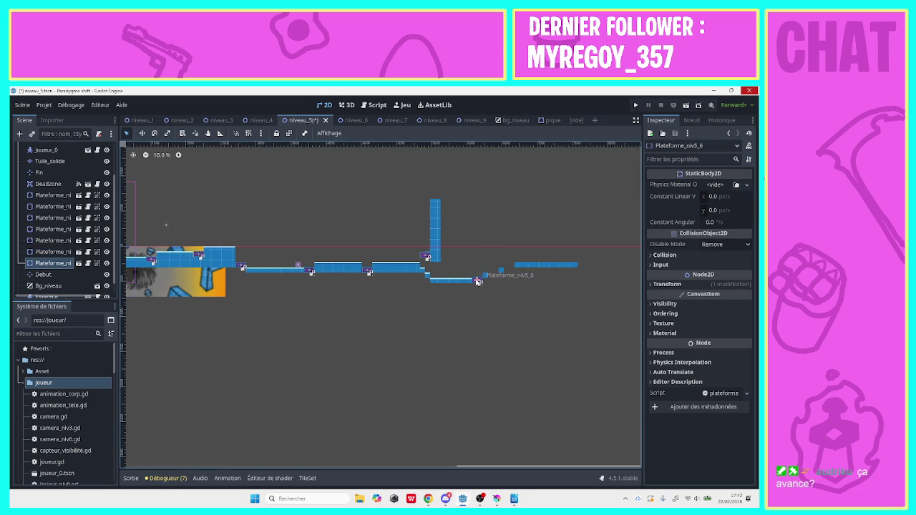
right_click(68, 264)
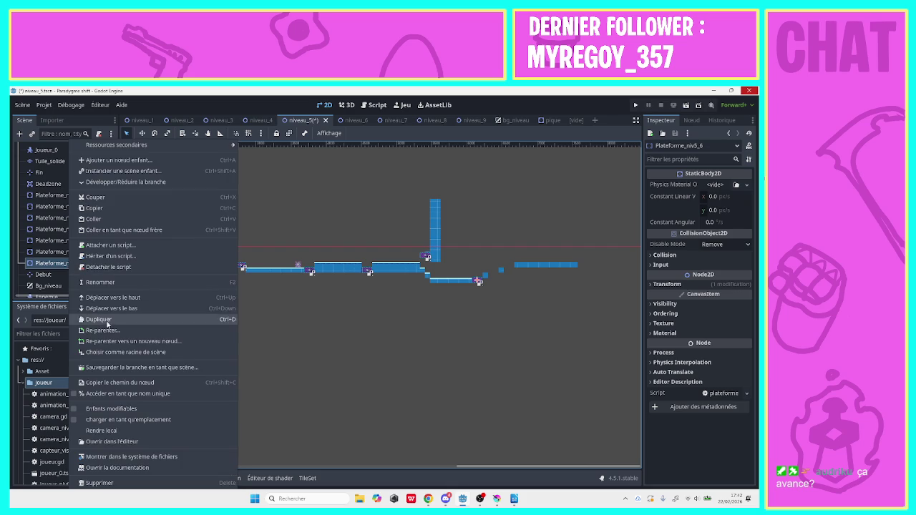
click(113, 319)
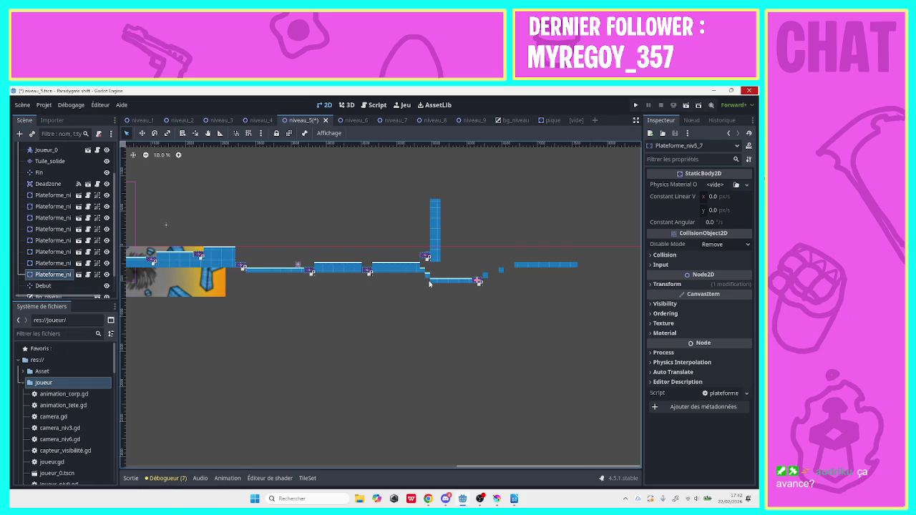
drag(478, 281, 494, 276)
right_click(44, 275)
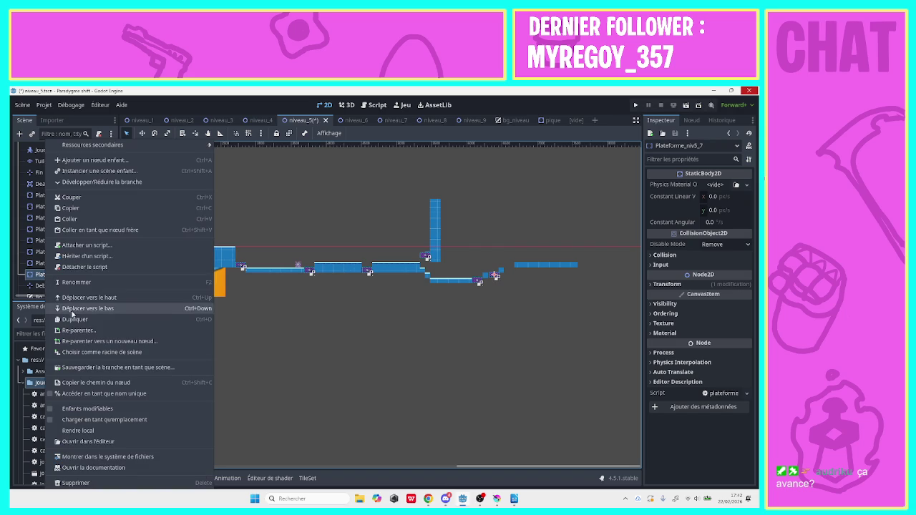
click(78, 321)
drag(495, 279, 510, 270)
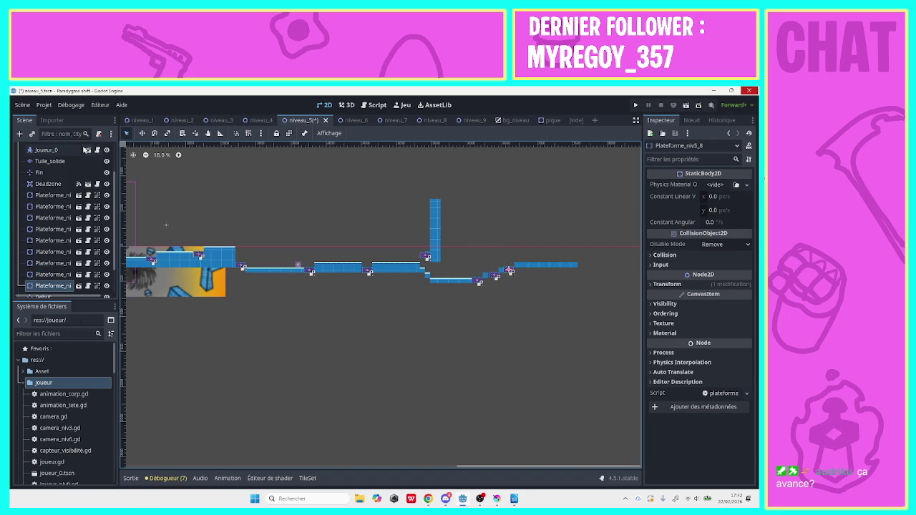
Zoom to 56.4% and nudge Plateforme_niv5_6 right to even out the platform spacing.
click(177, 156)
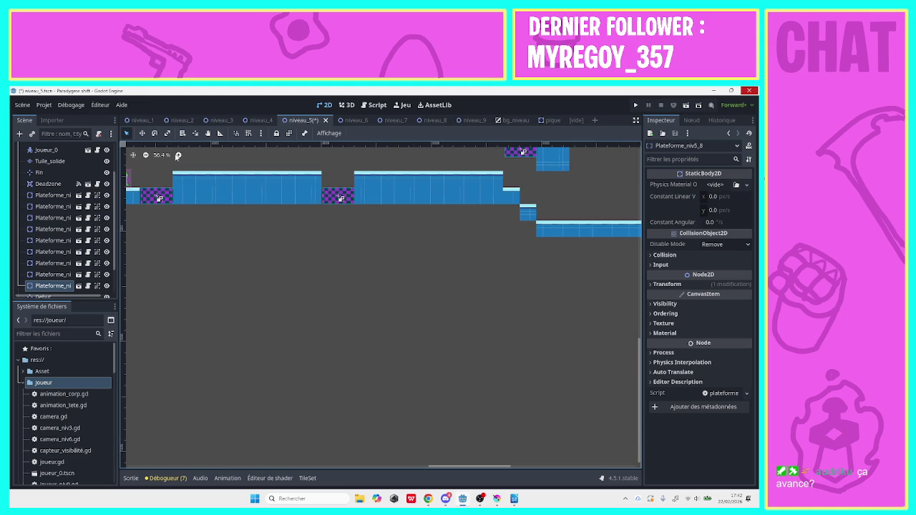
drag(447, 470, 563, 470)
drag(640, 412, 639, 365)
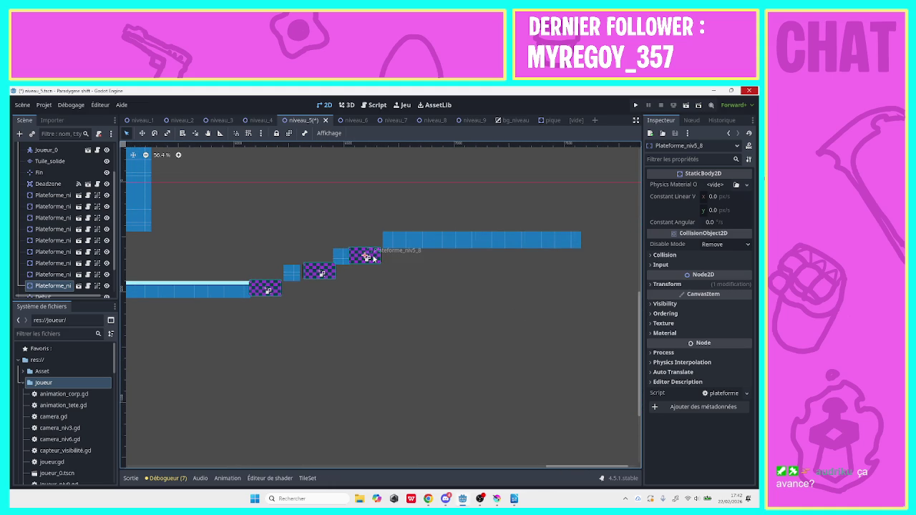
click(319, 272)
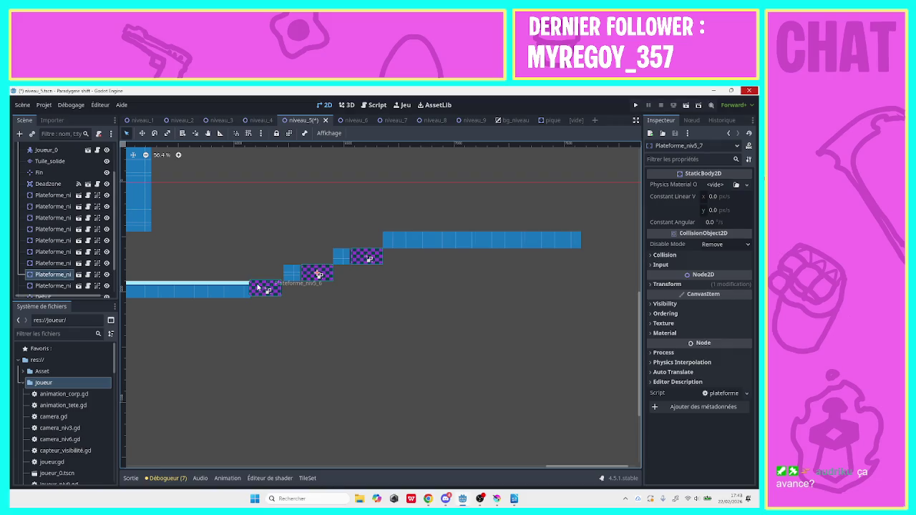
click(256, 287)
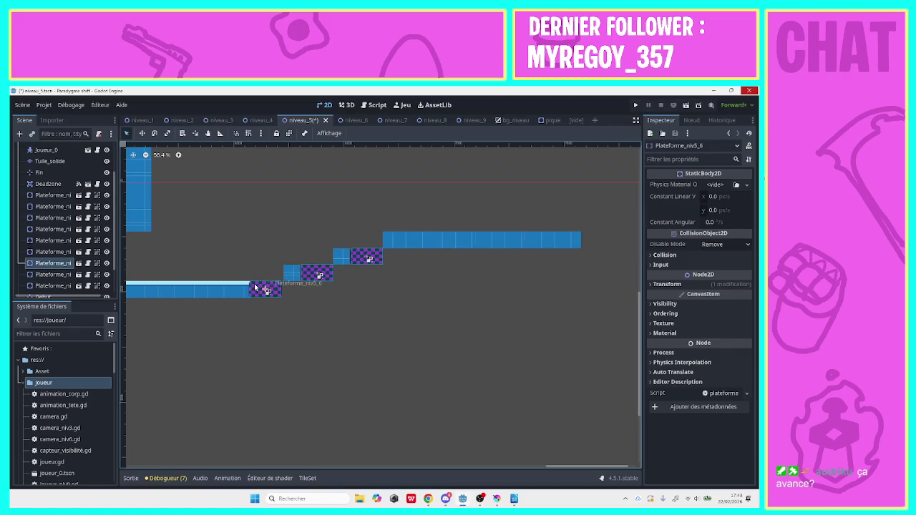
key(Right)
mouse_move(585, 466)
mouse_down()
mouse_move(296, 468)
mouse_move(204, 479)
mouse_move(315, 469)
mouse_up()
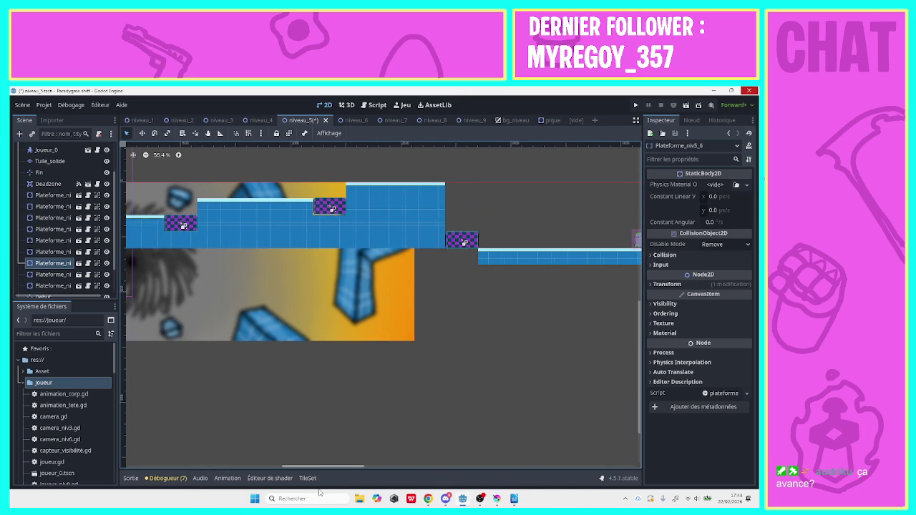
click(327, 209)
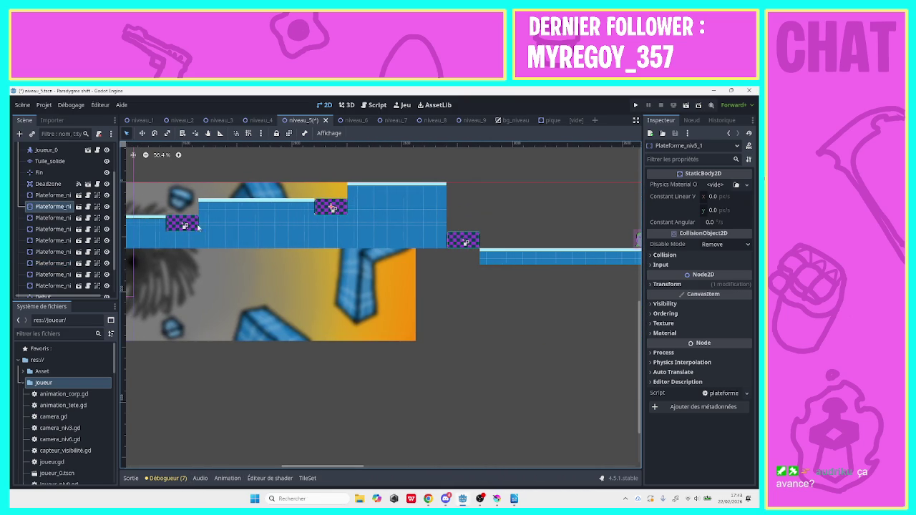
drag(326, 465, 530, 468)
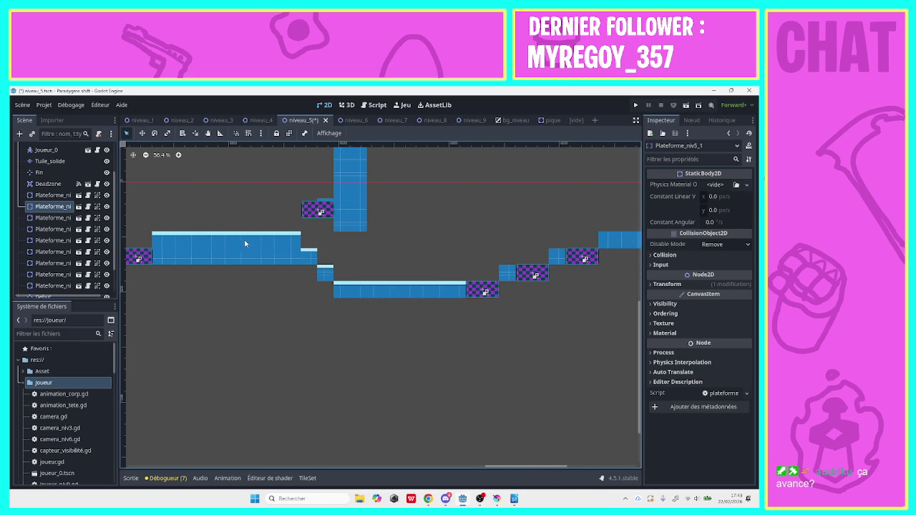
click(50, 162)
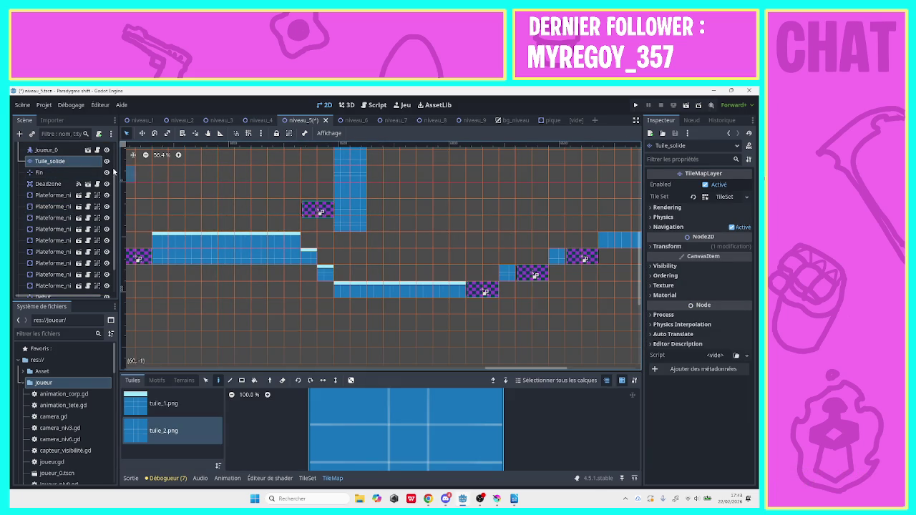
Zoom out to 31.9% at the level start and rectangle-fill a large Tuile_solide floor block.
click(68, 174)
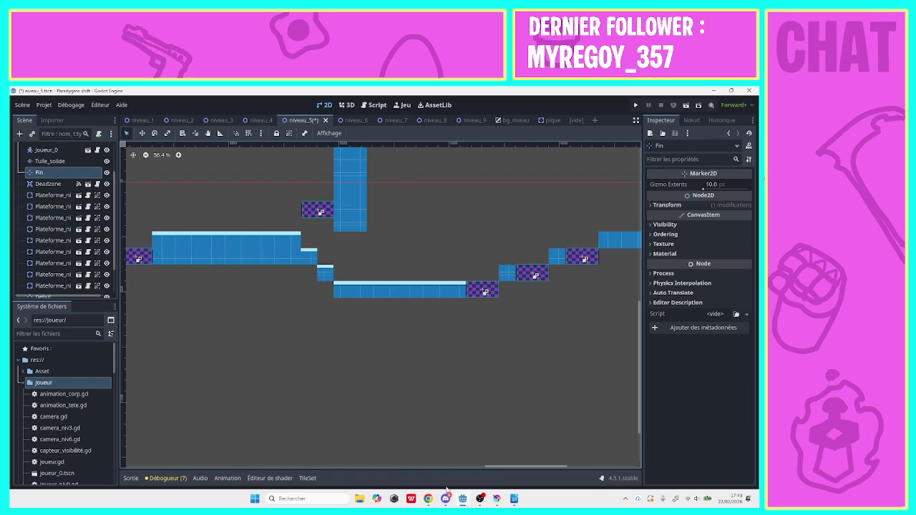
mouse_move(487, 466)
mouse_down()
mouse_move(219, 461)
mouse_move(178, 452)
mouse_up()
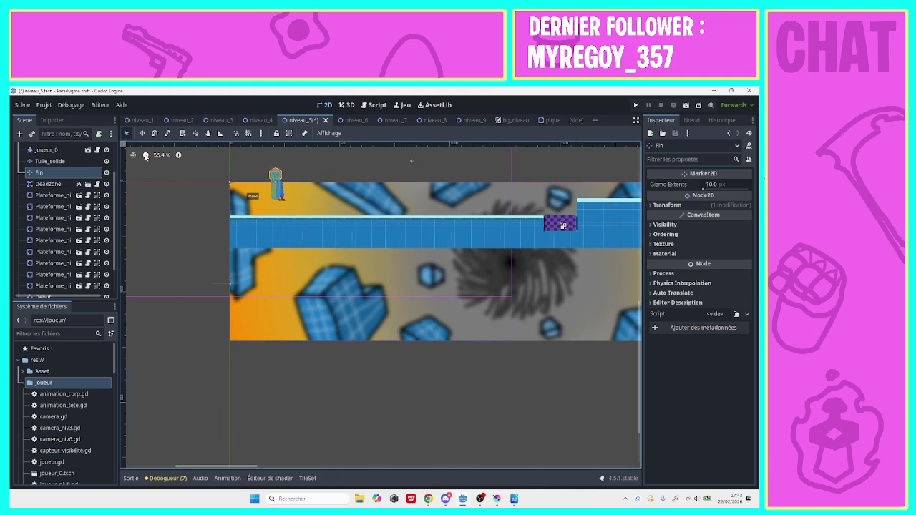
click(146, 155)
click(50, 161)
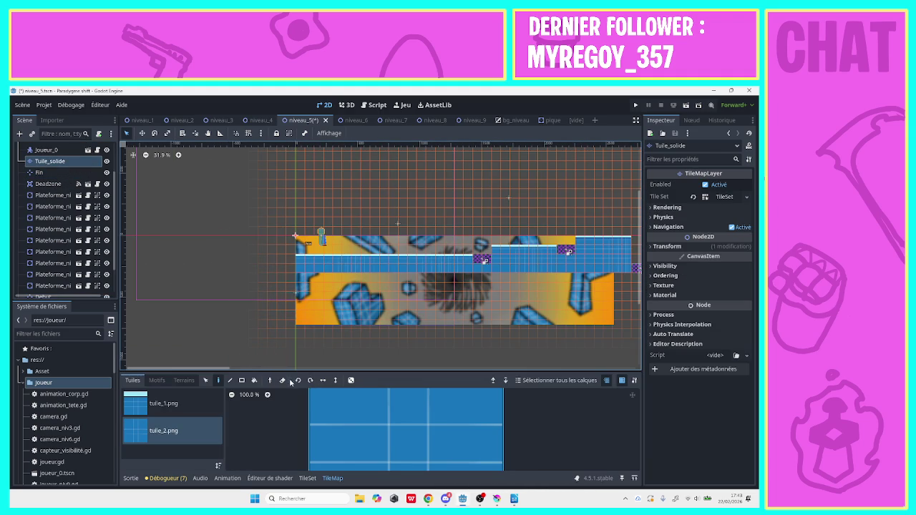
click(241, 380)
mouse_move(300, 282)
mouse_down()
mouse_move(429, 329)
mouse_move(601, 345)
mouse_up()
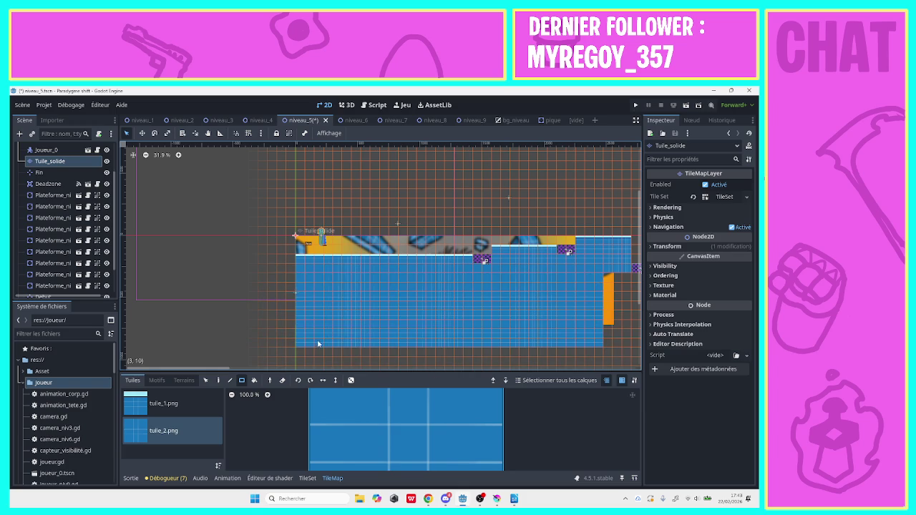
Rectangle-fill long floor strips and one-tile columns beside the left block with tuile_2.png.
mouse_move(303, 354)
mouse_down()
mouse_move(625, 352)
mouse_move(628, 275)
mouse_up()
drag(227, 368, 483, 368)
mouse_move(229, 277)
mouse_down()
mouse_move(239, 354)
mouse_move(559, 297)
mouse_move(549, 292)
mouse_up()
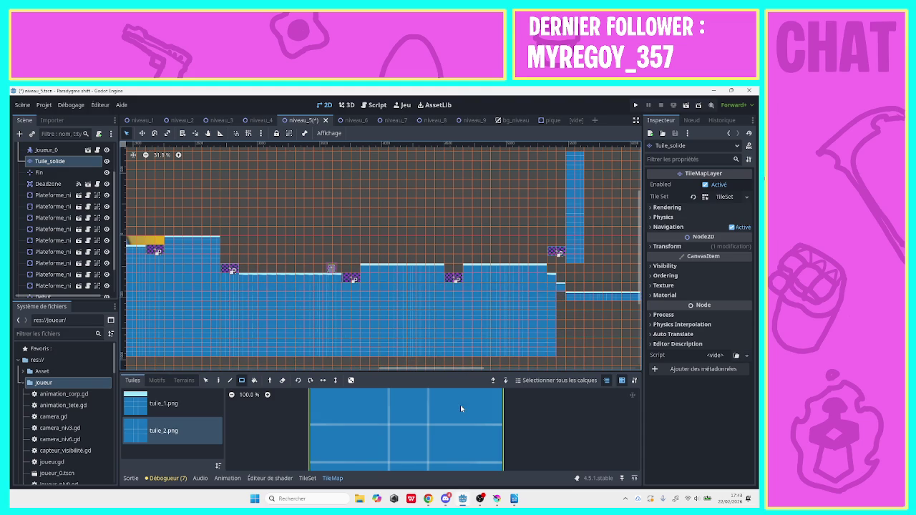
drag(454, 370, 565, 373)
mouse_move(386, 294)
mouse_down()
mouse_move(391, 355)
mouse_move(612, 302)
mouse_up()
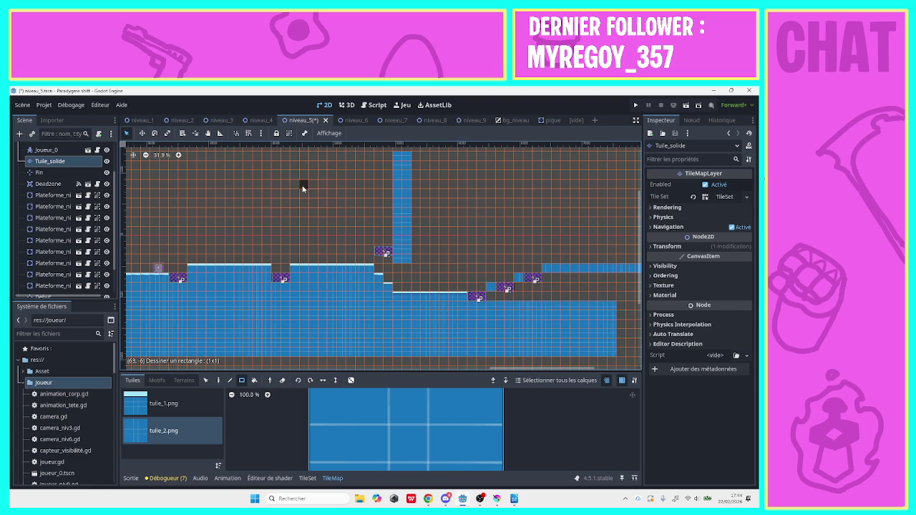
Pan to the level's right end and fill the space under the last platforms with tiles.
click(207, 133)
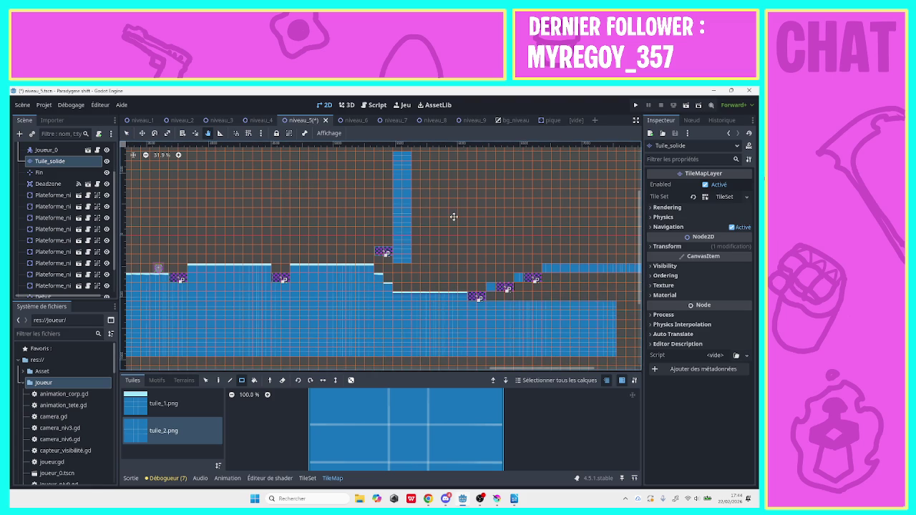
drag(454, 216, 174, 230)
drag(287, 233, 312, 169)
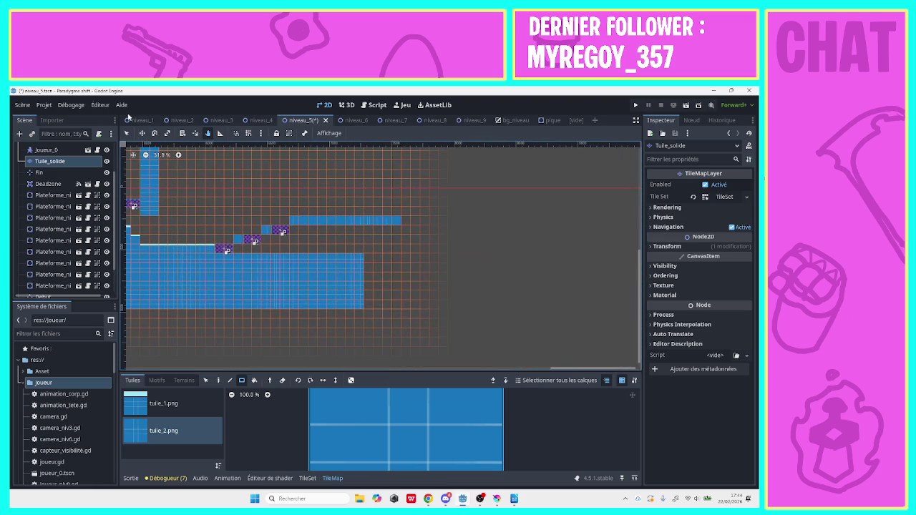
click(127, 134)
mouse_move(394, 311)
mouse_down()
mouse_move(381, 274)
mouse_move(343, 239)
mouse_move(302, 225)
mouse_move(267, 250)
mouse_move(241, 251)
mouse_up()
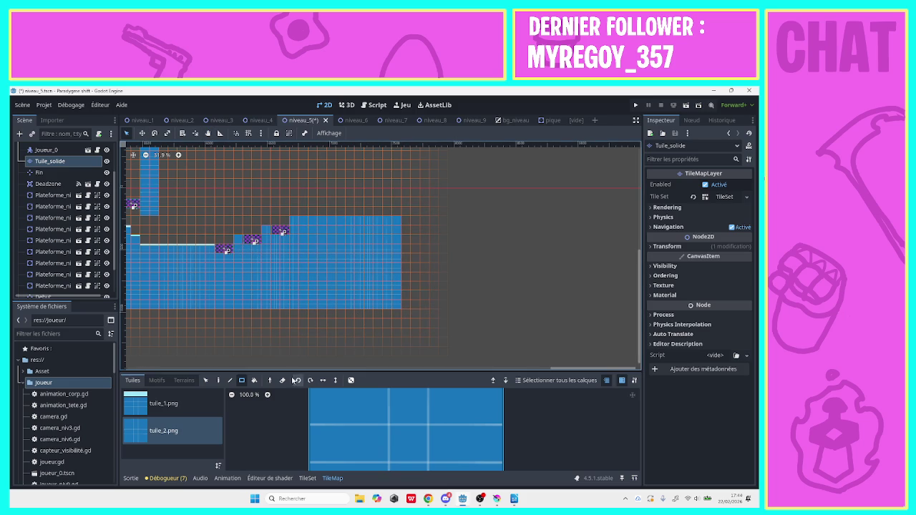
Cap the new block with tuile_1.png top-edge tiles and extend the tall tuile_2.png column upward.
click(163, 404)
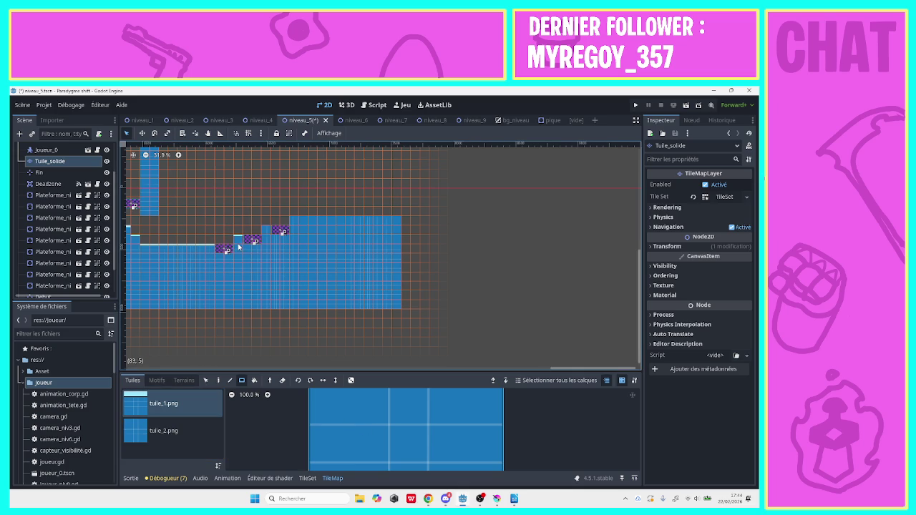
drag(293, 217, 395, 220)
mouse_move(551, 368)
mouse_down()
mouse_move(309, 367)
mouse_move(305, 353)
mouse_move(554, 353)
mouse_up()
drag(639, 305, 630, 201)
click(163, 430)
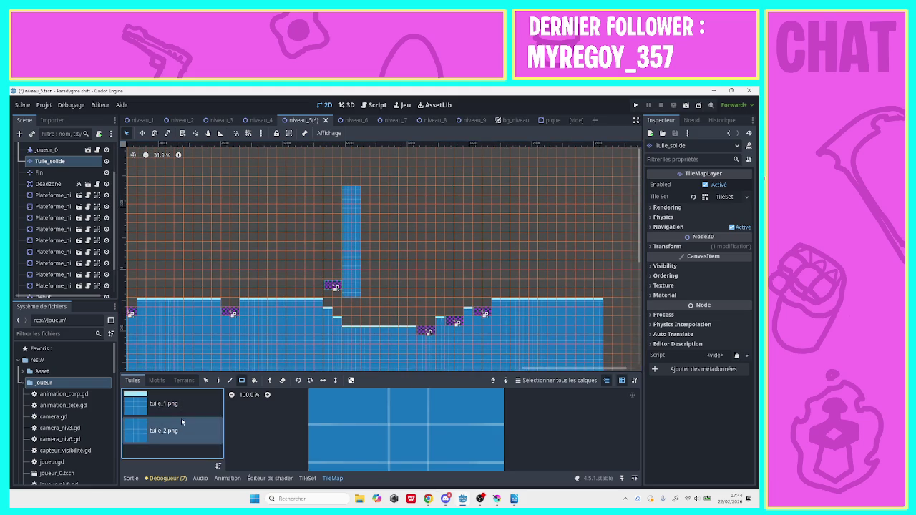
drag(357, 176, 349, 93)
Draw a tall 10x25 wall block at the level's left end, then save and run.
mouse_move(573, 369)
mouse_down()
mouse_move(103, 394)
mouse_move(430, 408)
mouse_move(203, 406)
mouse_move(109, 425)
mouse_up()
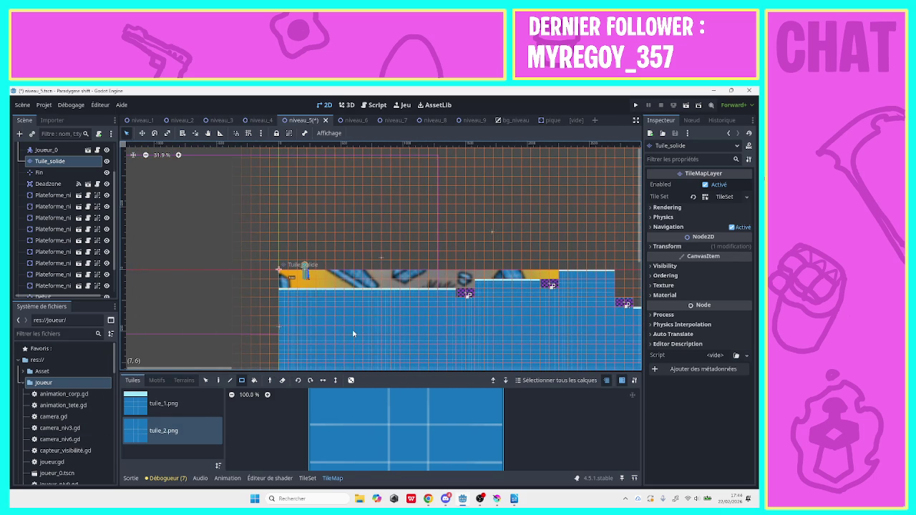
click(145, 155)
mouse_move(323, 331)
mouse_down()
mouse_move(270, 195)
mouse_move(165, 197)
mouse_up()
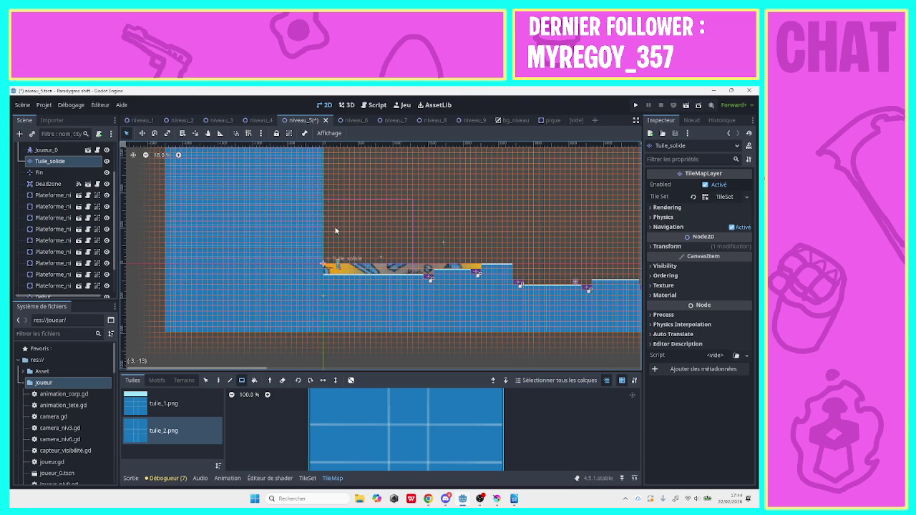
click(636, 104)
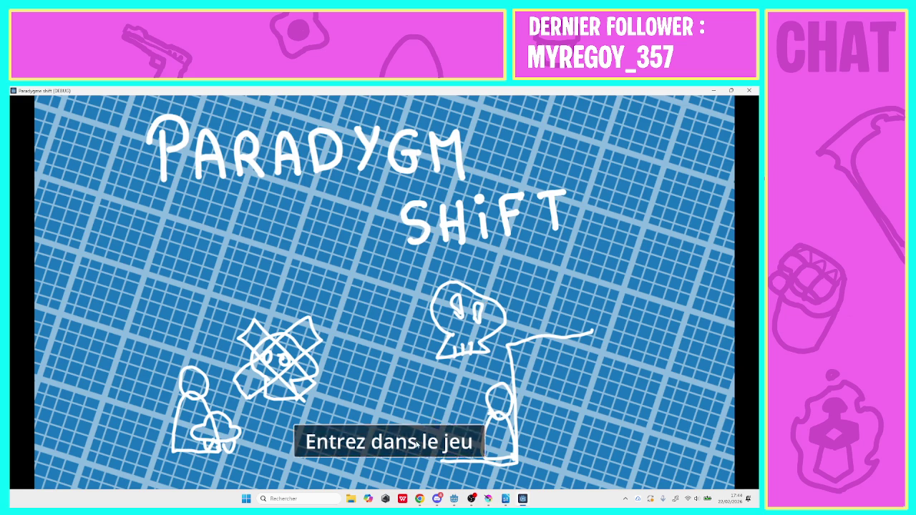
Start the level from level select, walk the player right, then close the game window.
click(429, 442)
click(373, 293)
key(Right)
key(Right)
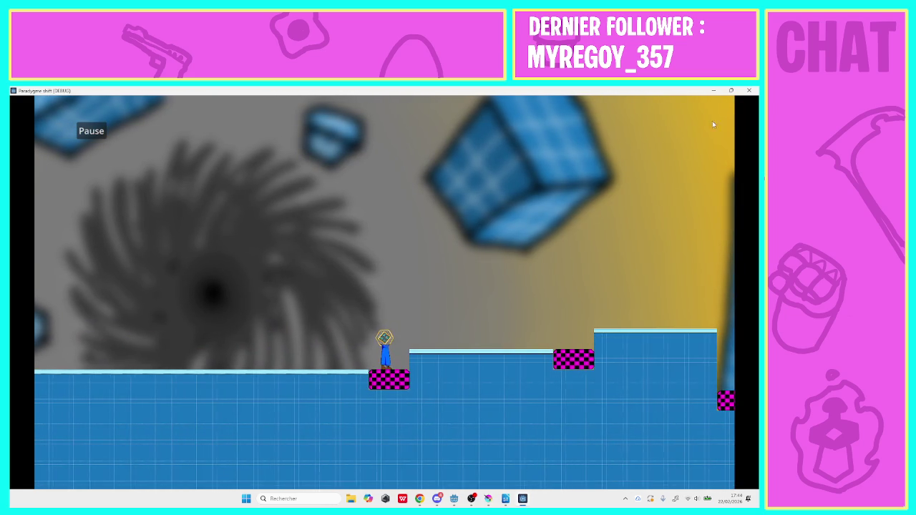
click(748, 90)
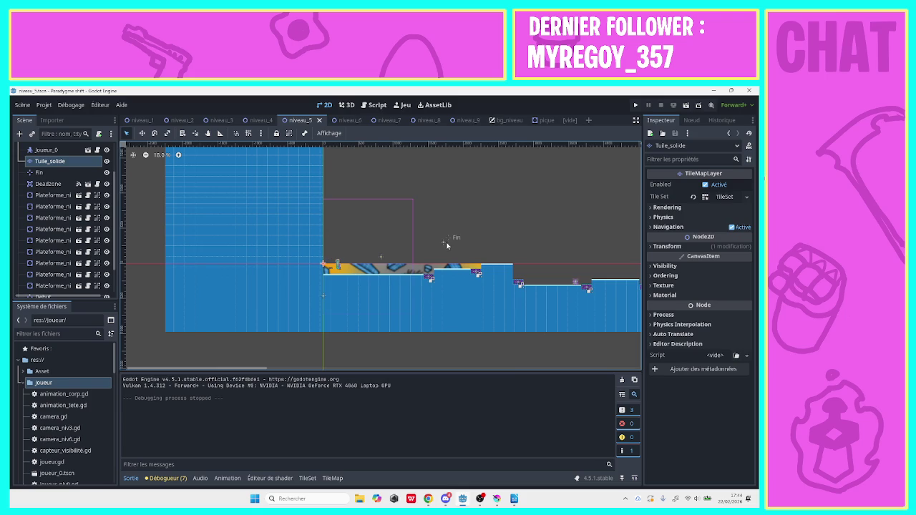
Drag the Fin marker right past the tall column and enable snapping.
drag(445, 244, 591, 230)
mouse_move(229, 370)
mouse_down()
mouse_move(432, 385)
mouse_move(604, 377)
mouse_up()
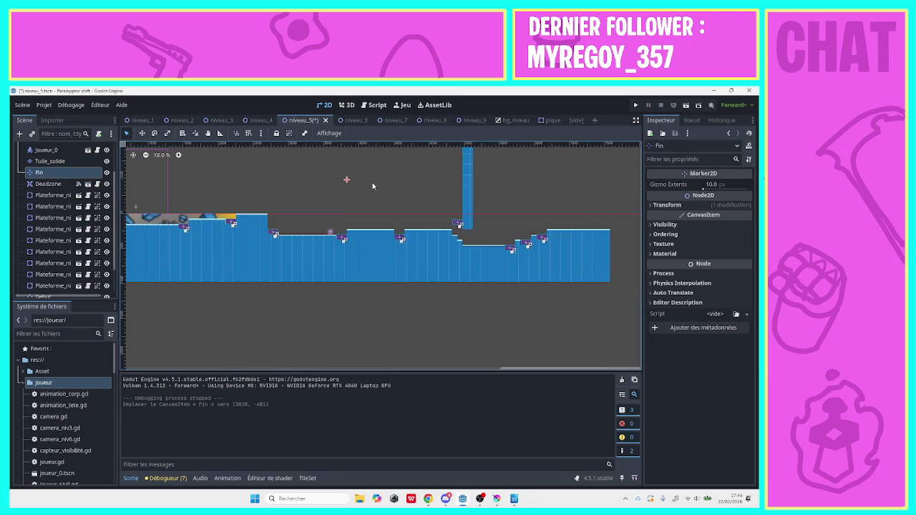
mouse_move(346, 182)
mouse_down()
mouse_move(532, 242)
mouse_move(529, 211)
mouse_up()
click(195, 133)
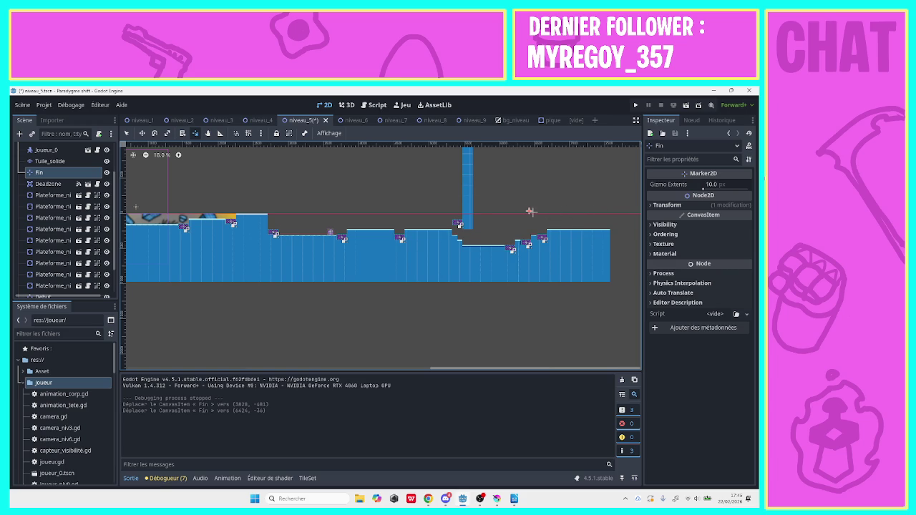
Measure with the Ruler, fine-tune Fin to (6246, -19), and launch the game.
click(221, 134)
drag(529, 212, 609, 211)
drag(527, 209, 528, 212)
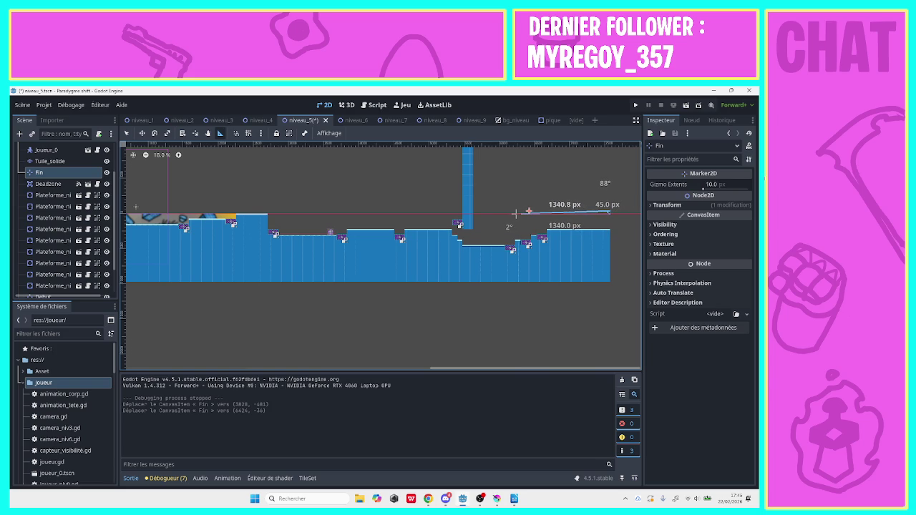
key(q)
drag(521, 210, 517, 213)
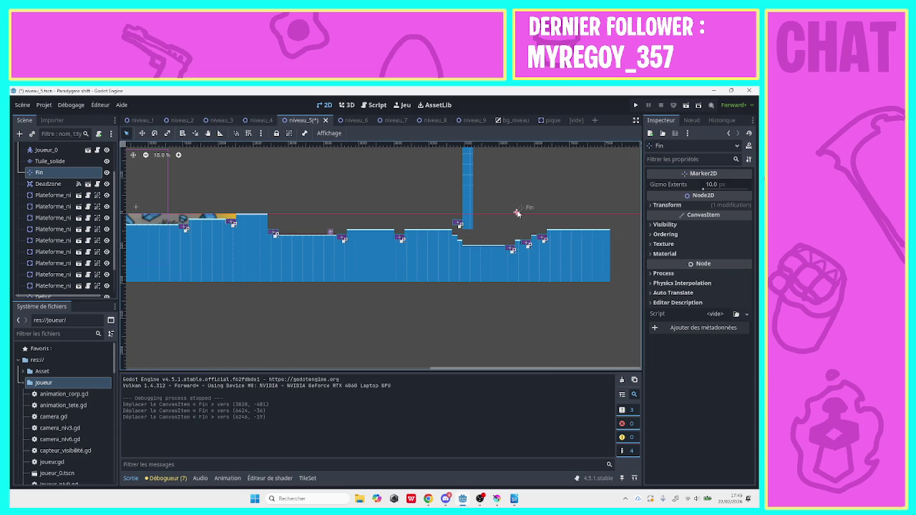
click(637, 104)
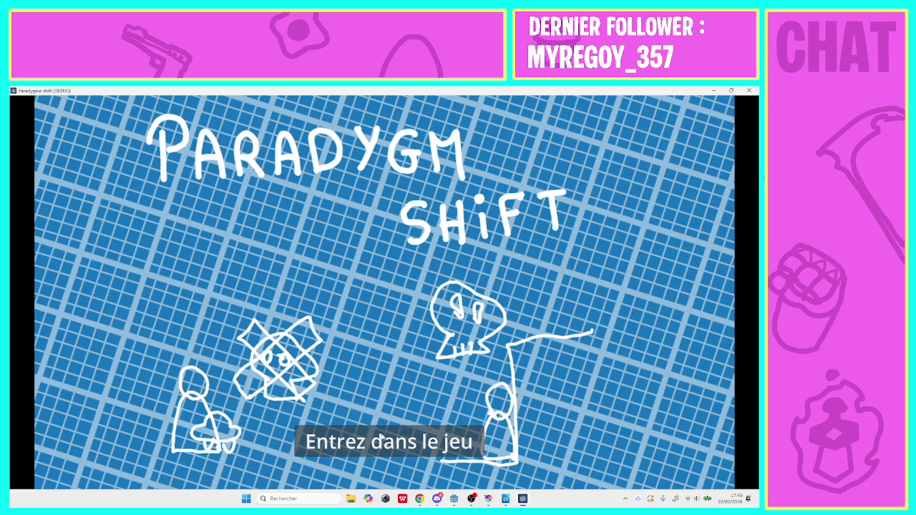
Start level 5, run and jump right across the raised block and platforms, then close the game.
click(382, 438)
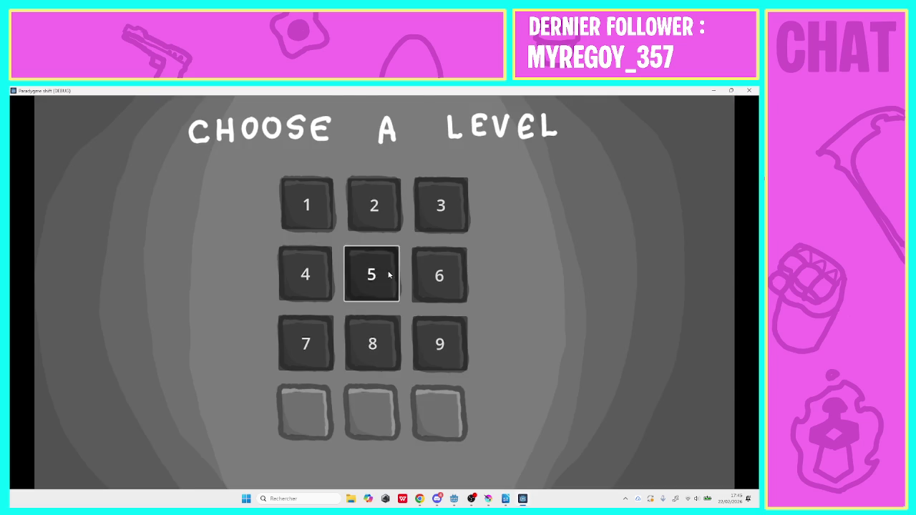
click(389, 274)
key(Right)
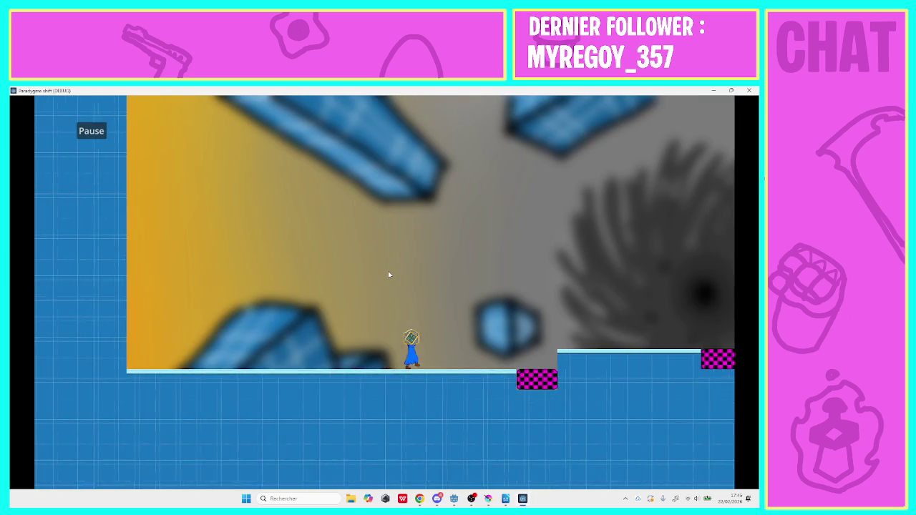
key(space)
key(Right)
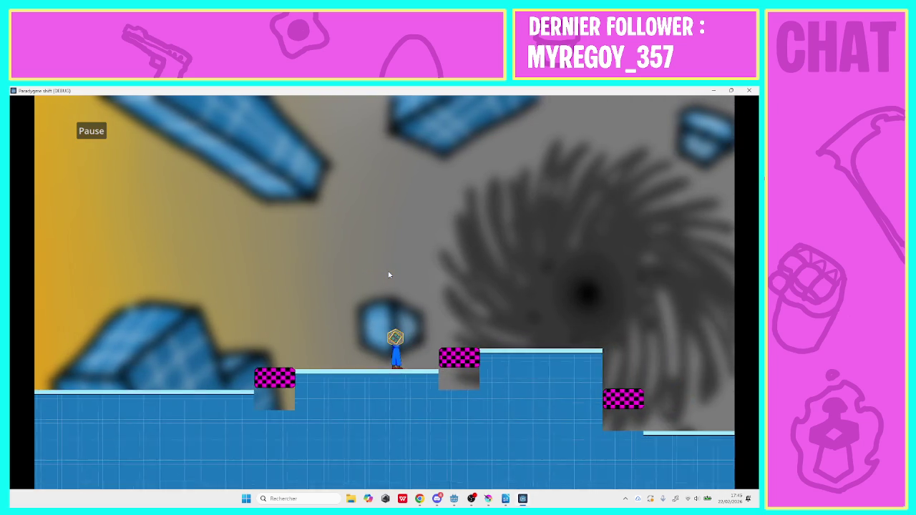
key(Right)
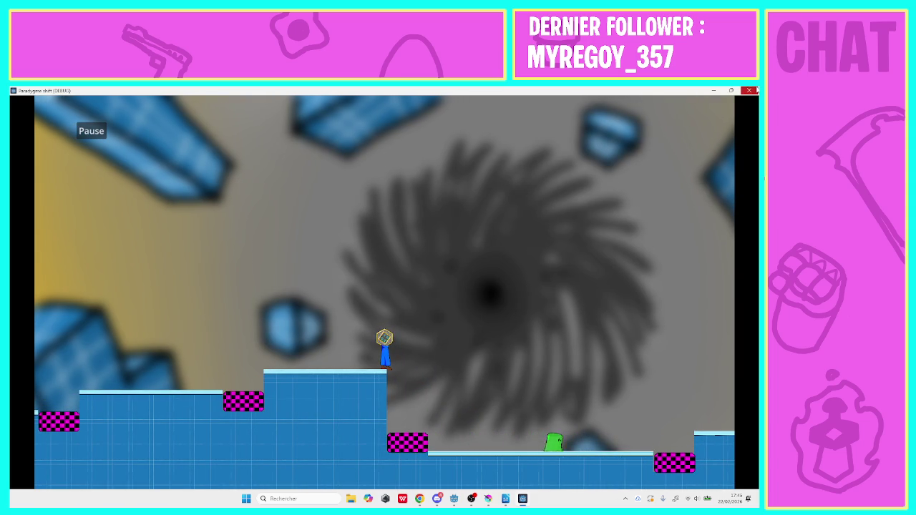
click(749, 90)
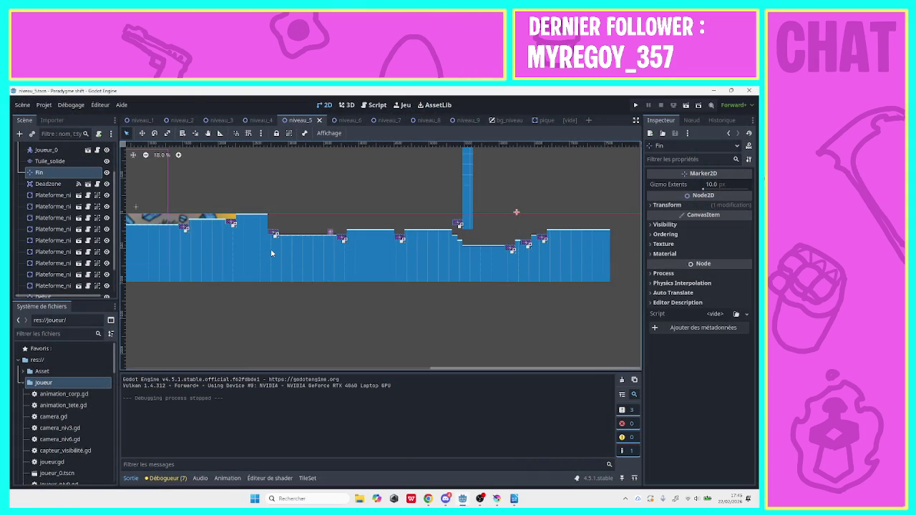
Erase a 1x3 tile gap in the Tuile_solide floor beside the first checkered platform and save.
right_click(280, 285)
click(274, 290)
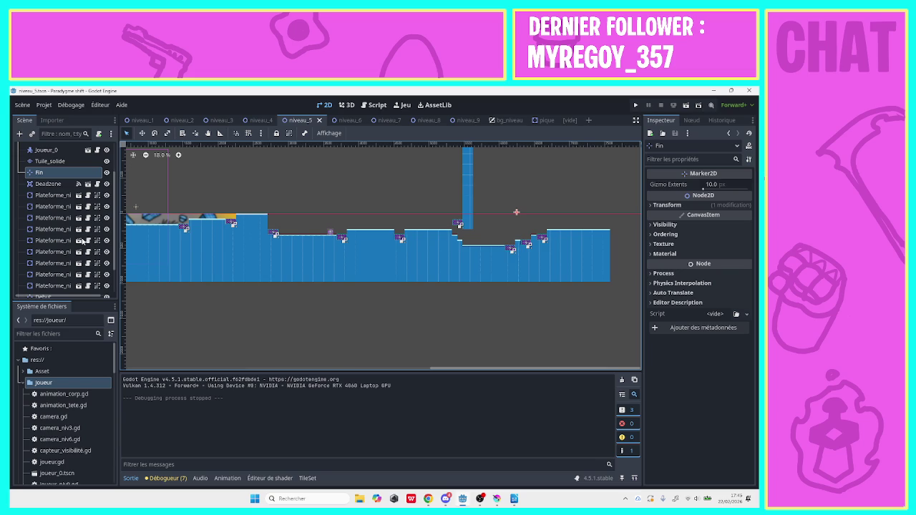
click(46, 184)
click(50, 161)
drag(277, 280, 273, 237)
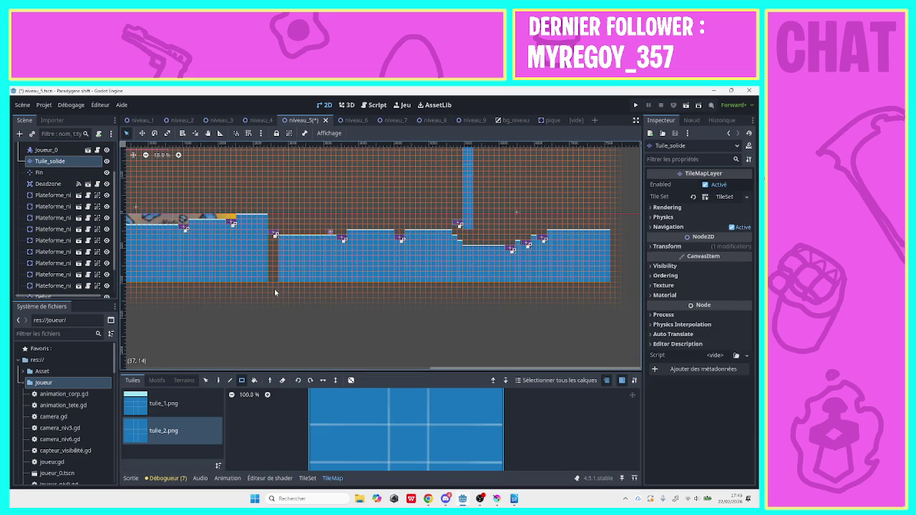
key(ctrl+s)
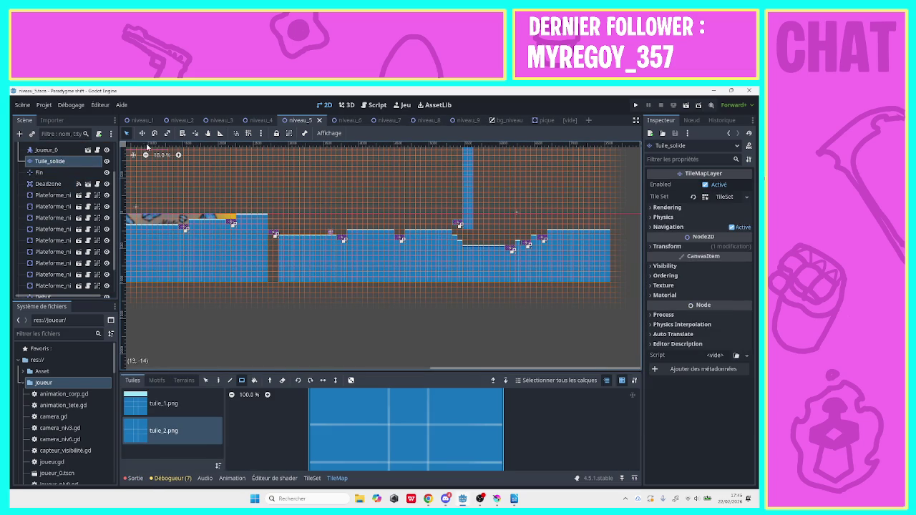
Zoom in on the gap, adjust Plateforme_niv5_3 and Plateforme_niv5_2, and relaunch the game.
click(54, 229)
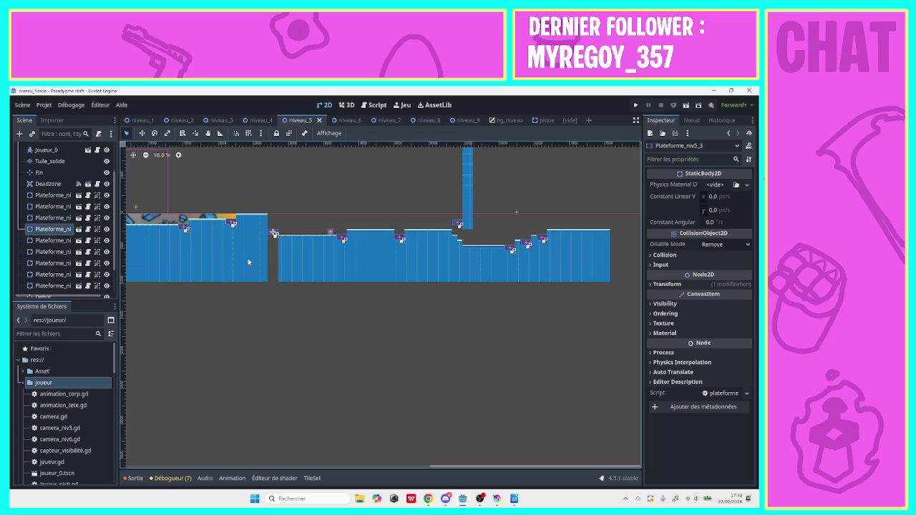
click(179, 155)
scroll(549, 411, up, 4)
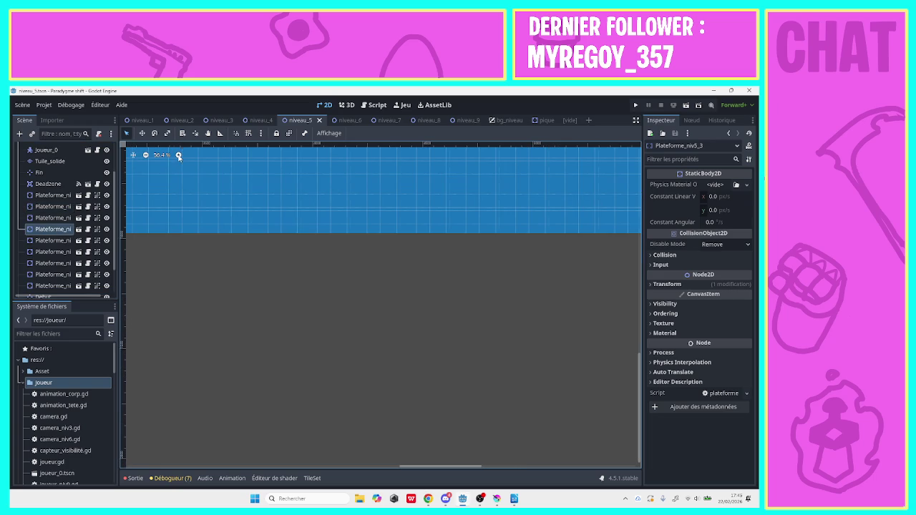
drag(464, 469, 410, 469)
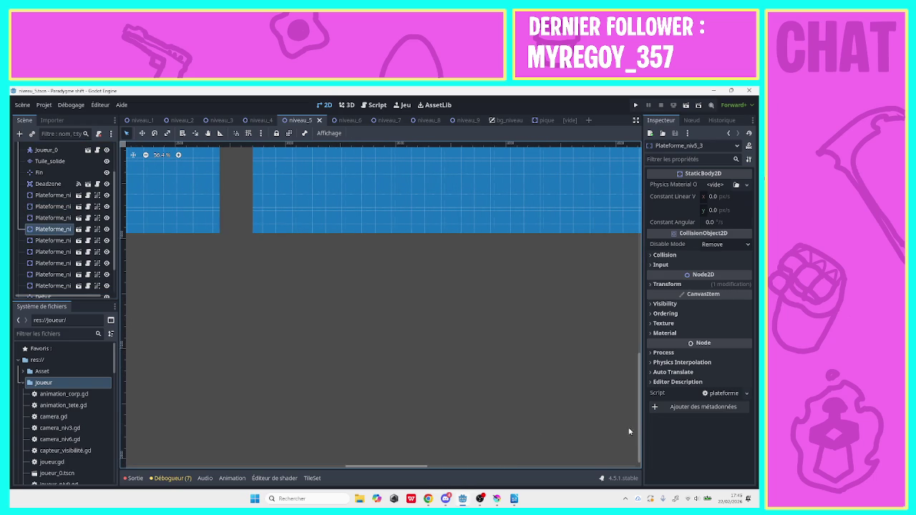
drag(639, 433, 641, 320)
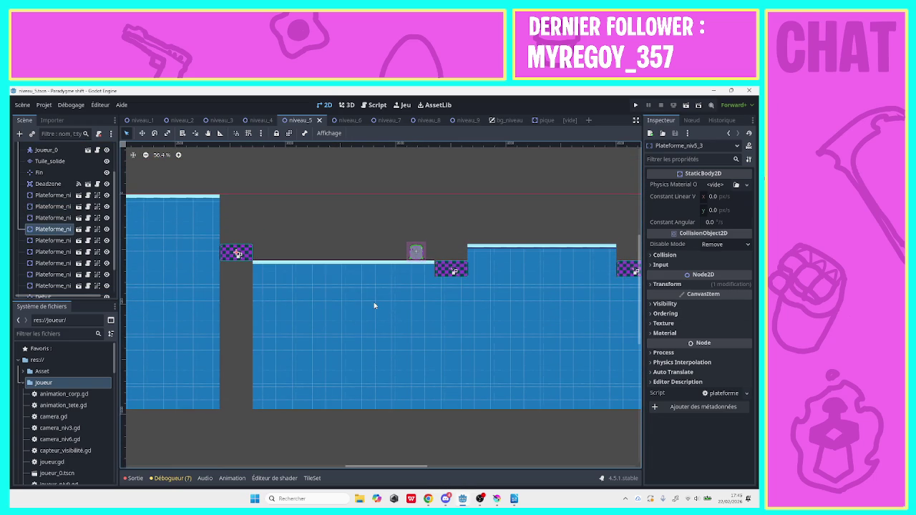
click(246, 254)
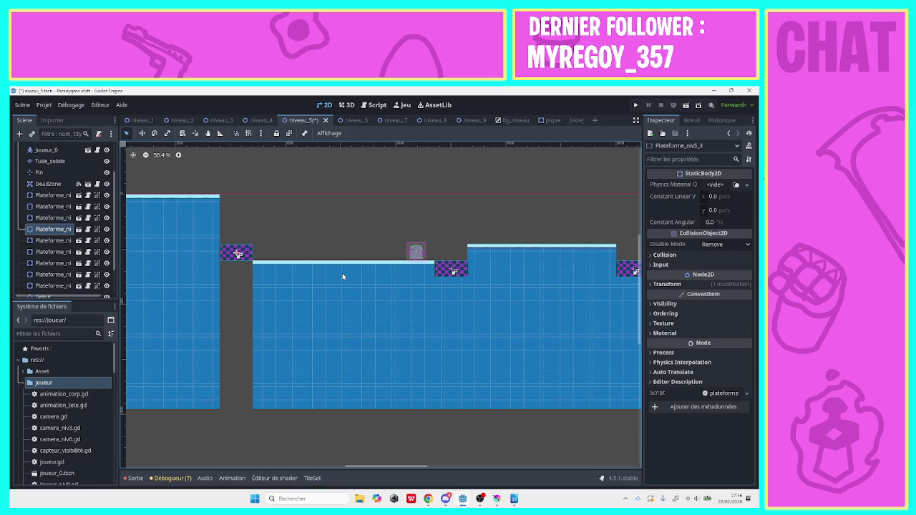
click(450, 274)
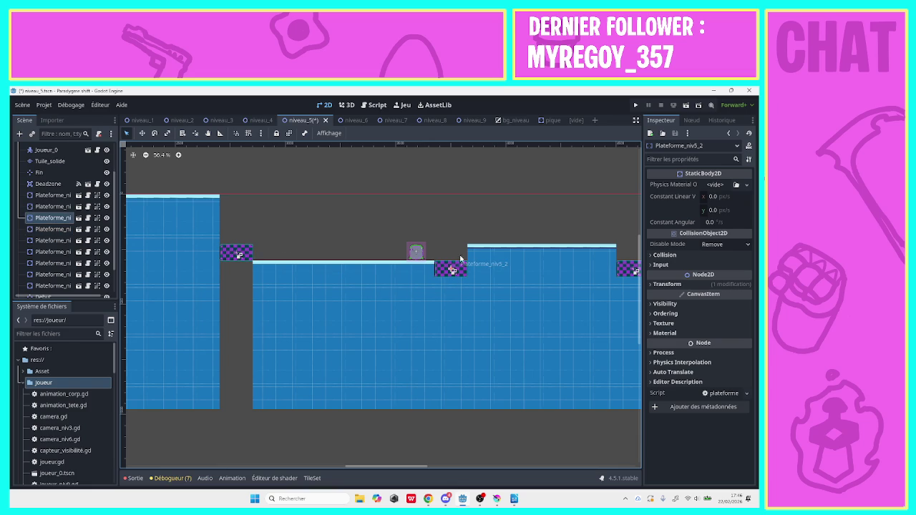
click(636, 105)
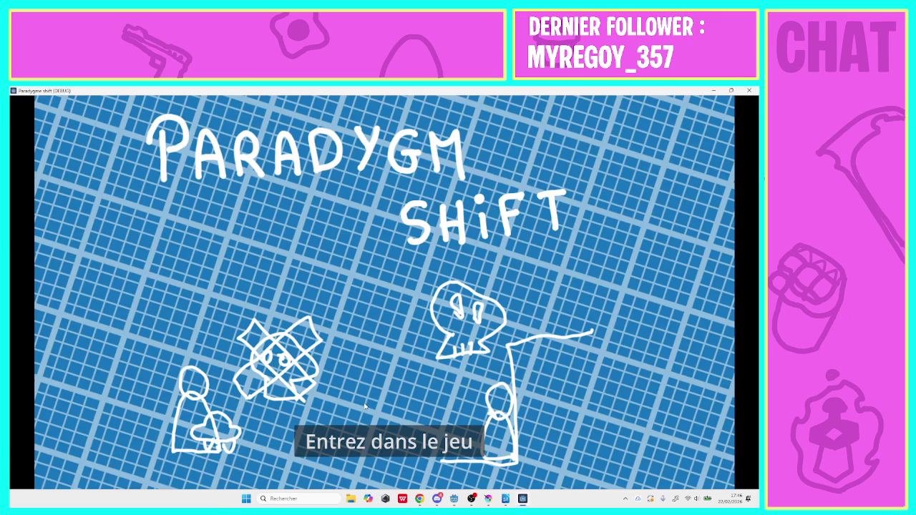
Start level 5 from the title screen and walk right across the stepped platforms.
click(362, 430)
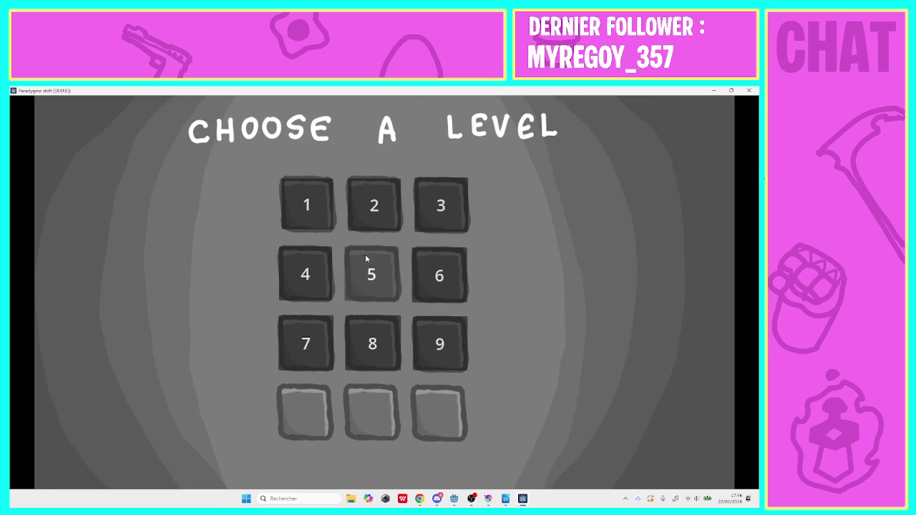
click(366, 256)
key(Right)
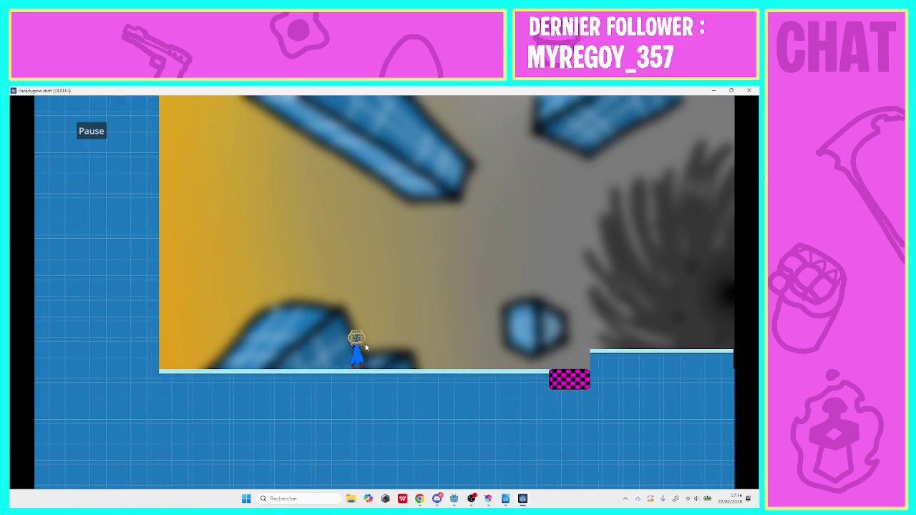
key(Right)
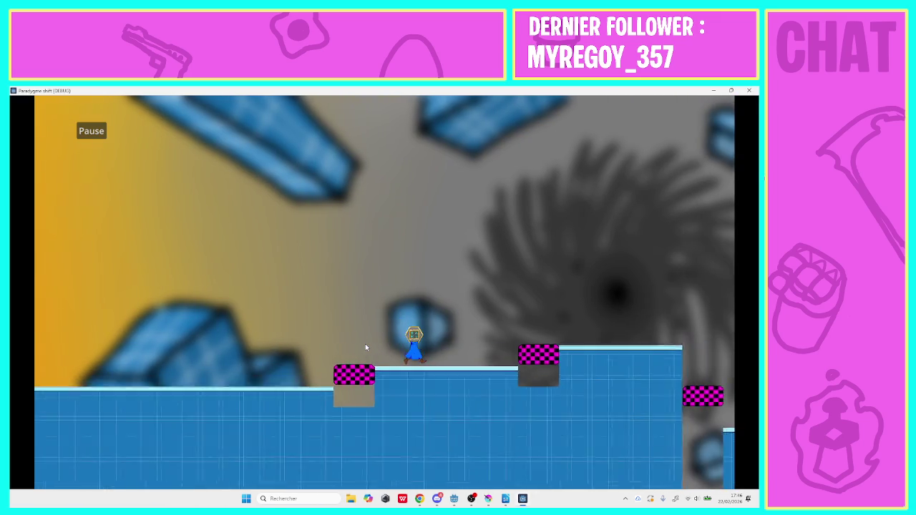
key(Right)
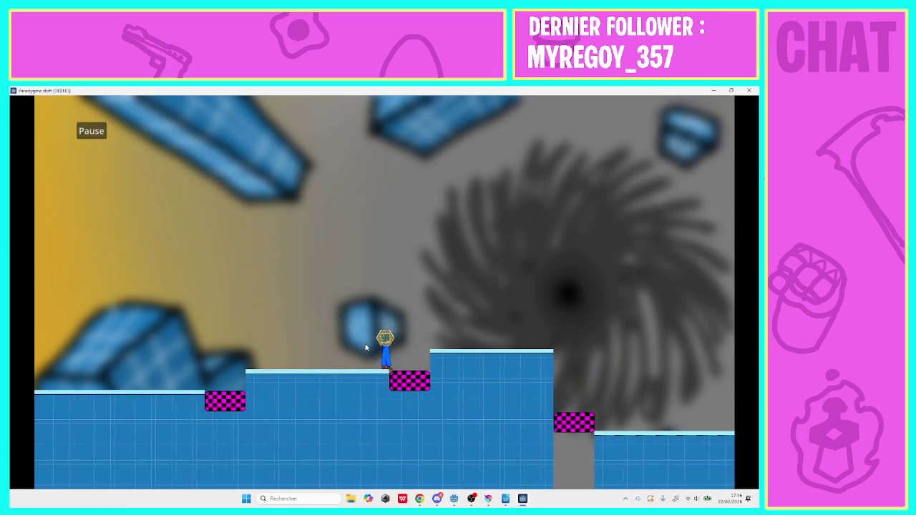
key(Right)
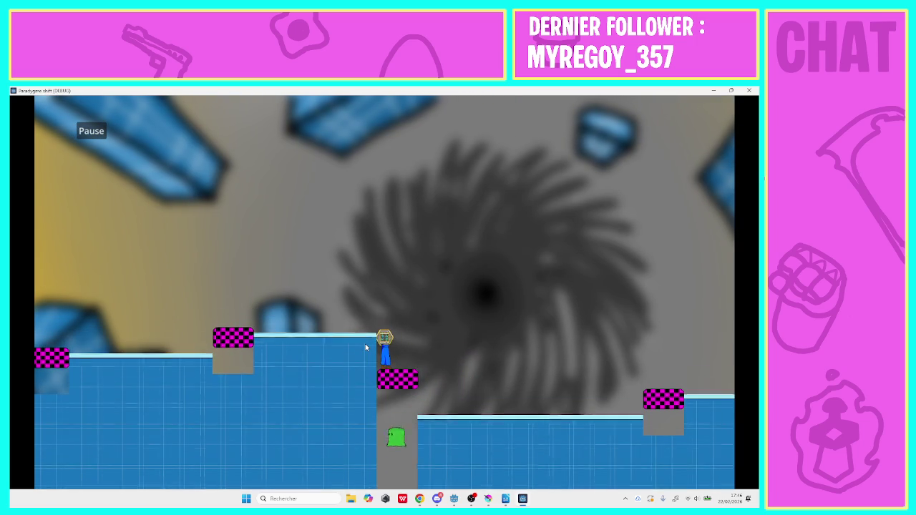
key(Right)
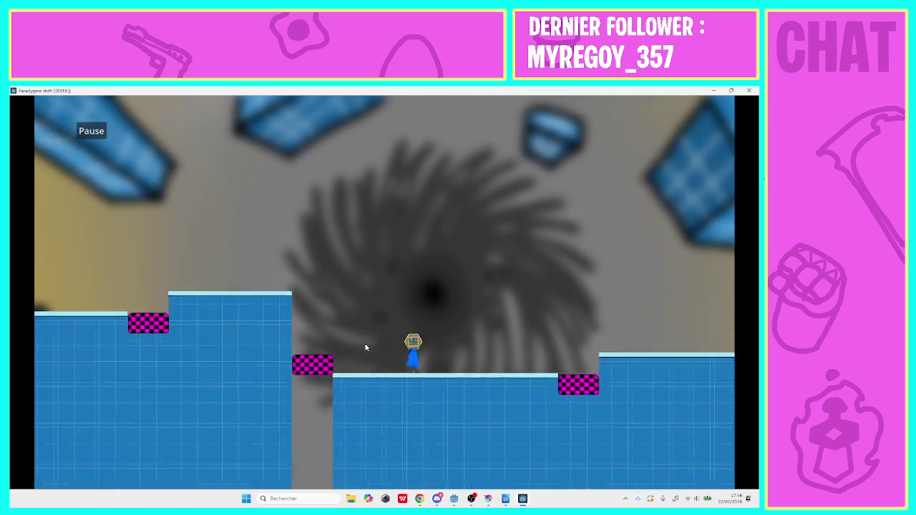
key(Right)
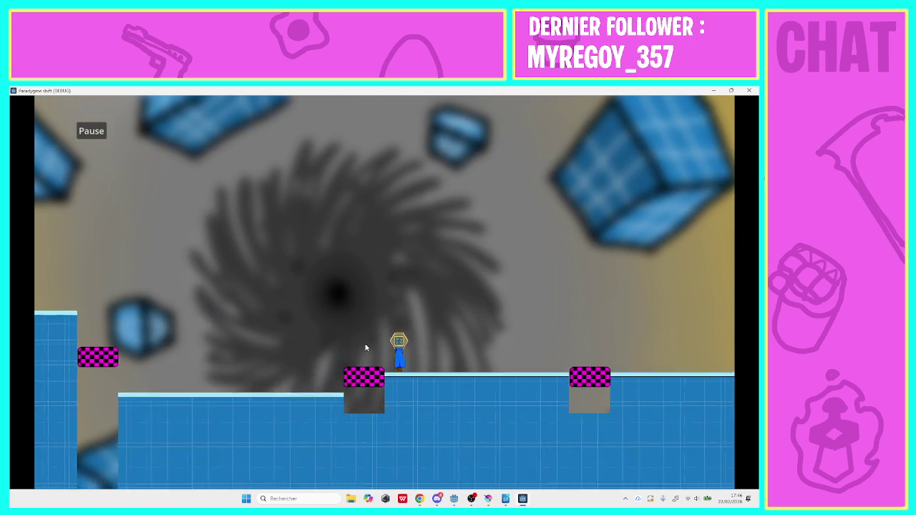
Walk right to the ledge by the pink block, step back left, then return right.
key(Right)
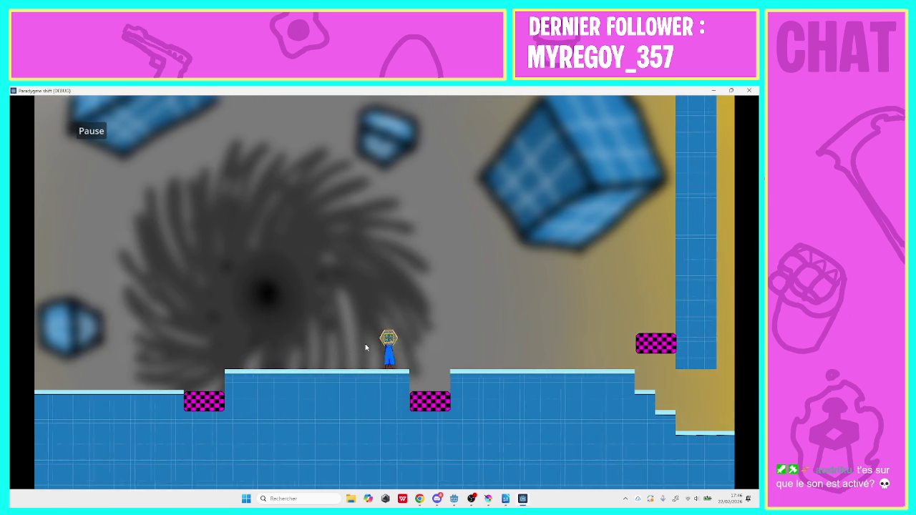
key(Right)
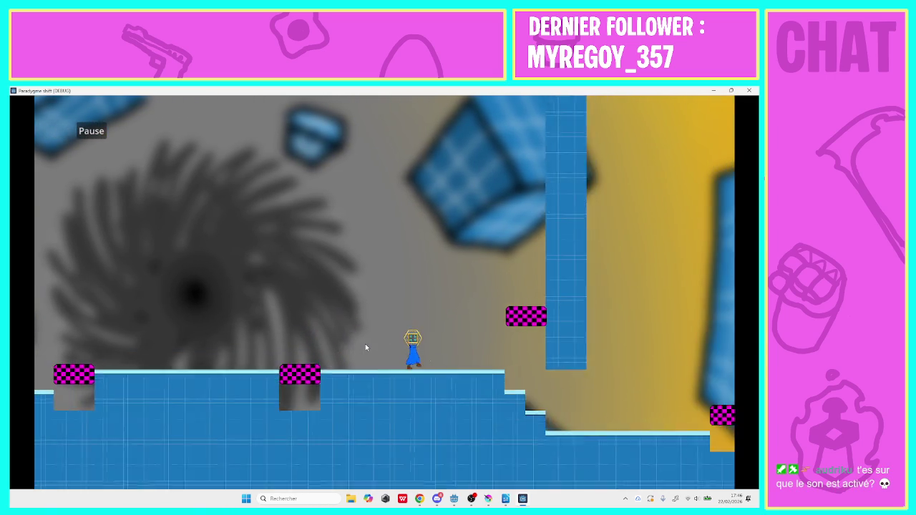
key(Right)
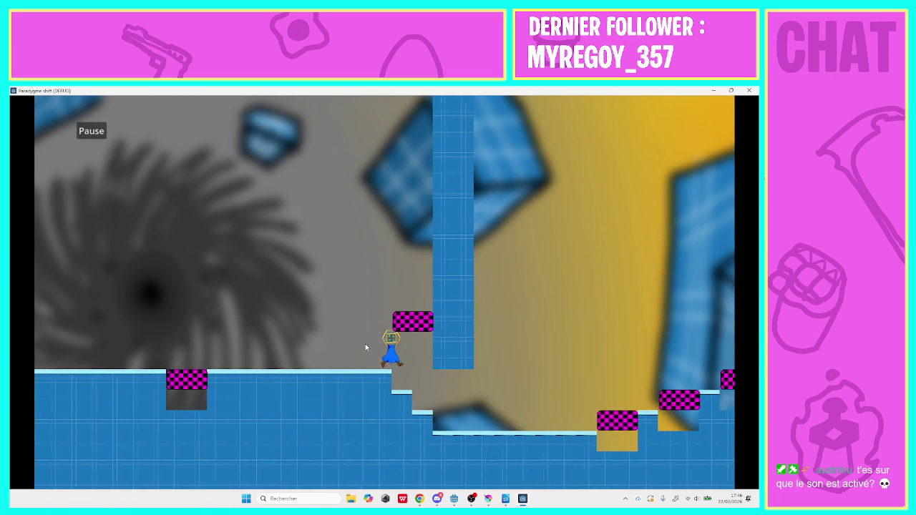
key(Left)
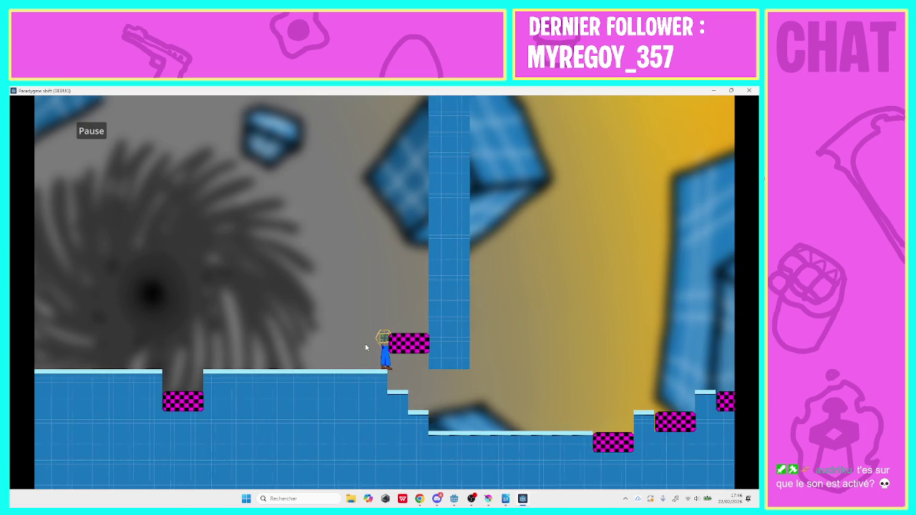
key(Left)
key(Left)
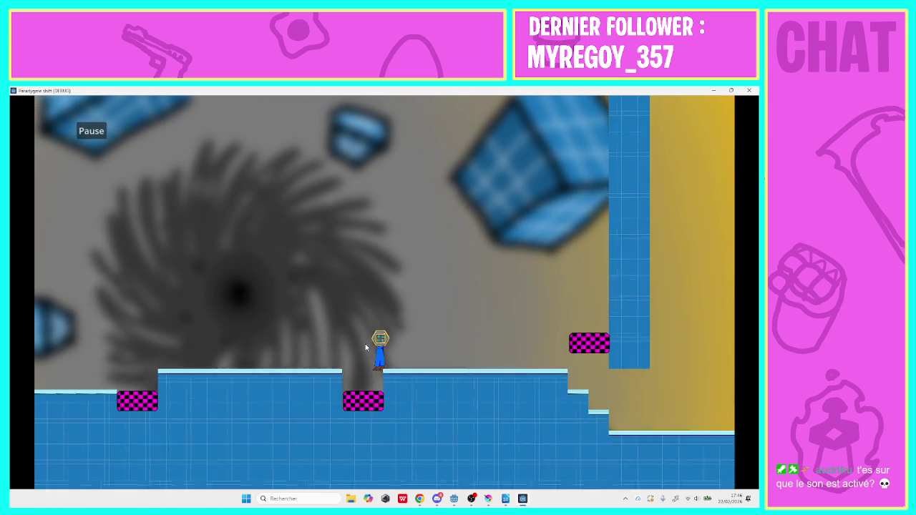
key(Right)
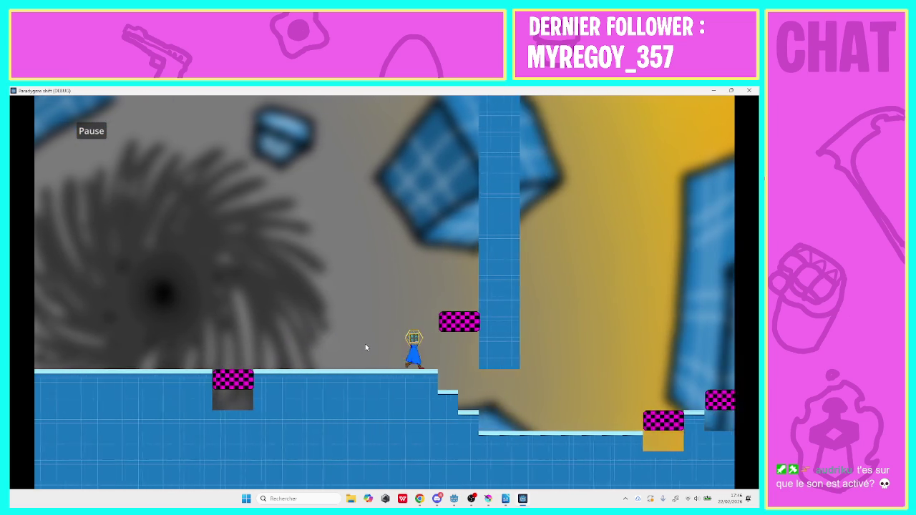
Close the game and pan the niveau_5 viewport right.
click(404, 330)
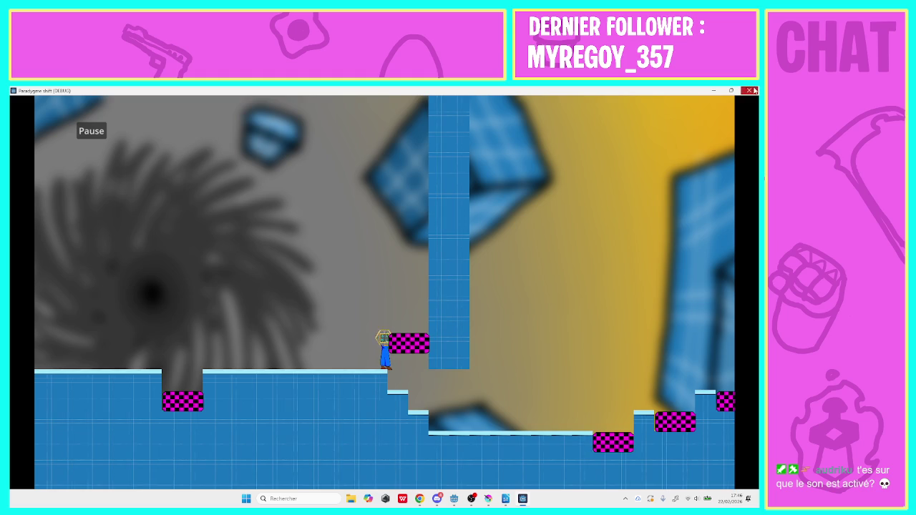
click(749, 90)
drag(407, 371, 541, 373)
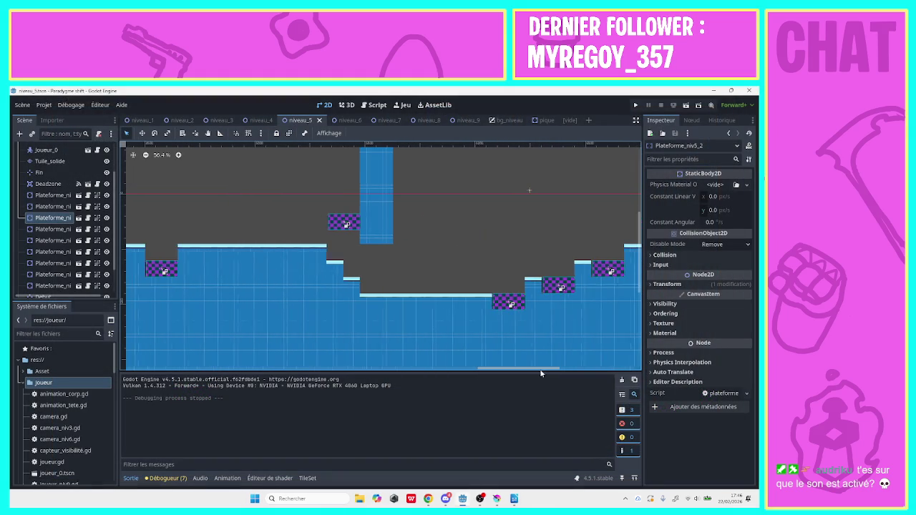
Place a Tuile_solide tile beside the pillar platform and save niveau_5.
click(342, 229)
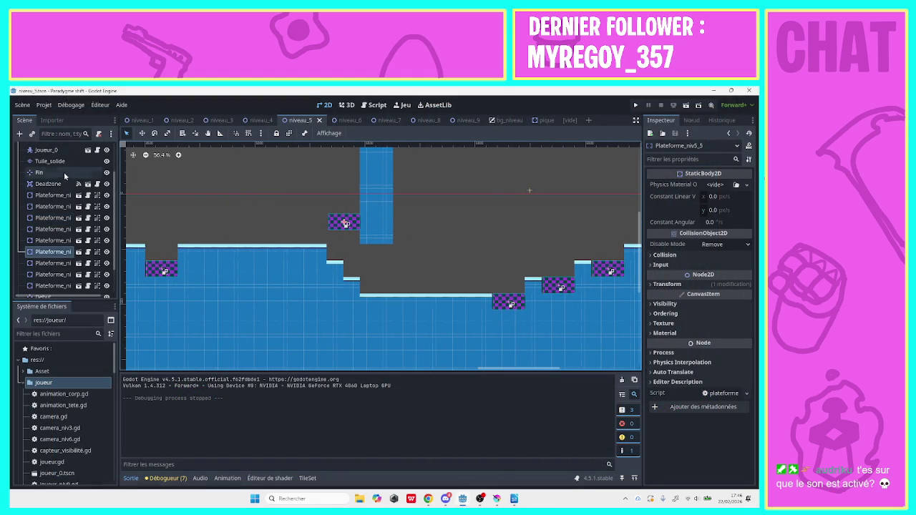
click(50, 161)
click(346, 226)
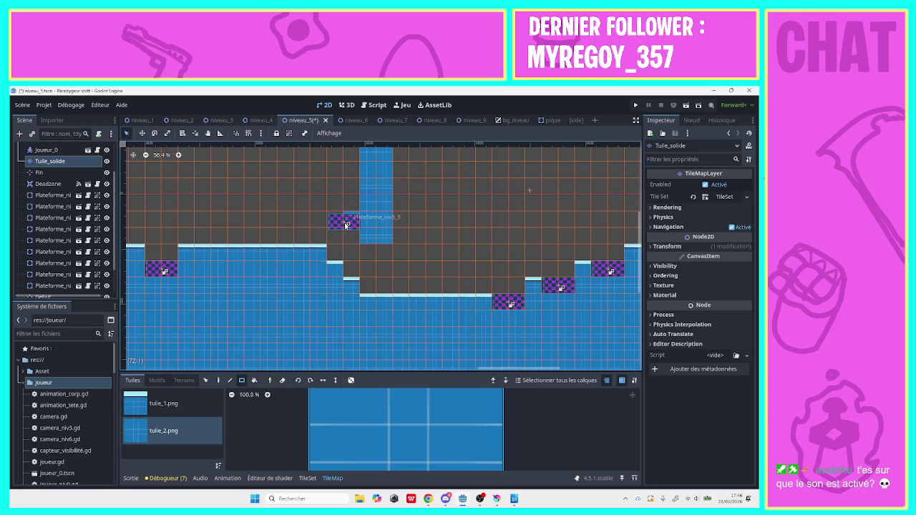
key(ctrl+s)
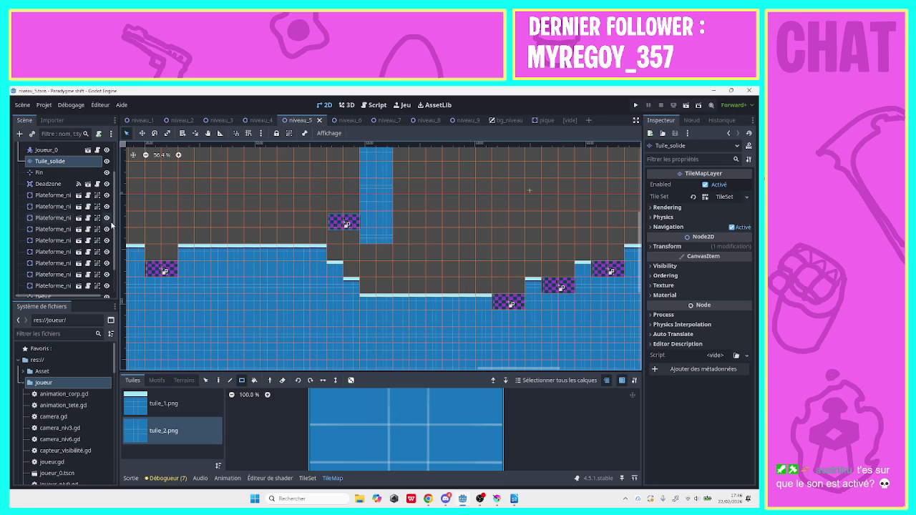
Select Plateforme_niv5_5 in the scene tree and raise it about 23 px.
scroll(115, 226, down, 3)
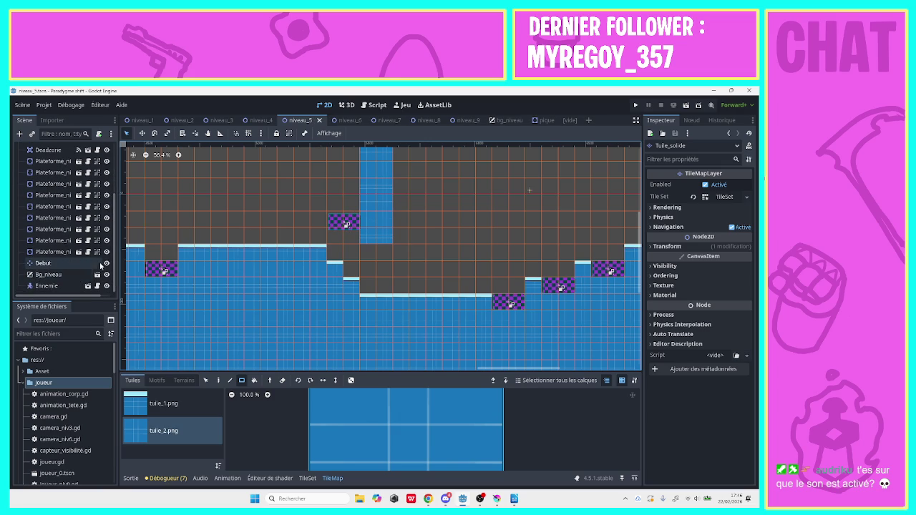
drag(115, 263, 125, 176)
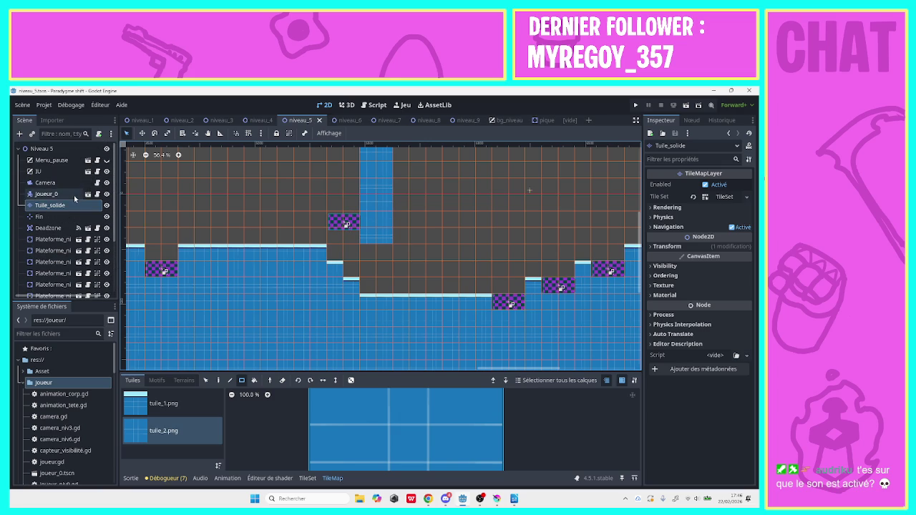
scroll(112, 228, down, 3)
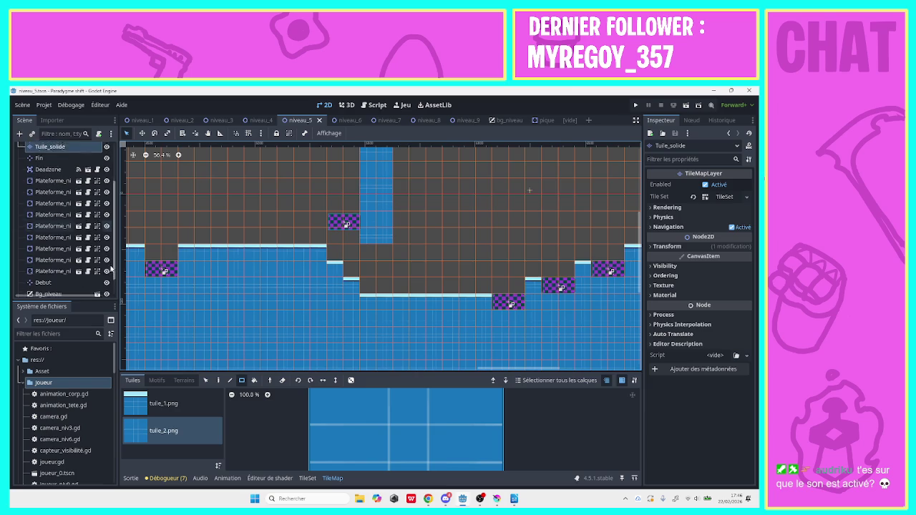
click(63, 248)
click(62, 234)
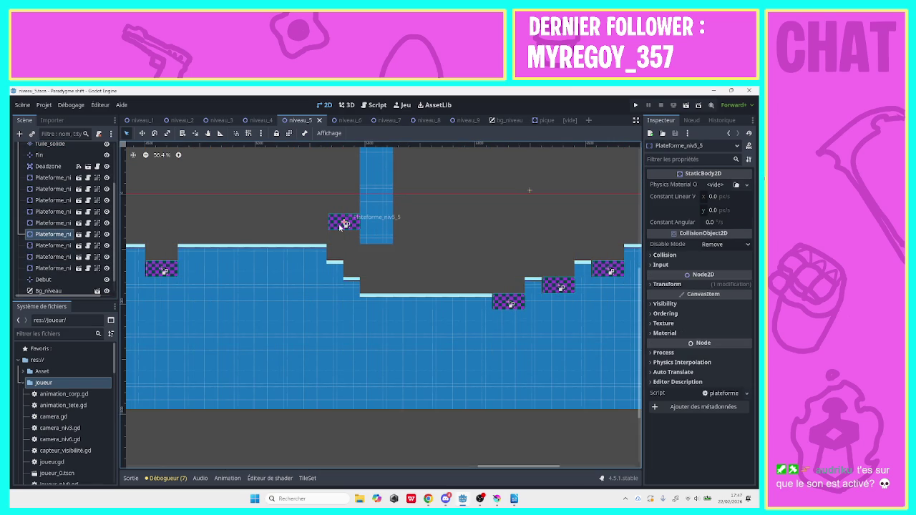
drag(341, 224, 343, 219)
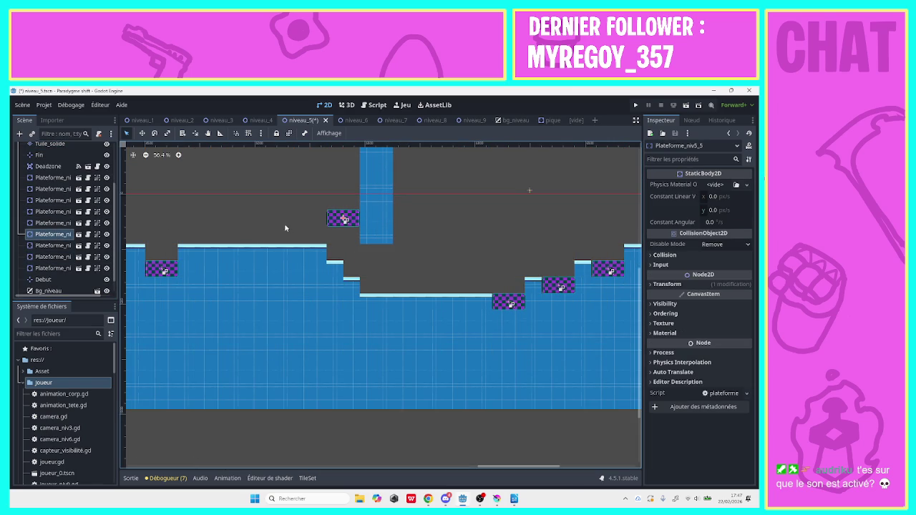
Reselect Plateforme_niv5_5, lower it about 11 px, deselect it, and save the scene.
scroll(108, 215, up, 2)
click(86, 175)
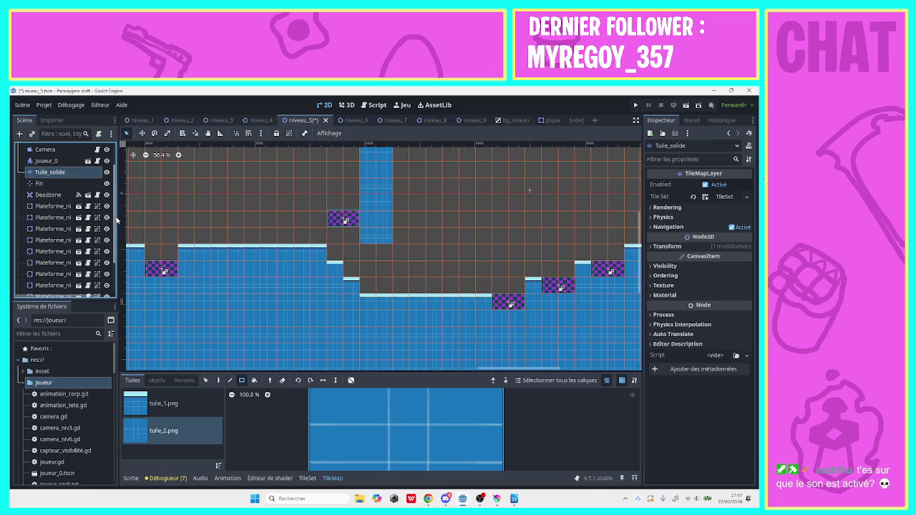
scroll(86, 221, down, 2)
click(66, 241)
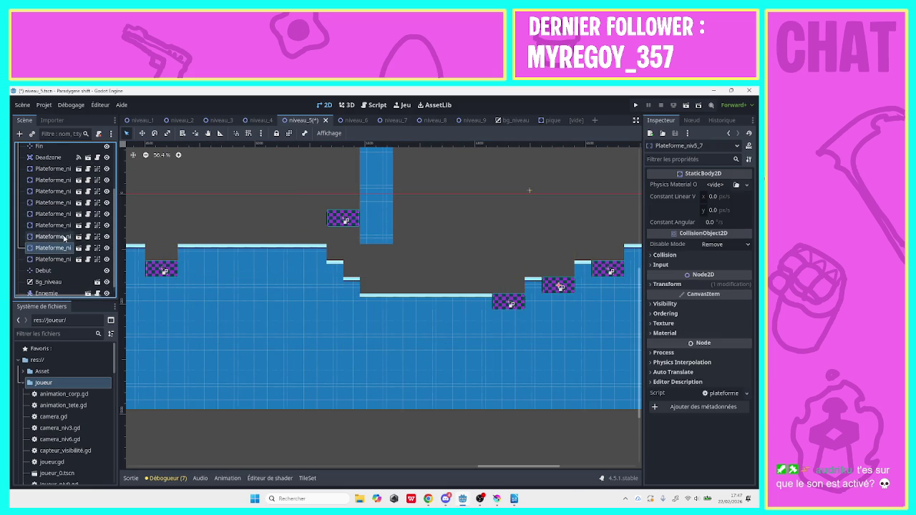
click(62, 224)
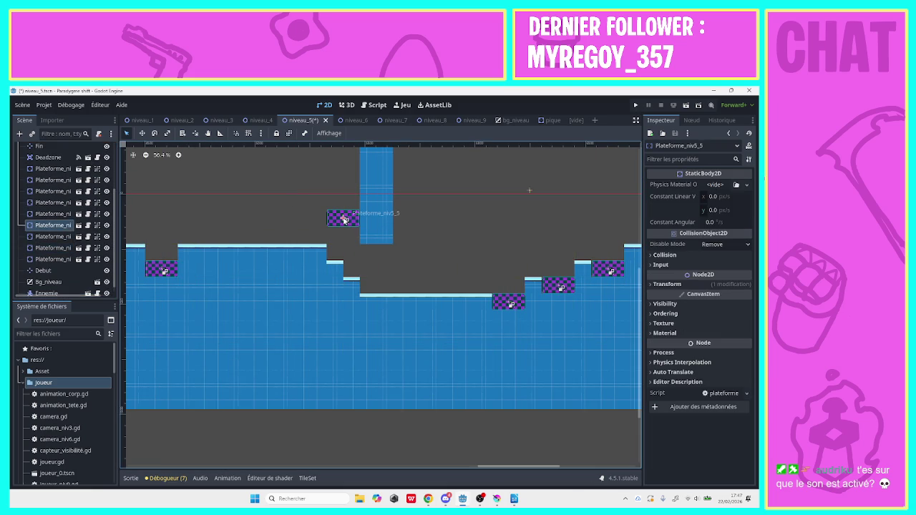
drag(345, 222, 345, 224)
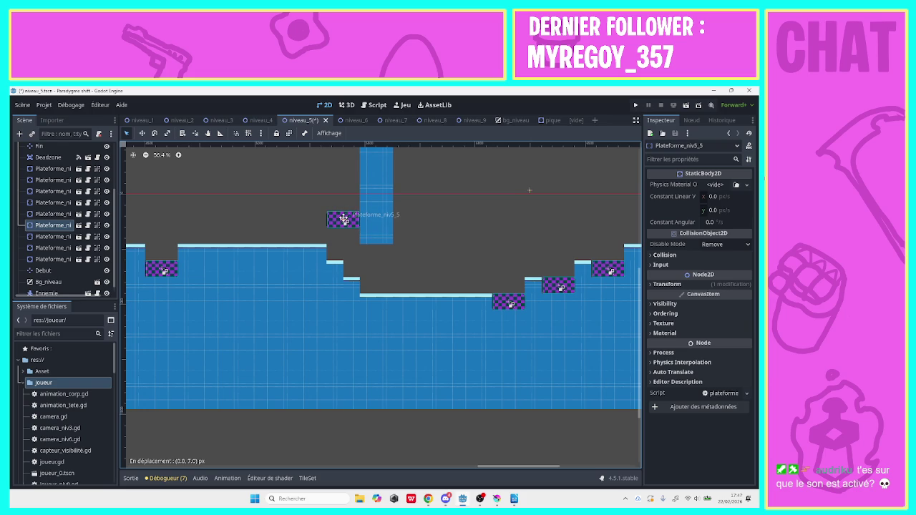
click(470, 250)
key(ctrl+s)
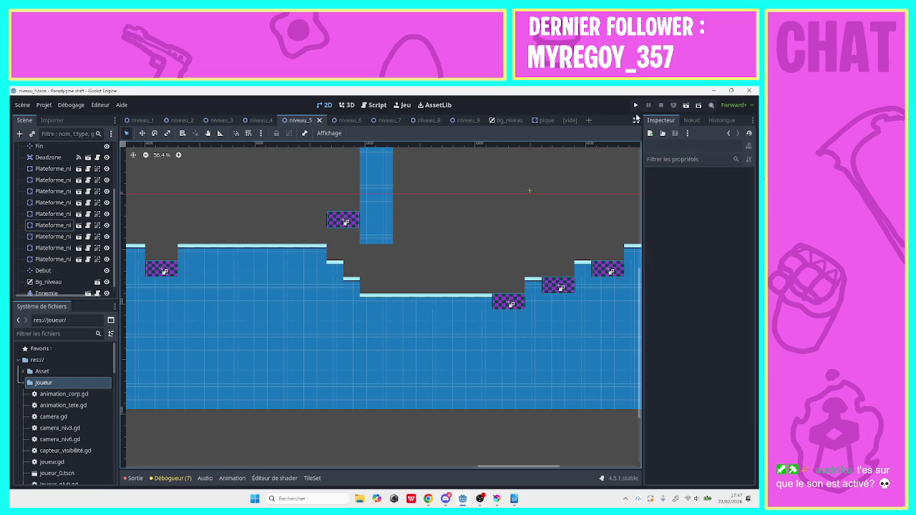
Launch the game, start level 5, and walk right down onto the checkered block.
click(642, 108)
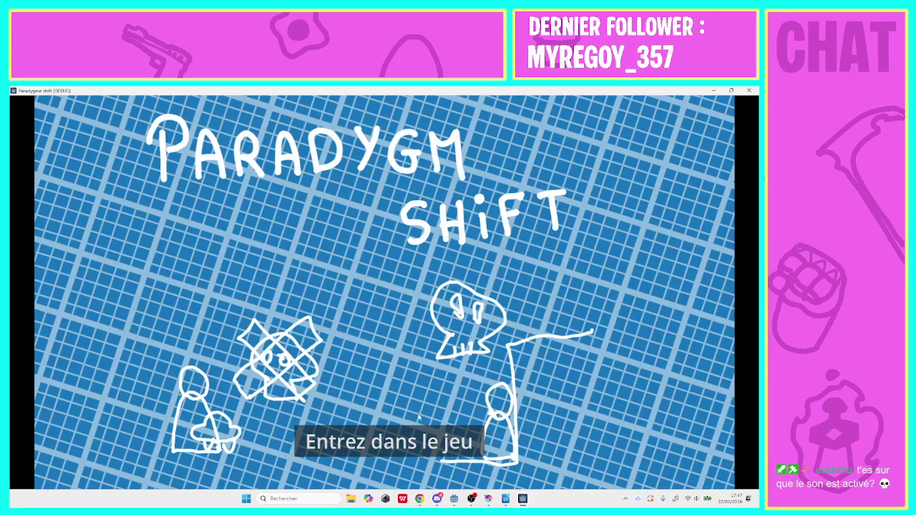
click(419, 438)
click(392, 259)
key(Right)
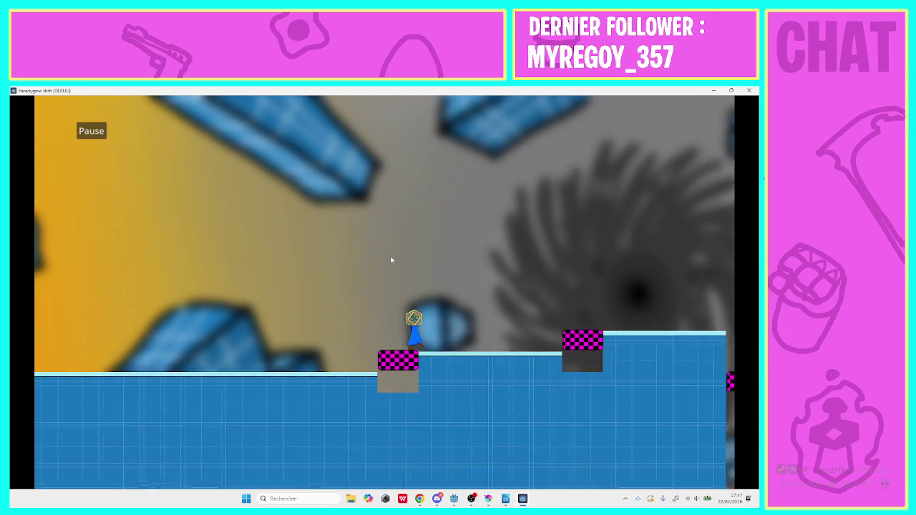
key(Right)
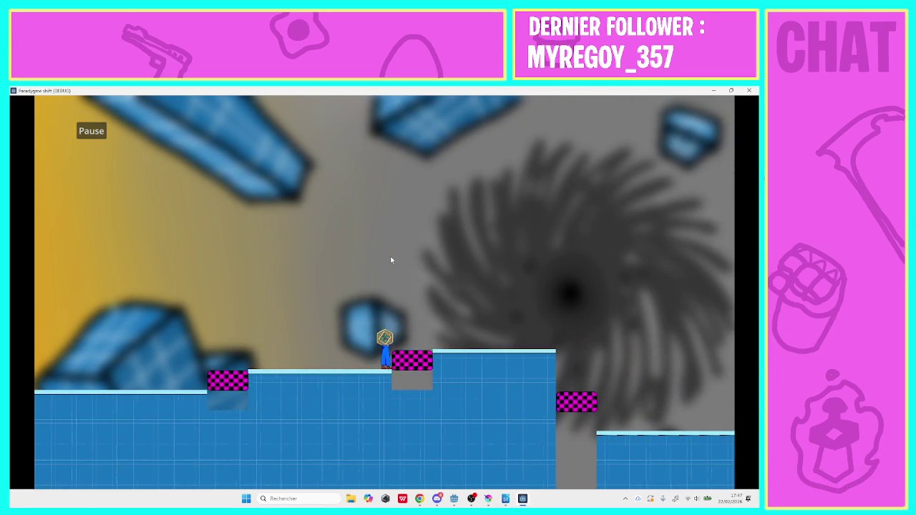
key(Right)
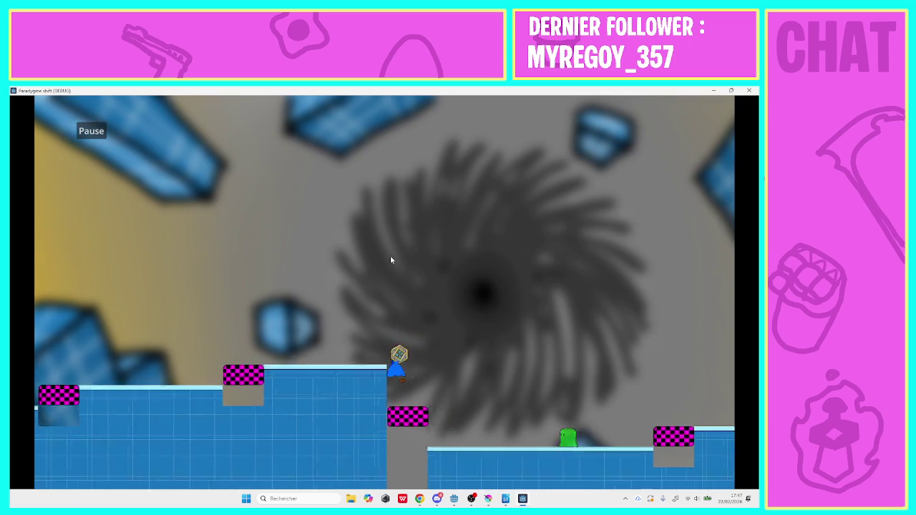
key(Right)
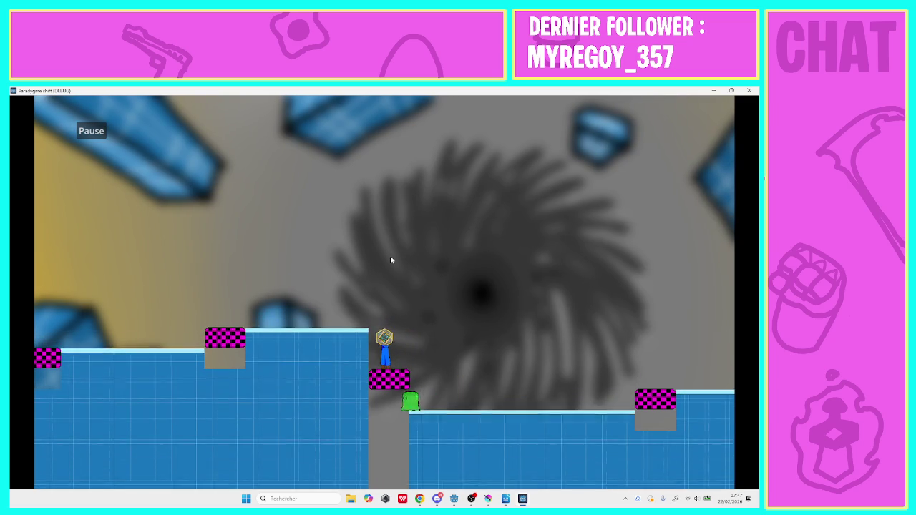
Walk right along the platform and down the steps toward the checkered blocks.
key(Right)
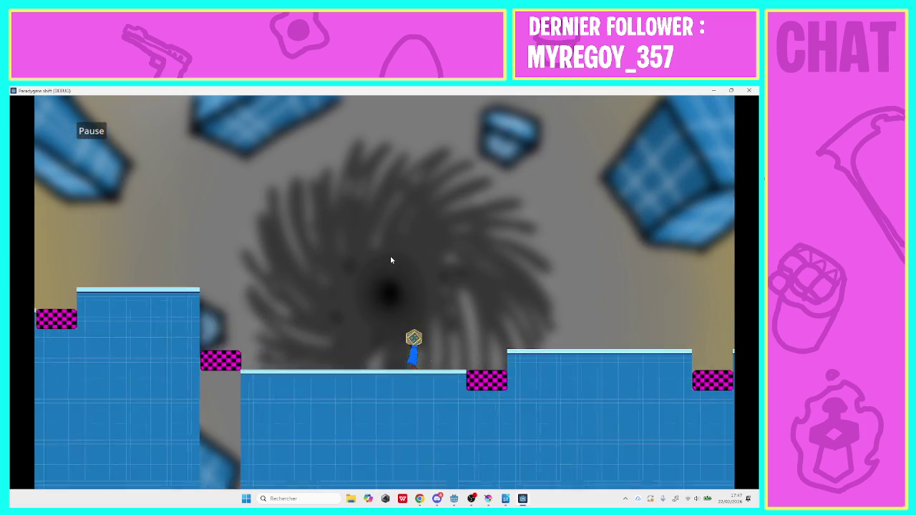
key(Right)
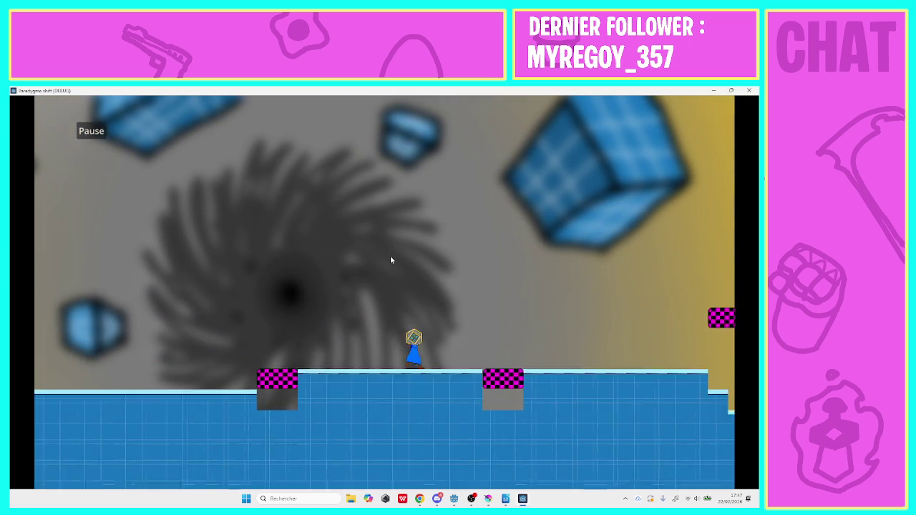
key(Right)
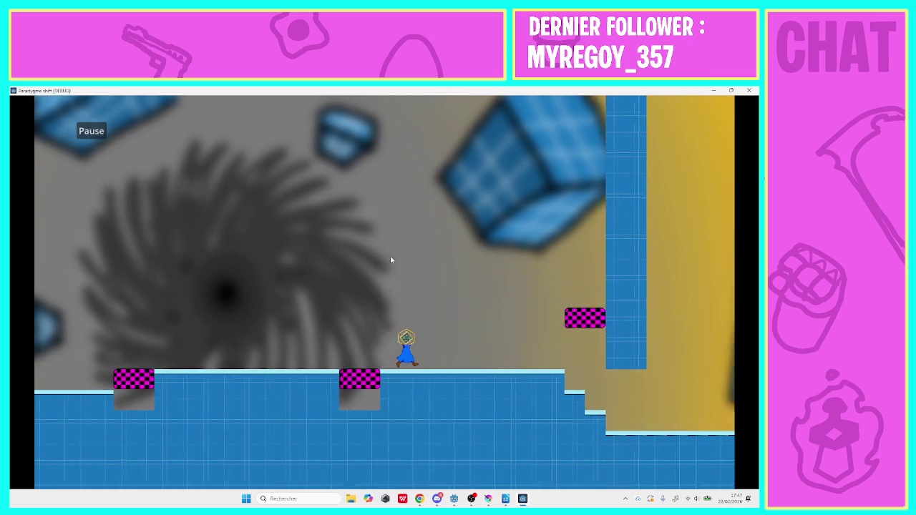
key(Right)
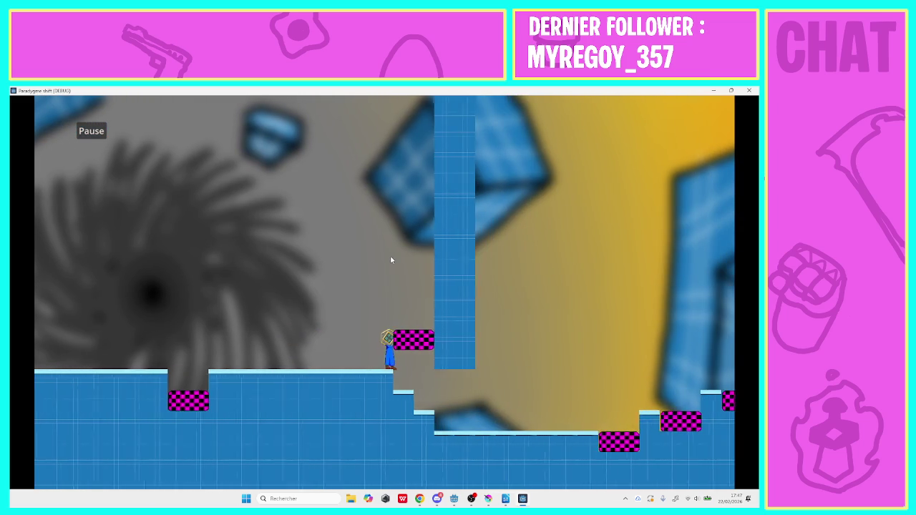
key(Right)
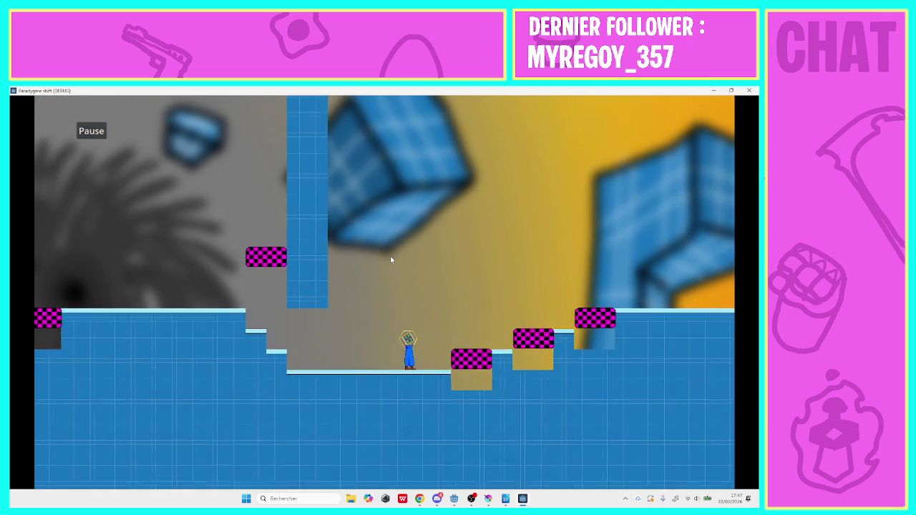
key(Right)
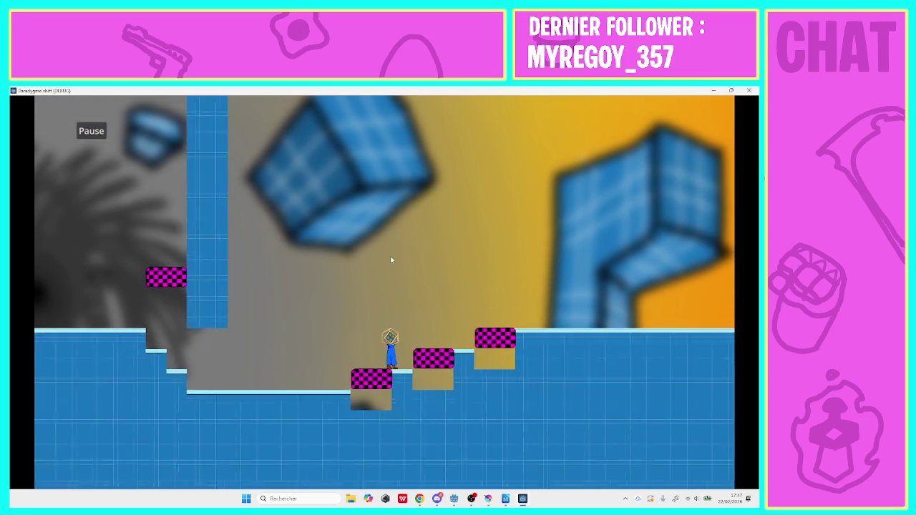
Jump right across the first checkered blocks.
key(space)
key(Right)
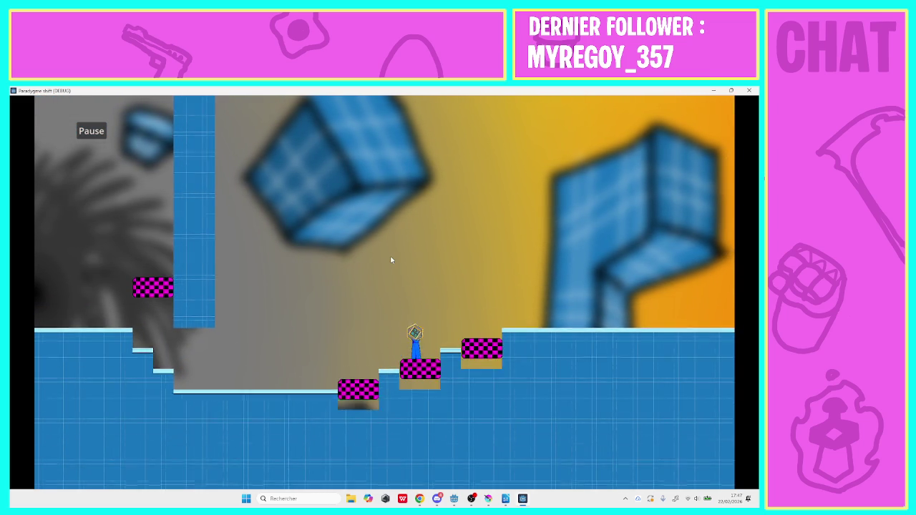
key(Right)
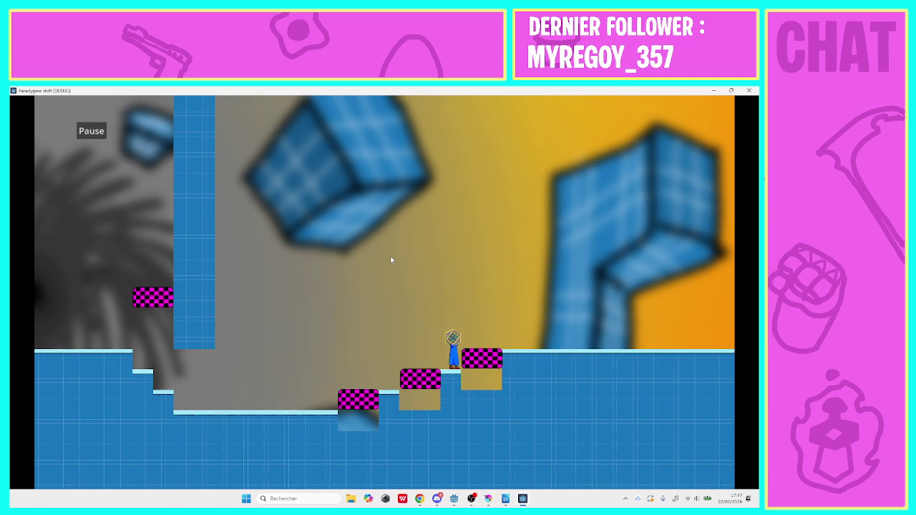
key(space)
key(Right)
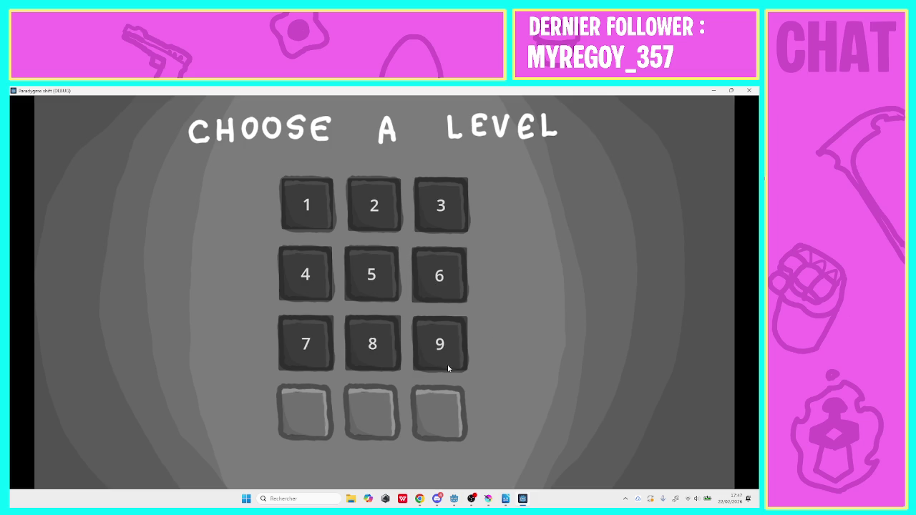
Unmute Audio du bureau in the OBS audio mixer and return to the game window.
click(471, 499)
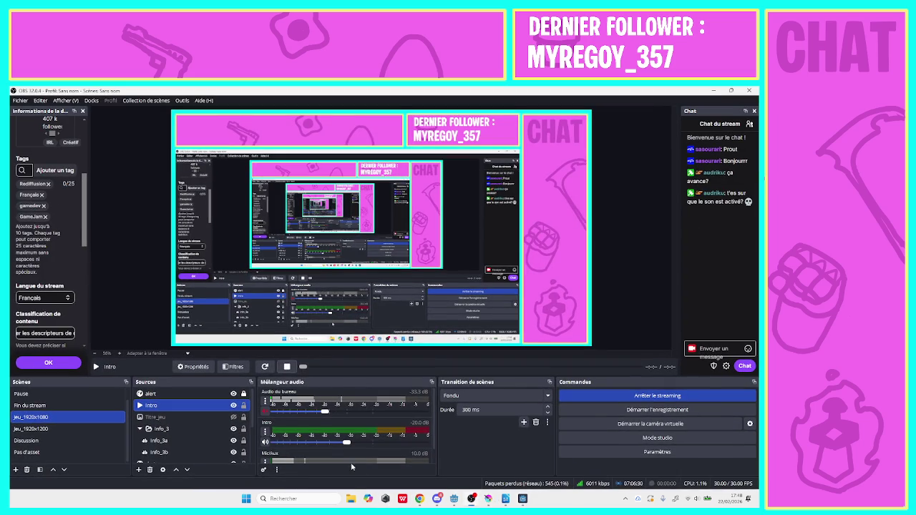
click(264, 412)
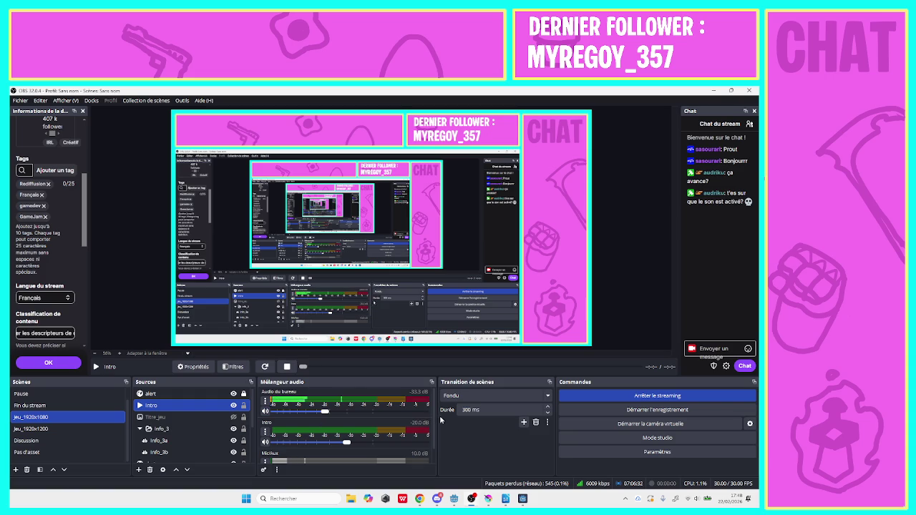
scroll(432, 419, down, 2)
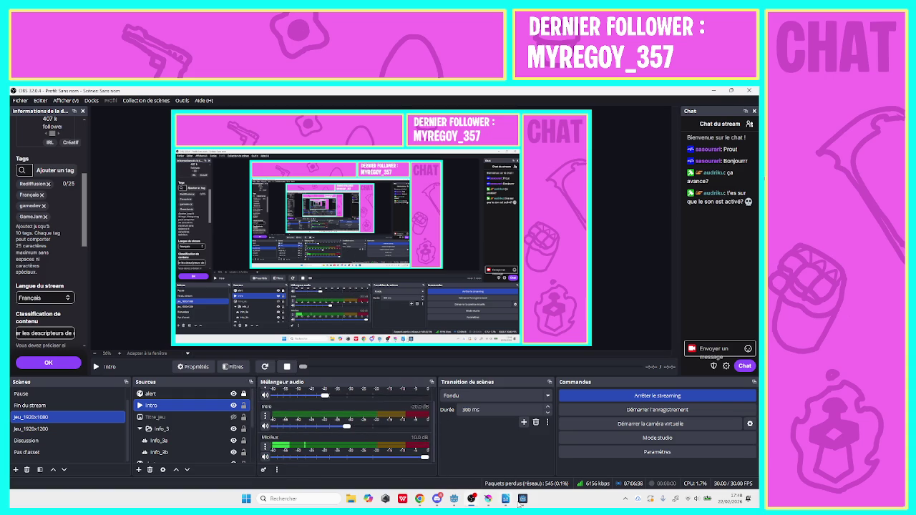
click(522, 499)
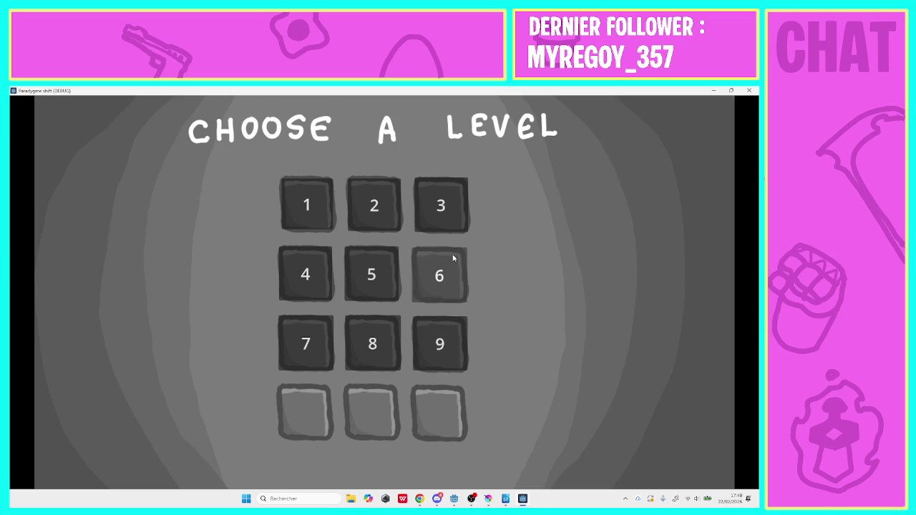
Start level 6, close the game, and minimize OBS to reach the Godot editor.
click(453, 259)
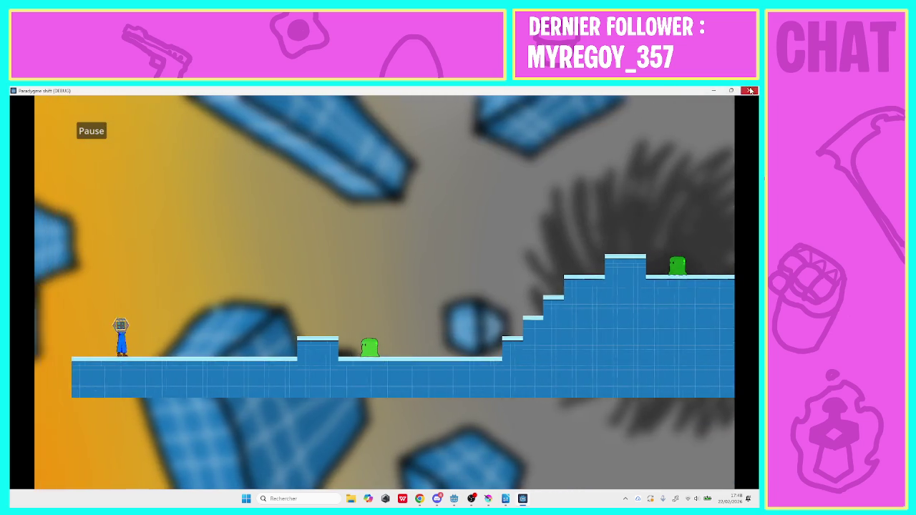
click(751, 91)
click(714, 91)
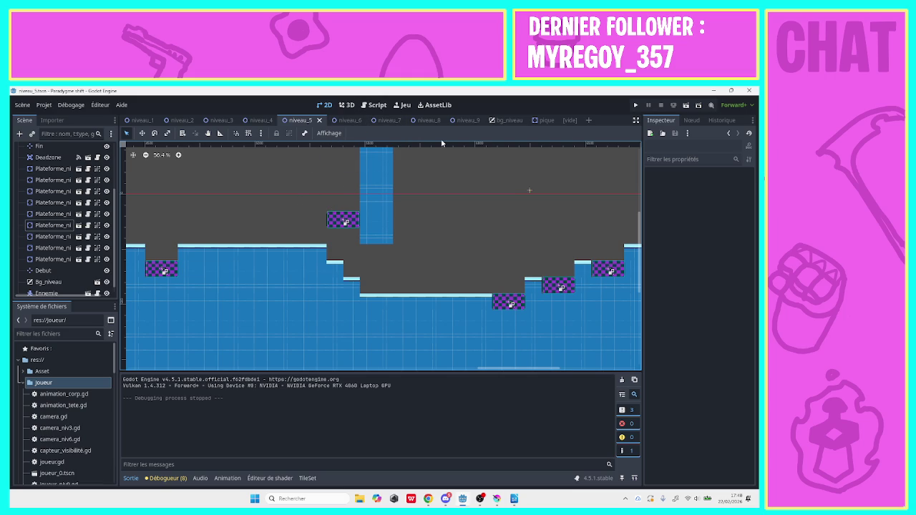
Open the niveau_6 scene, pan the view, and select the Tuile_solide layer.
click(542, 120)
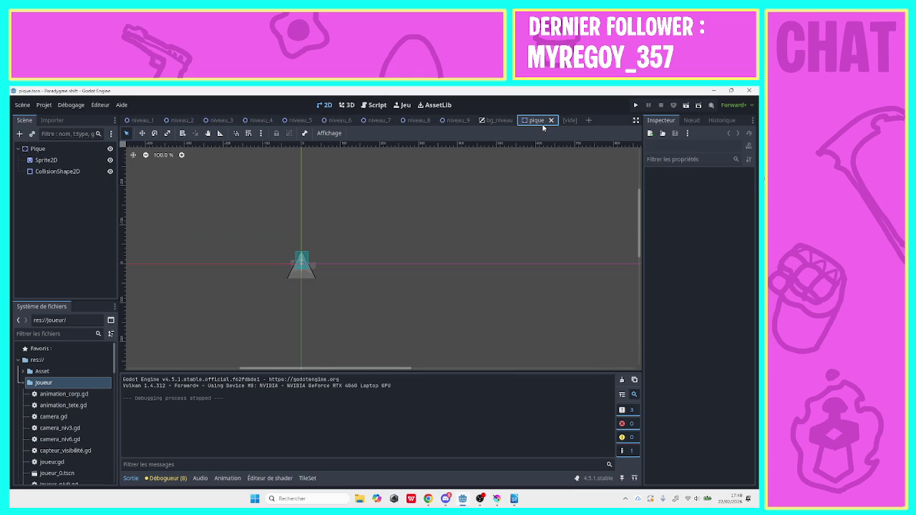
click(335, 120)
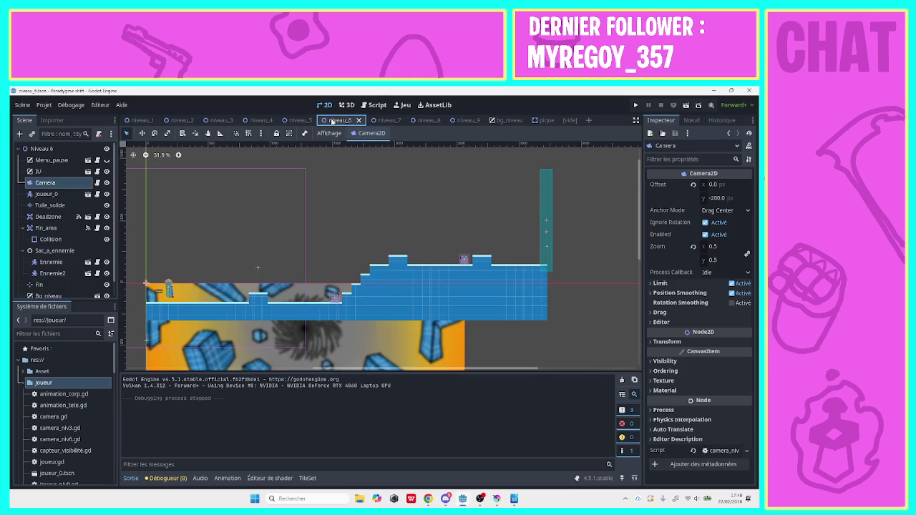
mouse_move(474, 367)
mouse_down()
mouse_move(359, 383)
mouse_move(397, 390)
mouse_up()
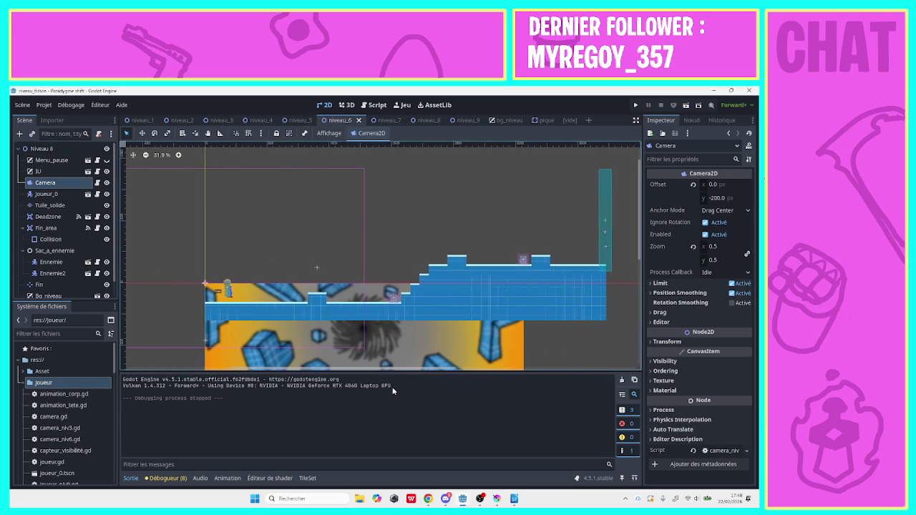
drag(641, 239, 641, 260)
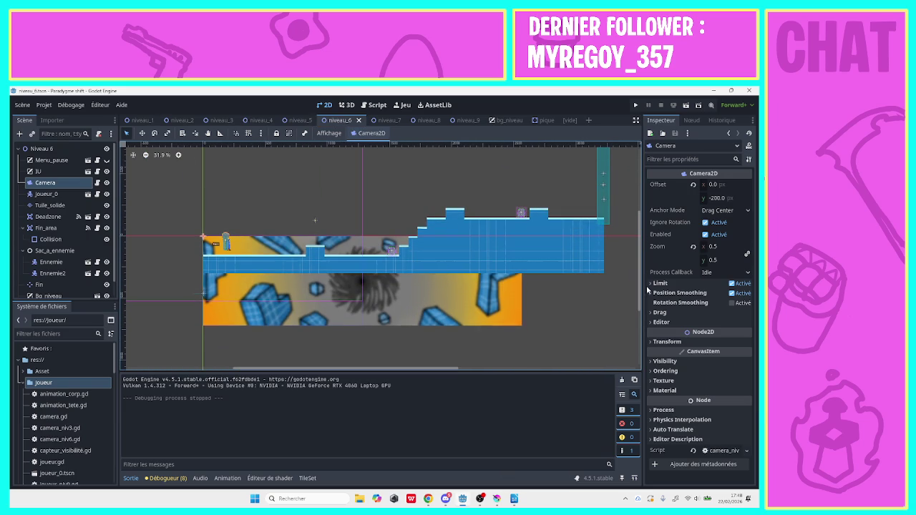
drag(467, 369, 478, 370)
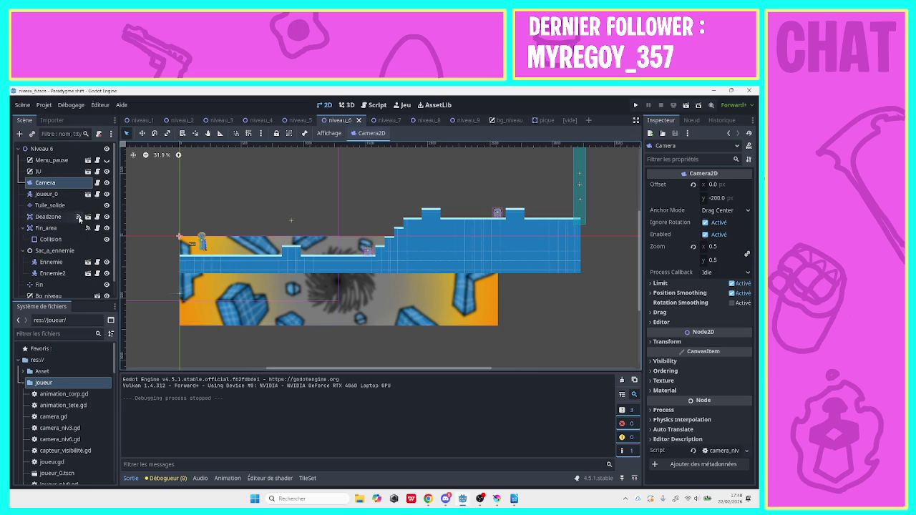
click(50, 206)
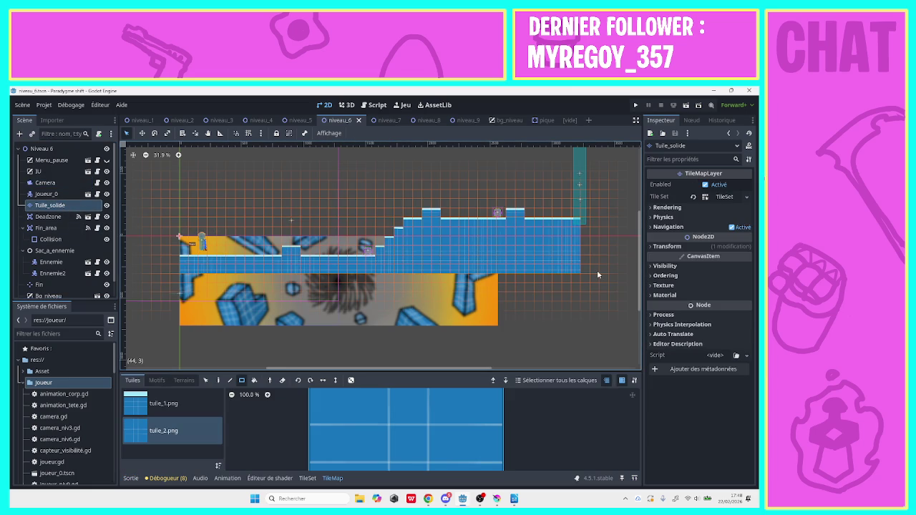
Paint a 44x3 tile block past the floor's end and pan to its far end.
mouse_move(578, 288)
mouse_down()
mouse_move(494, 297)
mouse_move(188, 287)
mouse_move(174, 274)
mouse_move(634, 279)
mouse_up()
click(207, 134)
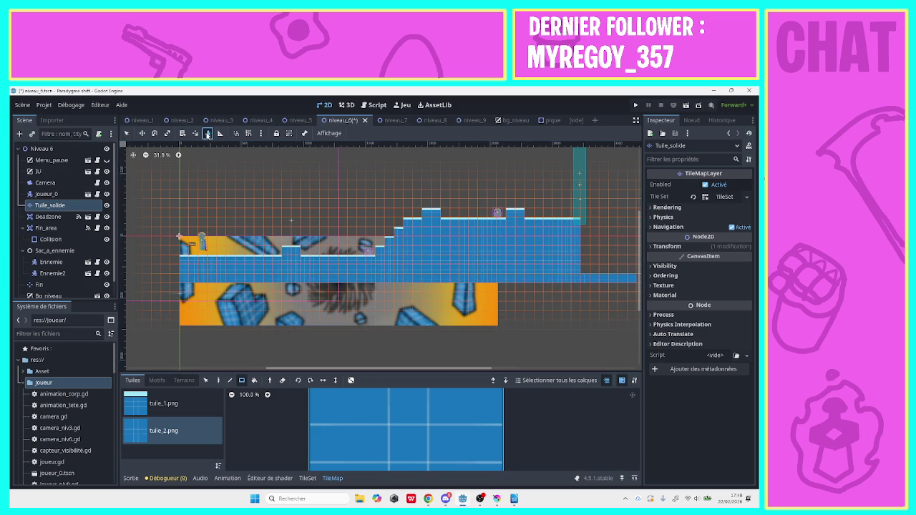
drag(352, 184, 255, 184)
drag(580, 210, 243, 207)
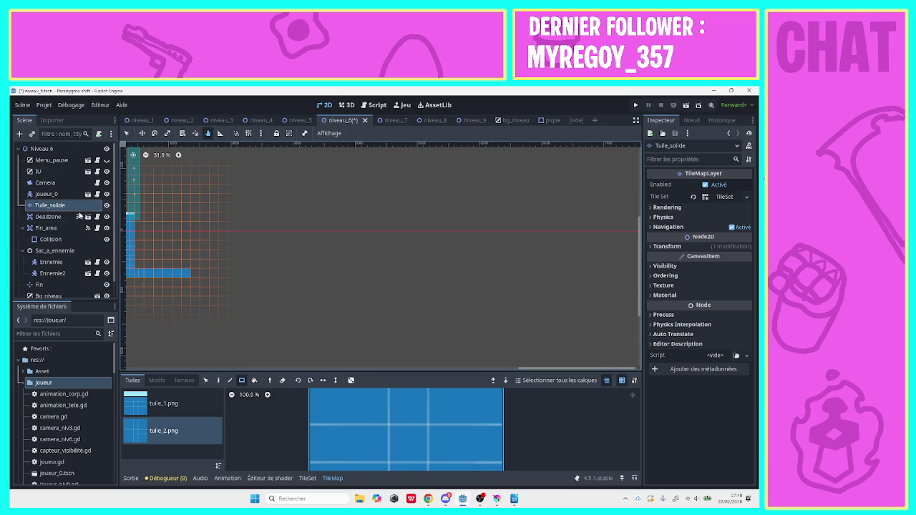
Paint a 43-tile row extending the floor further right.
key(q)
drag(198, 274, 591, 276)
click(207, 133)
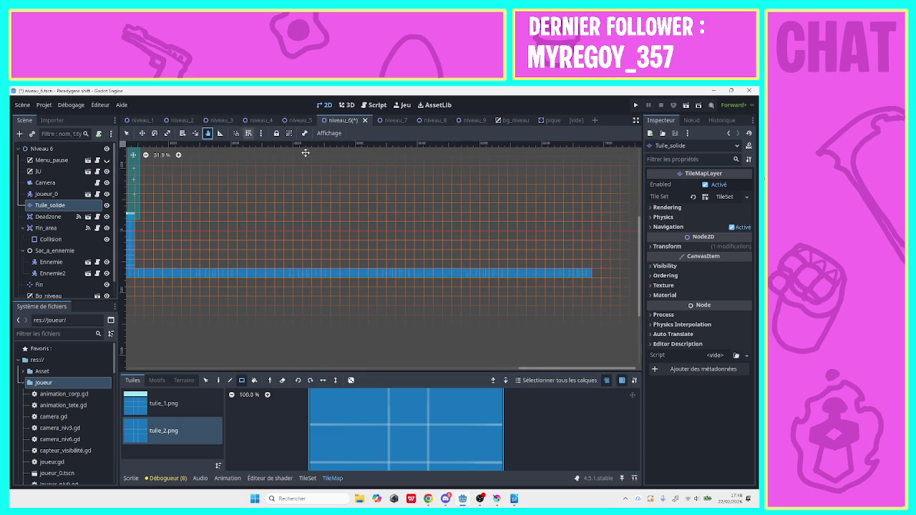
Add two more tiles past the row's end and zoom out to view the floor.
scroll(417, 182, right, 5)
click(126, 133)
mouse_move(271, 290)
mouse_down()
mouse_move(366, 289)
mouse_move(357, 290)
mouse_up()
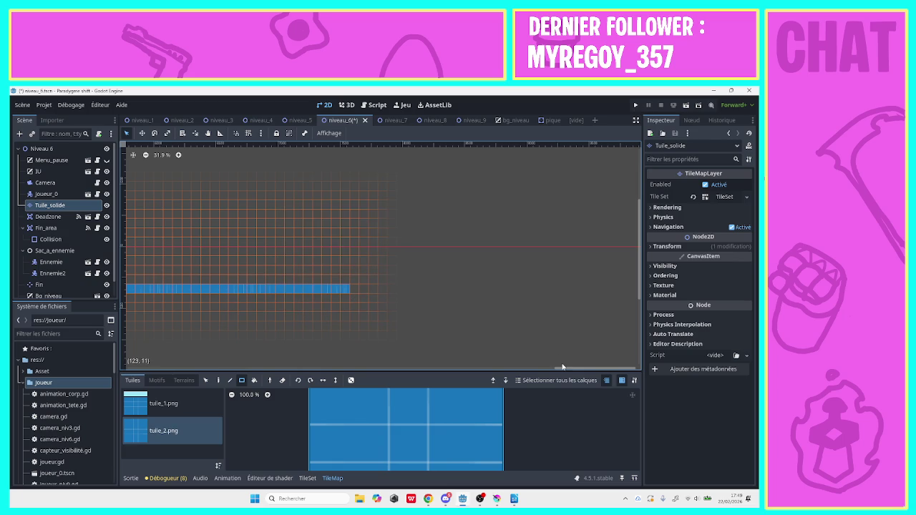
mouse_move(563, 370)
mouse_down()
mouse_move(401, 378)
mouse_move(211, 369)
mouse_move(243, 369)
mouse_up()
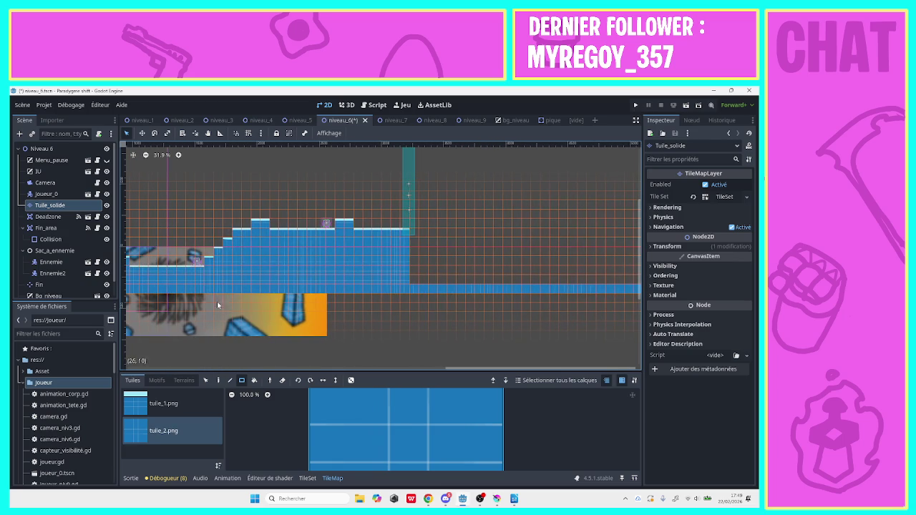
click(145, 156)
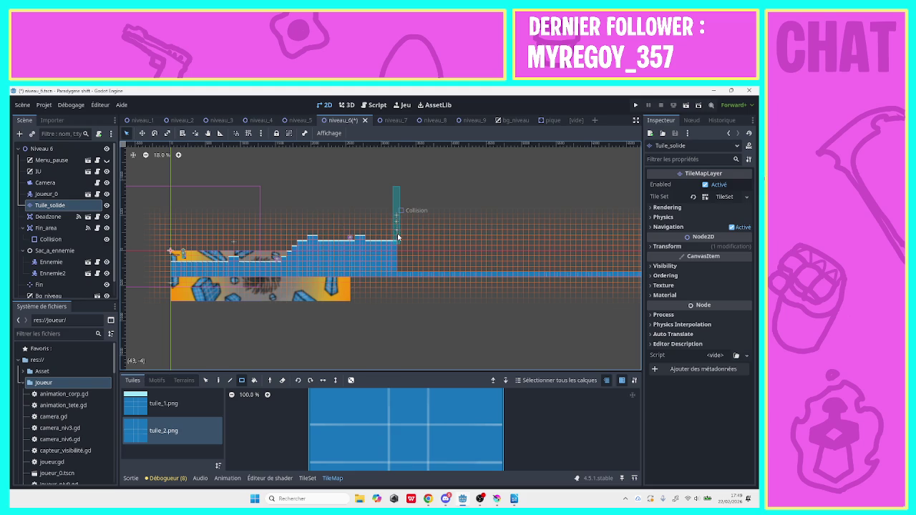
Drag the Fin end zone and marker rightward, undoing an accidental shift of the tile layer.
click(143, 134)
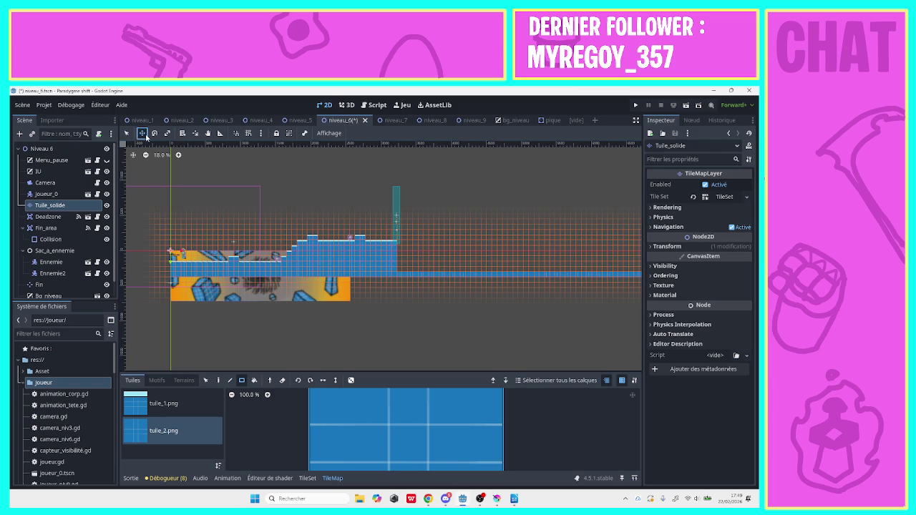
drag(395, 211, 461, 210)
key(ctrl+z)
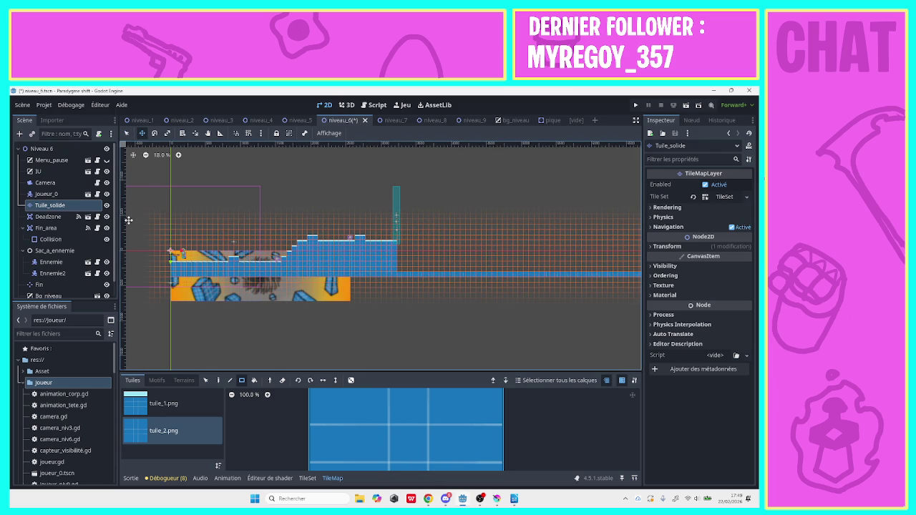
click(45, 183)
click(50, 205)
click(126, 133)
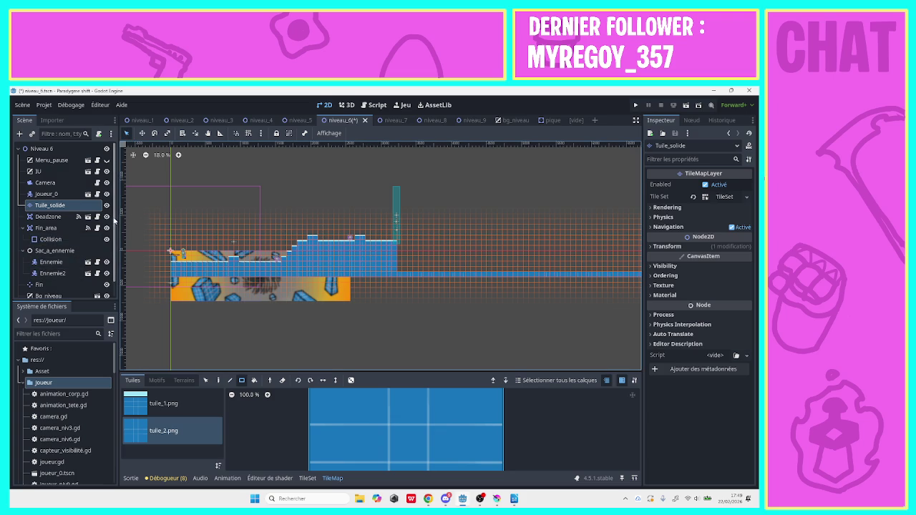
scroll(64, 229, down, 1)
click(39, 267)
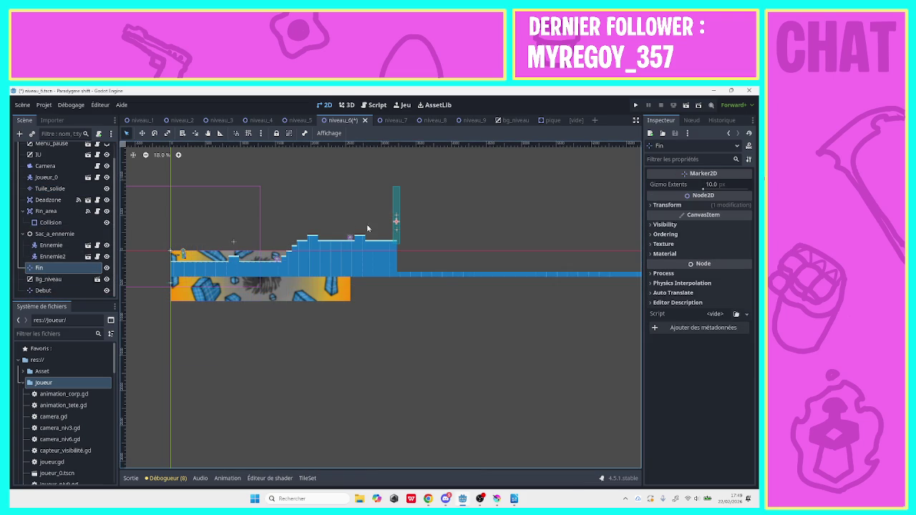
mouse_move(429, 225)
mouse_down()
mouse_move(380, 208)
mouse_move(599, 205)
mouse_up()
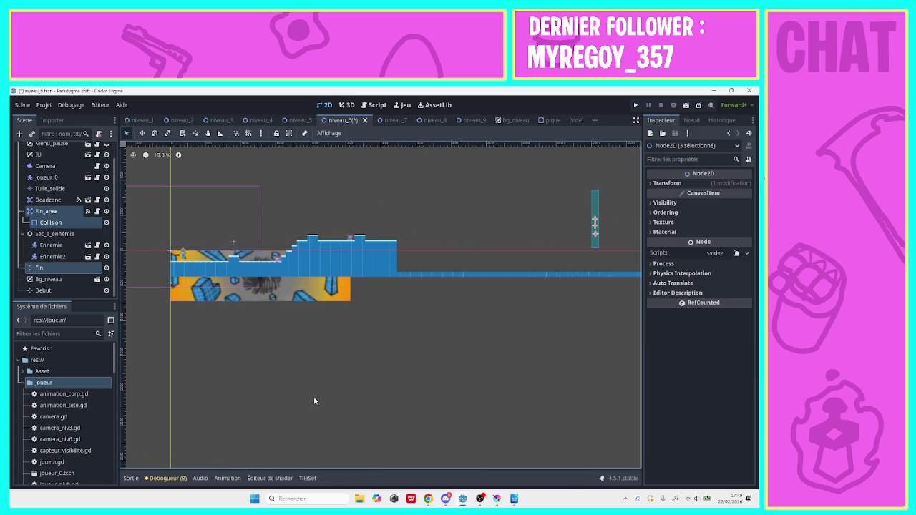
Settle the end zone onto the right end of the long floor strip.
click(208, 133)
drag(373, 194, 65, 204)
click(131, 135)
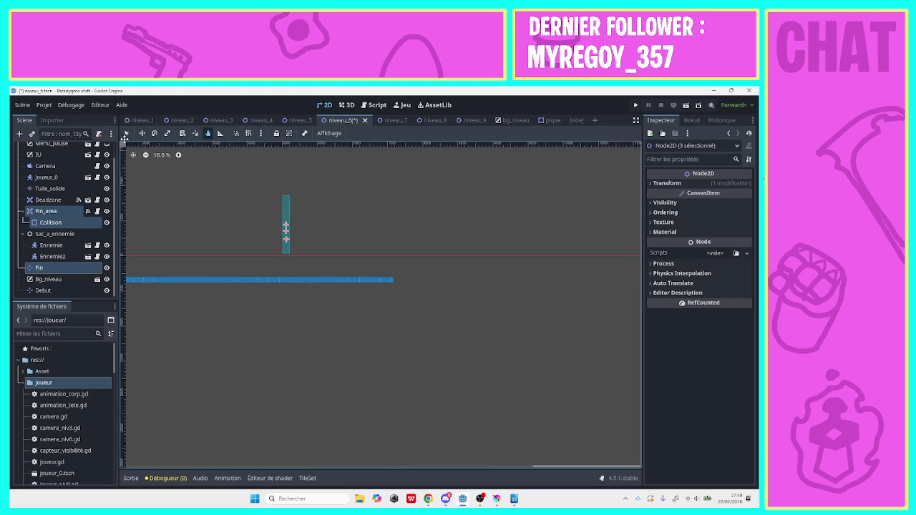
drag(290, 209, 393, 234)
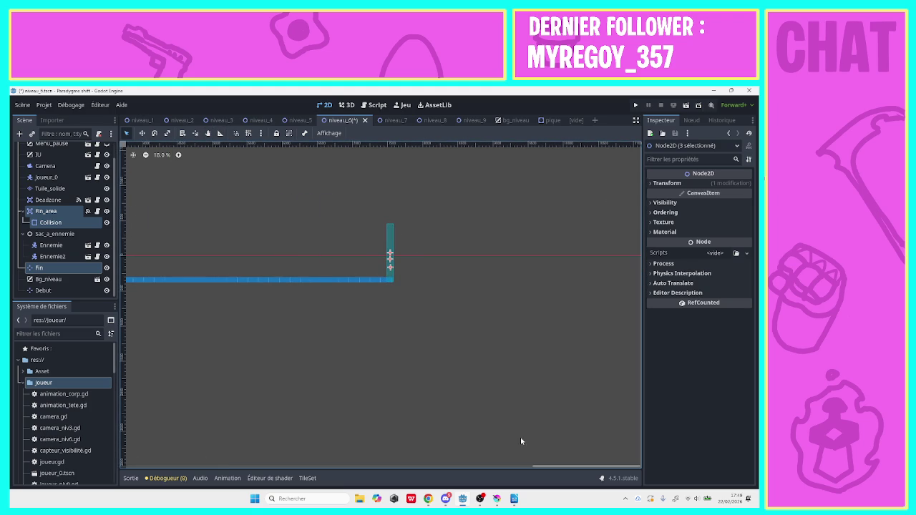
drag(566, 468, 423, 471)
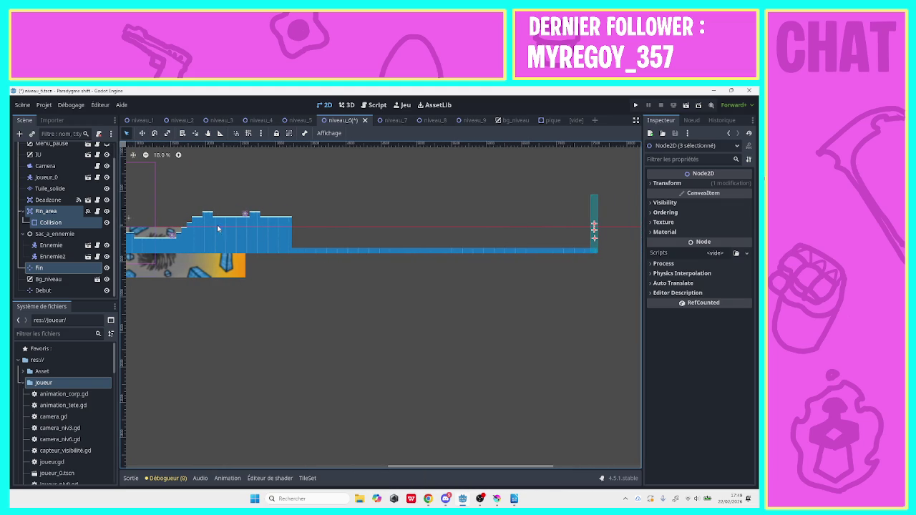
Glance at the joueur_0 player scene, then return to niveau_6 and collapse Fin_area.
click(87, 177)
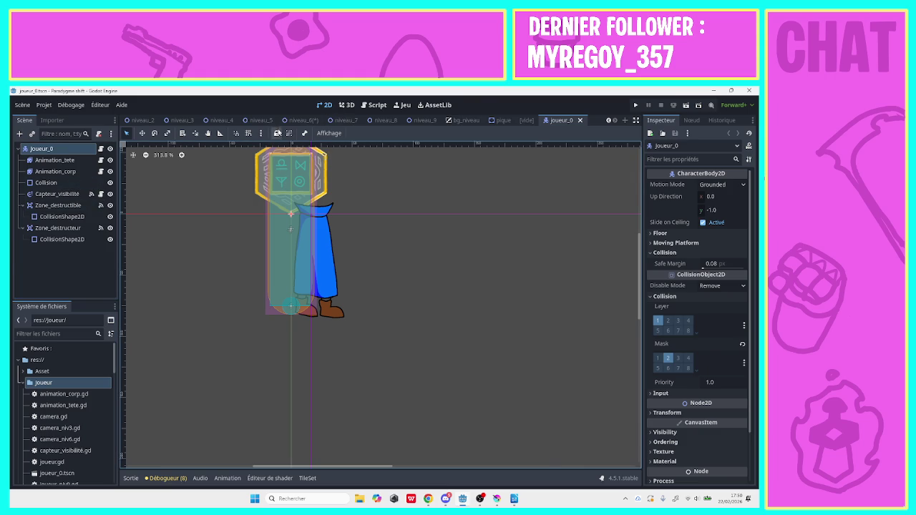
click(302, 121)
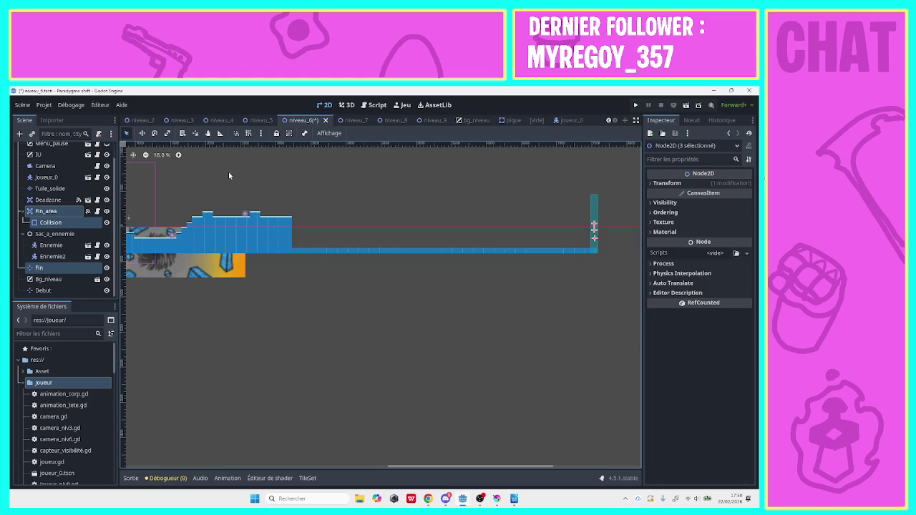
click(50, 212)
click(50, 222)
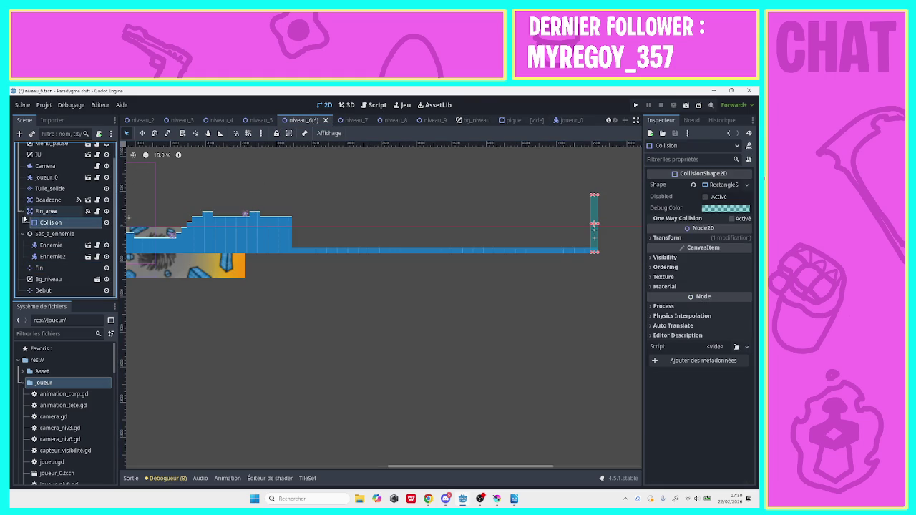
Extend the raised platform rightward with tuile_1 and tuile_2 tile blocks, erasing one stray tile.
click(24, 211)
click(50, 200)
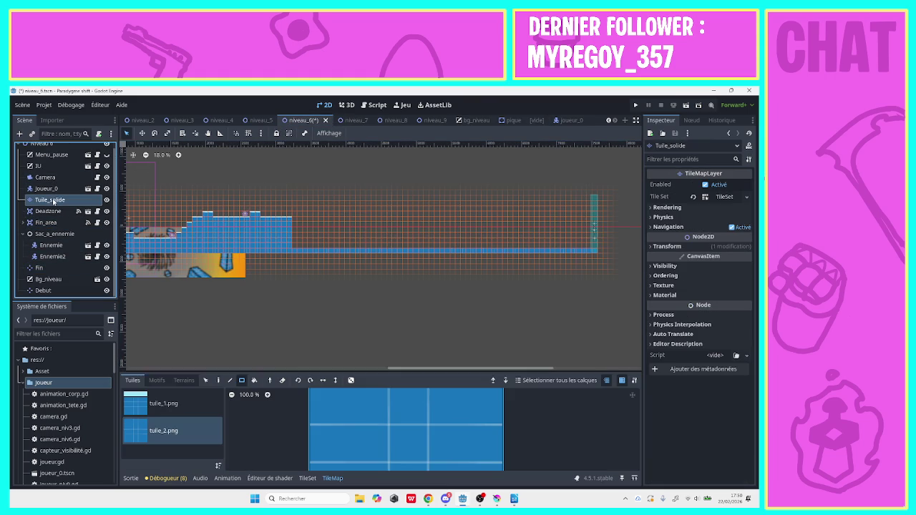
click(163, 403)
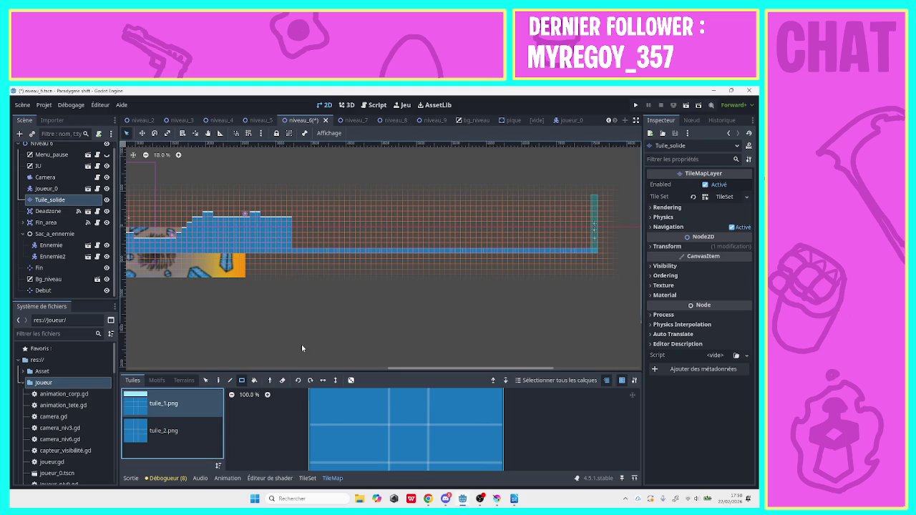
drag(297, 219, 313, 222)
right_click(300, 223)
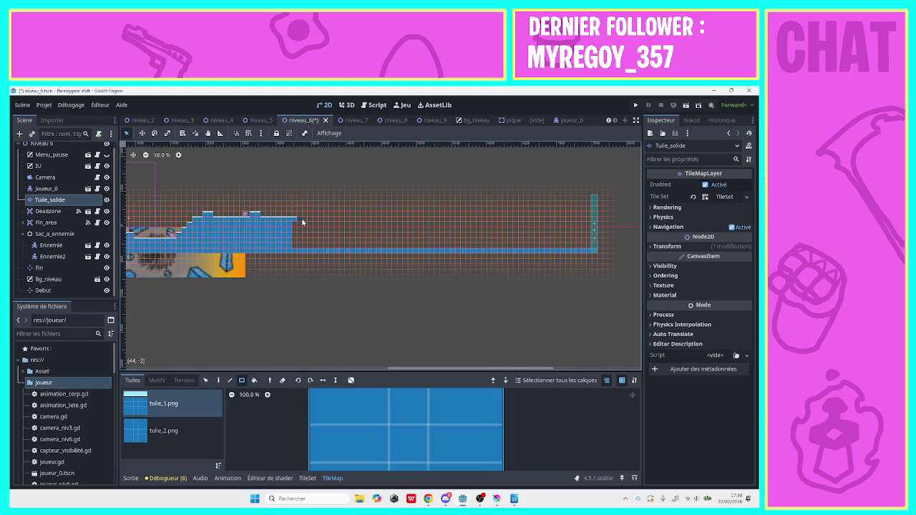
click(161, 433)
drag(297, 228, 318, 251)
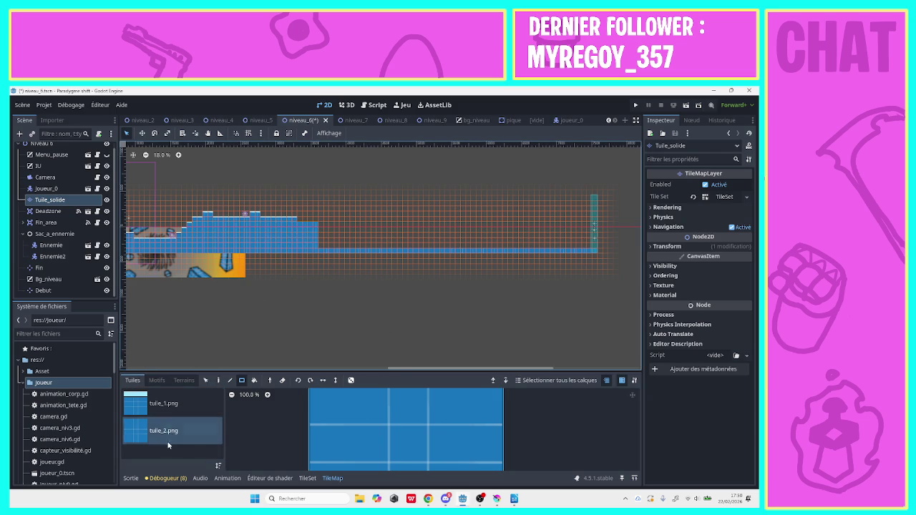
click(169, 404)
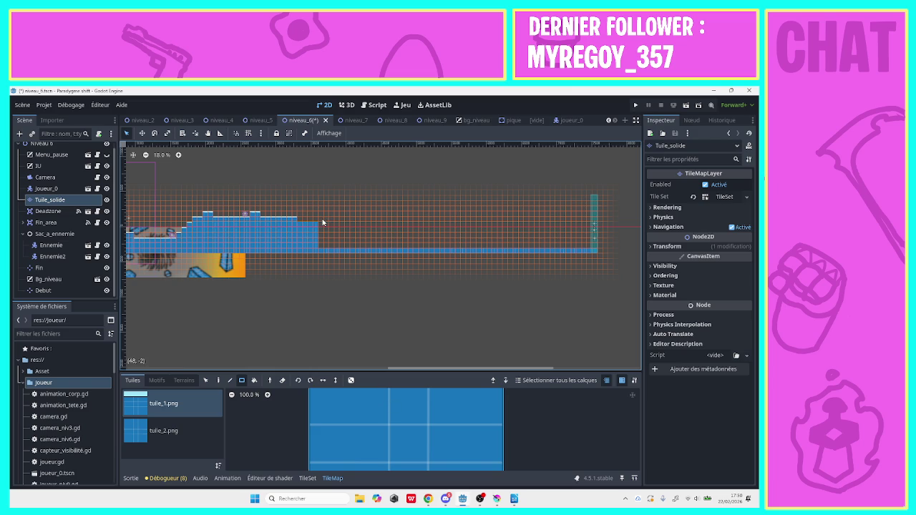
drag(299, 217, 306, 217)
Place small tuile_2 and tuile_1 tile steps on the floor beside the end zone.
click(172, 435)
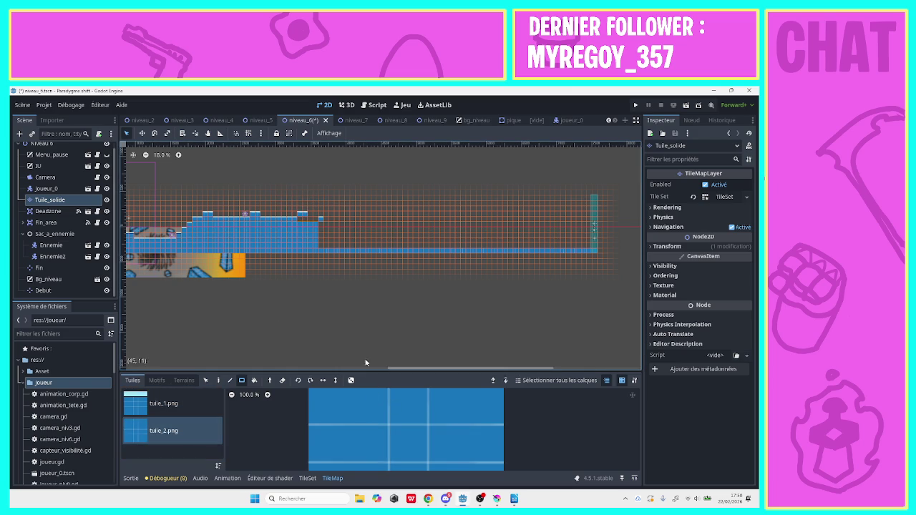
click(579, 247)
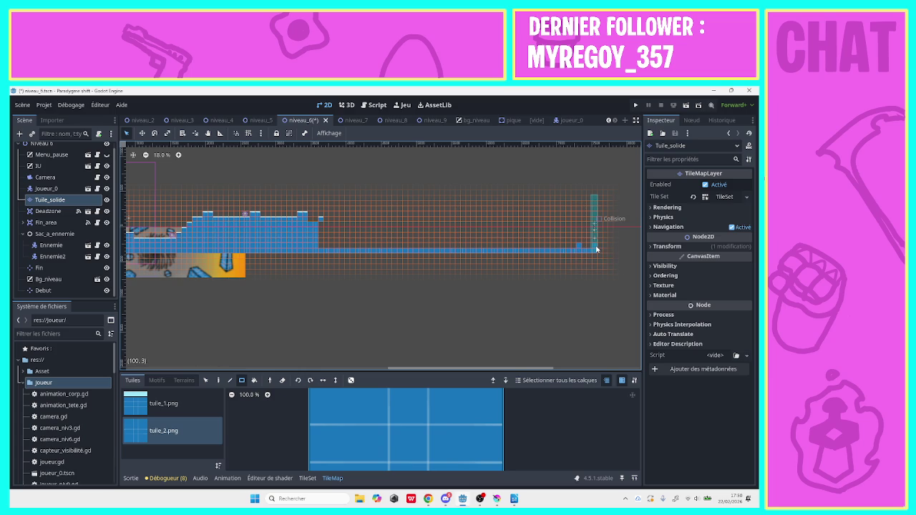
click(163, 402)
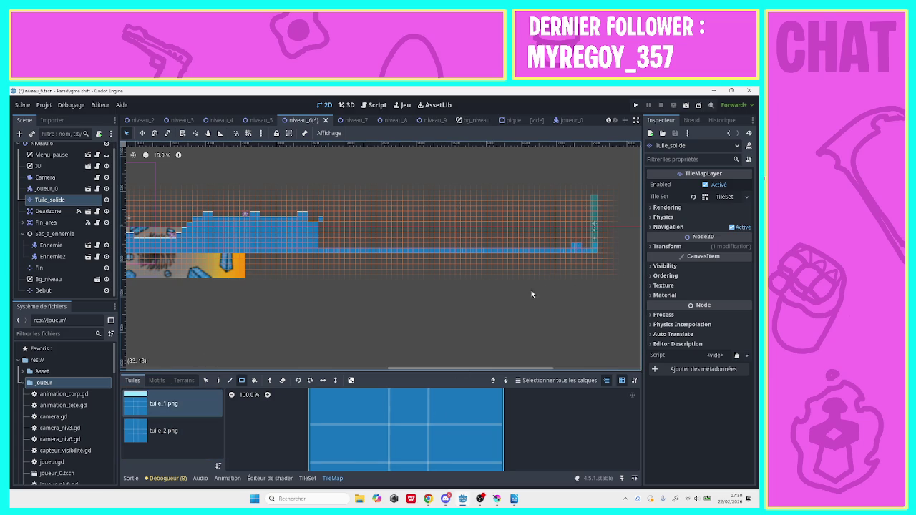
drag(592, 251, 588, 252)
click(53, 257)
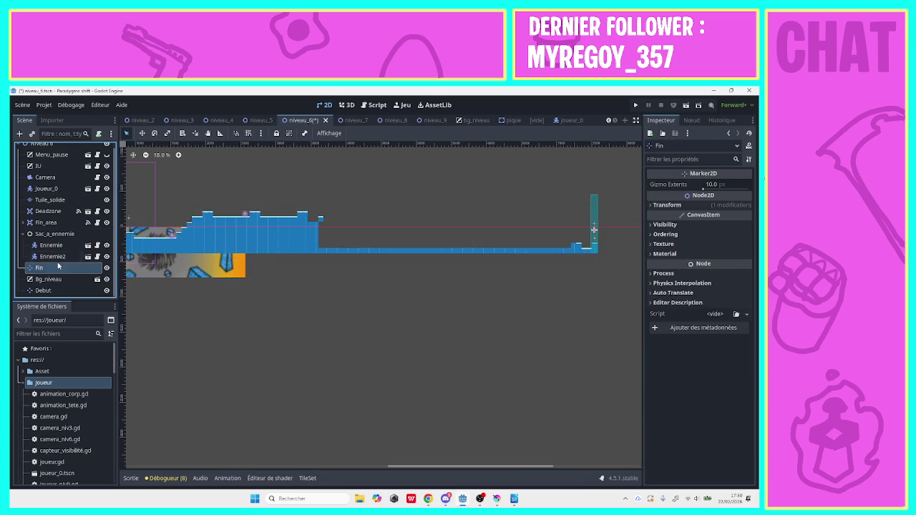
Duplicate Ennemie2 as Ennemie3 and drop it on the floor beside the end zone.
right_click(58, 262)
click(129, 320)
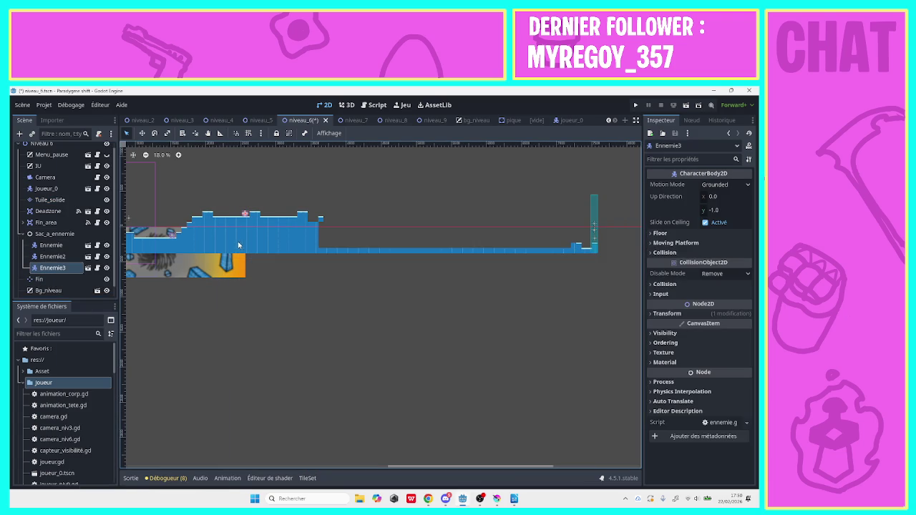
mouse_move(246, 218)
mouse_down()
mouse_move(548, 262)
mouse_move(593, 239)
mouse_move(589, 244)
mouse_up()
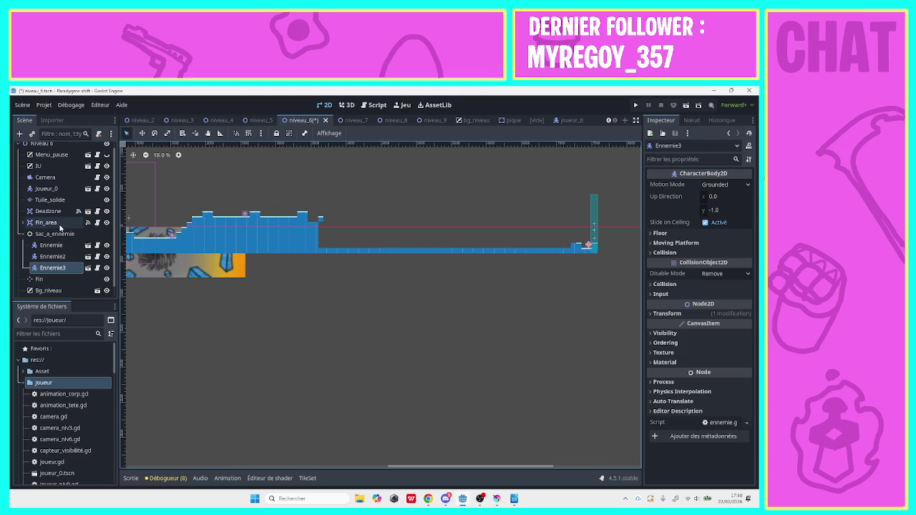
click(50, 200)
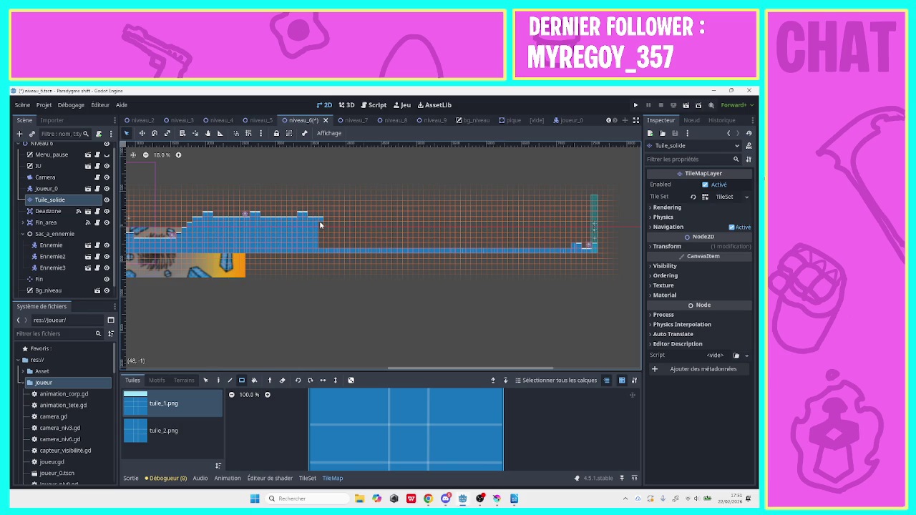
Paint tuile_2 tiles extending past the hilly ledge's right edge.
click(164, 431)
drag(321, 219, 323, 246)
key(ctrl+z)
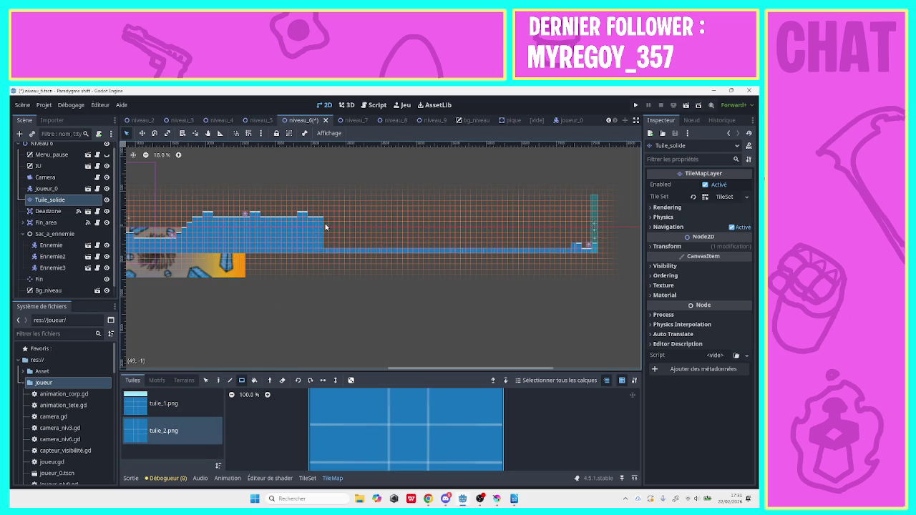
mouse_move(326, 229)
mouse_down()
mouse_move(330, 252)
mouse_move(337, 237)
mouse_up()
mouse_move(338, 235)
mouse_down()
mouse_move(340, 255)
mouse_move(341, 244)
mouse_move(383, 250)
mouse_move(343, 237)
mouse_up()
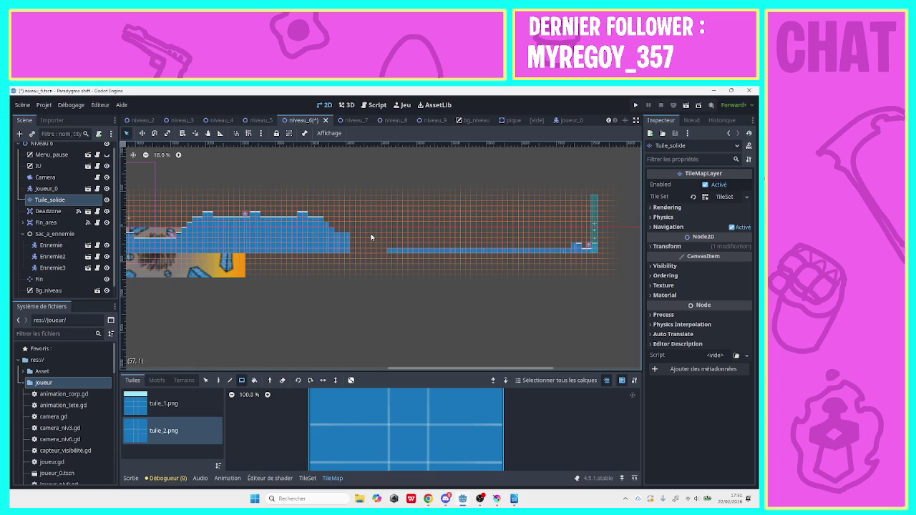
Open a floor gap and add three small floating tile blocks across it.
drag(368, 238, 380, 239)
click(163, 404)
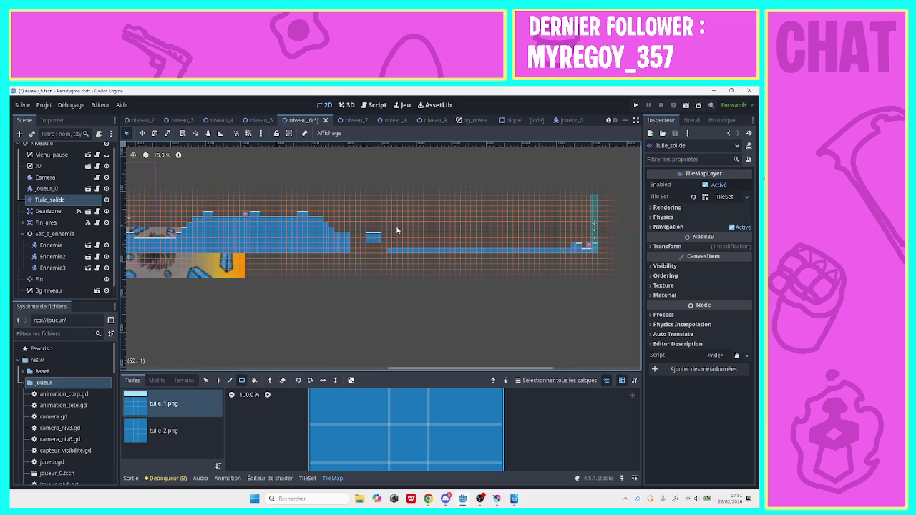
mouse_move(398, 233)
mouse_down()
mouse_move(438, 236)
mouse_move(404, 245)
mouse_move(438, 243)
mouse_move(440, 250)
mouse_move(381, 252)
mouse_up()
click(173, 433)
key(Escape)
click(172, 404)
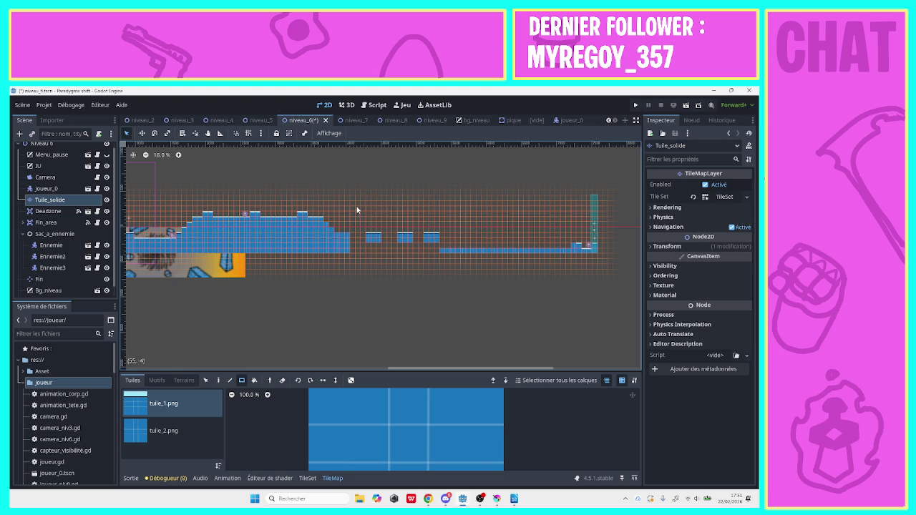
Draw a 20-tile strip high above the stepping blocks plus the enclosure's side wall.
drag(355, 210, 423, 213)
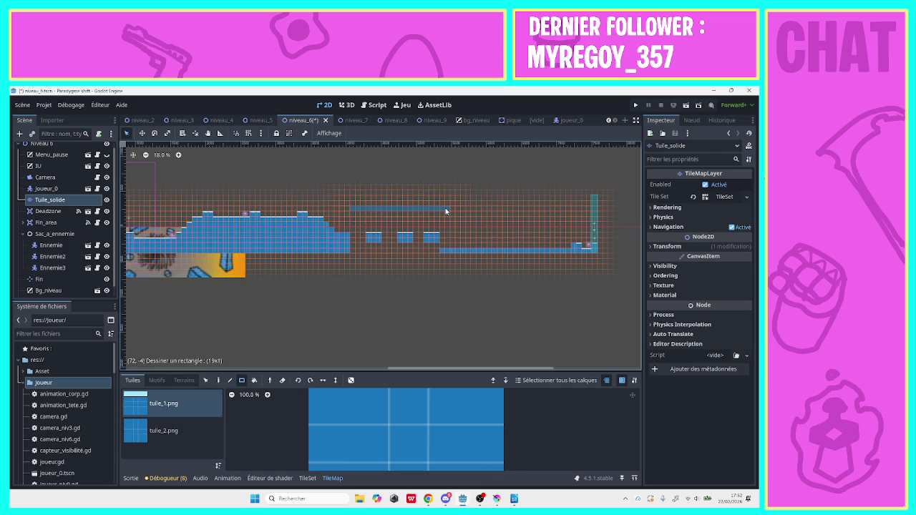
drag(447, 211, 448, 210)
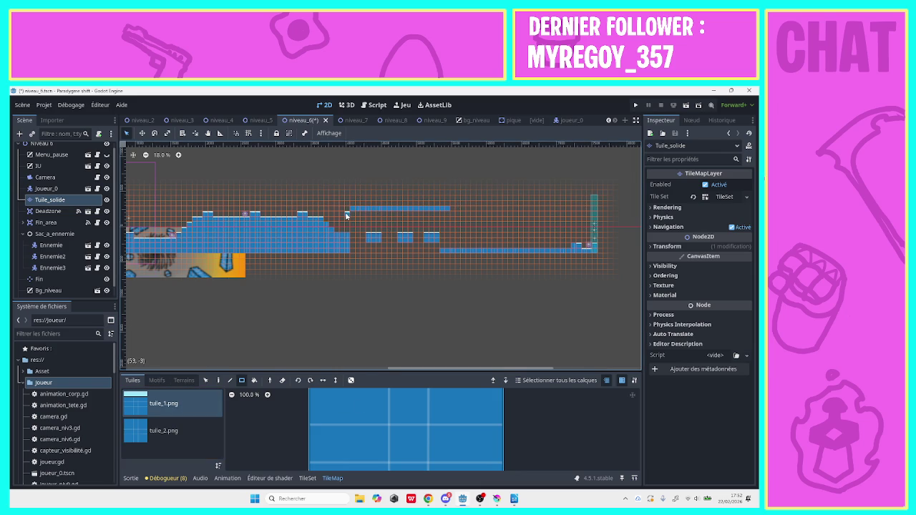
drag(351, 208, 454, 210)
click(164, 430)
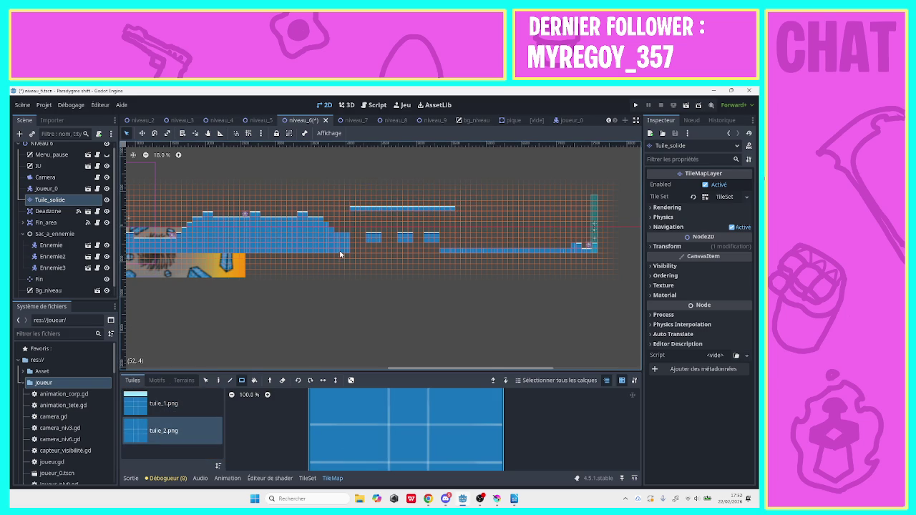
drag(350, 202, 349, 182)
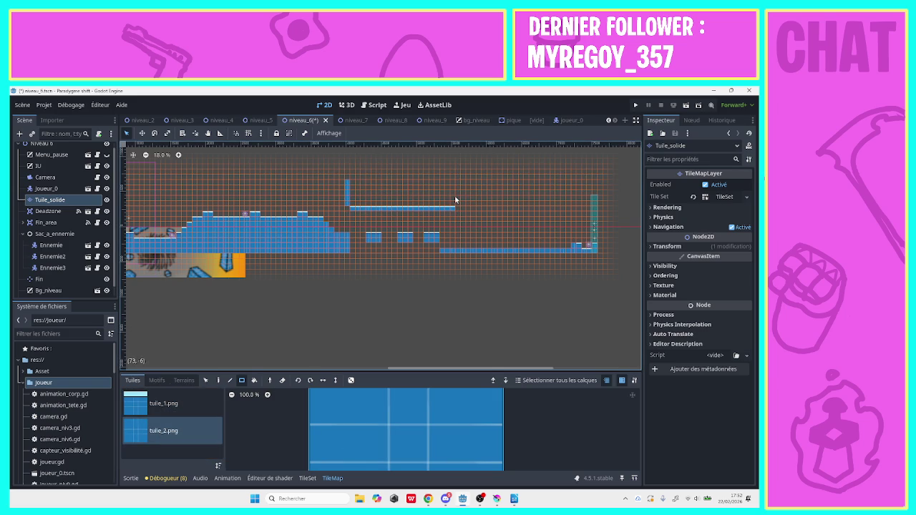
mouse_move(459, 206)
mouse_down()
mouse_move(459, 180)
mouse_move(350, 180)
mouse_up()
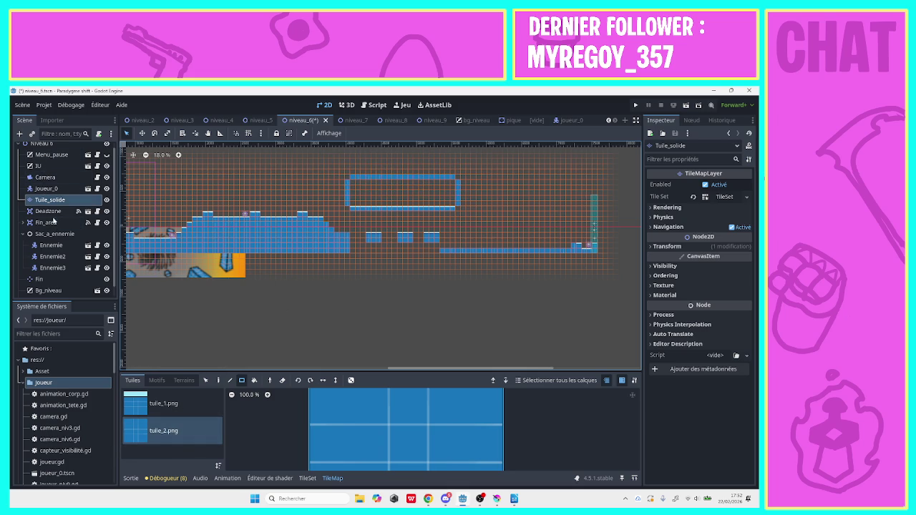
Duplicate Ennemie3 as Ennemie4 and place it on the upper enclosure's floor.
click(52, 267)
right_click(51, 268)
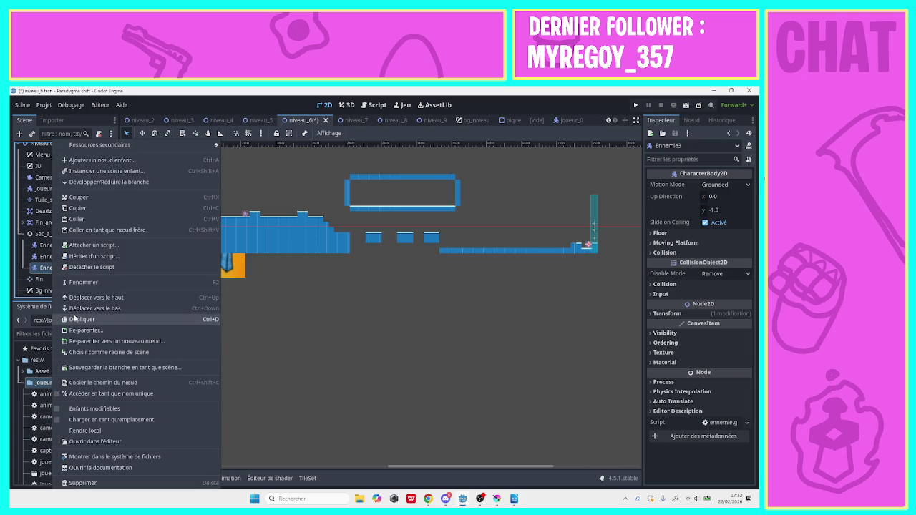
click(76, 321)
mouse_move(587, 245)
mouse_down()
mouse_move(428, 188)
mouse_move(444, 204)
mouse_move(363, 202)
mouse_up()
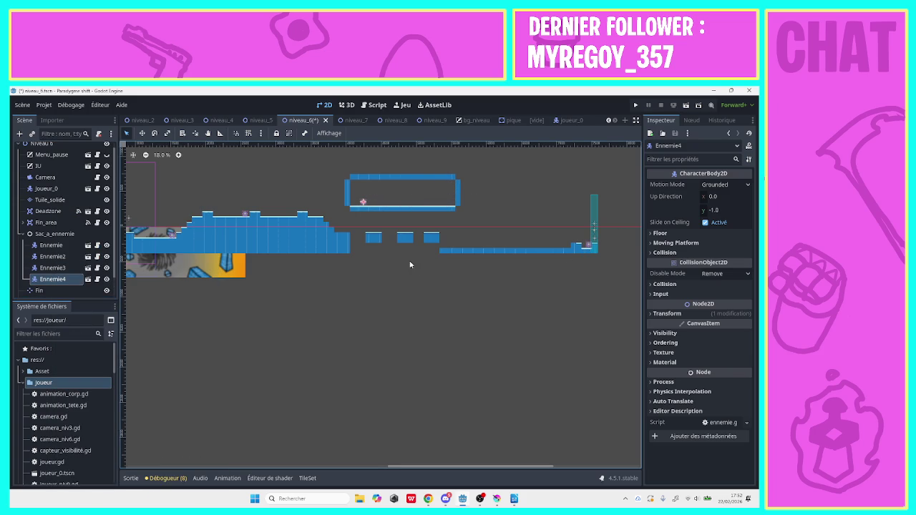
right_click(440, 255)
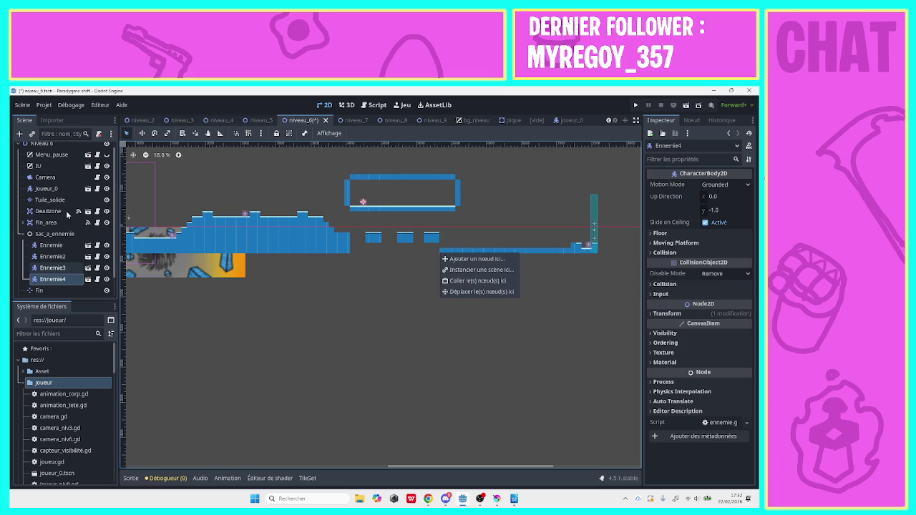
click(47, 189)
click(47, 189)
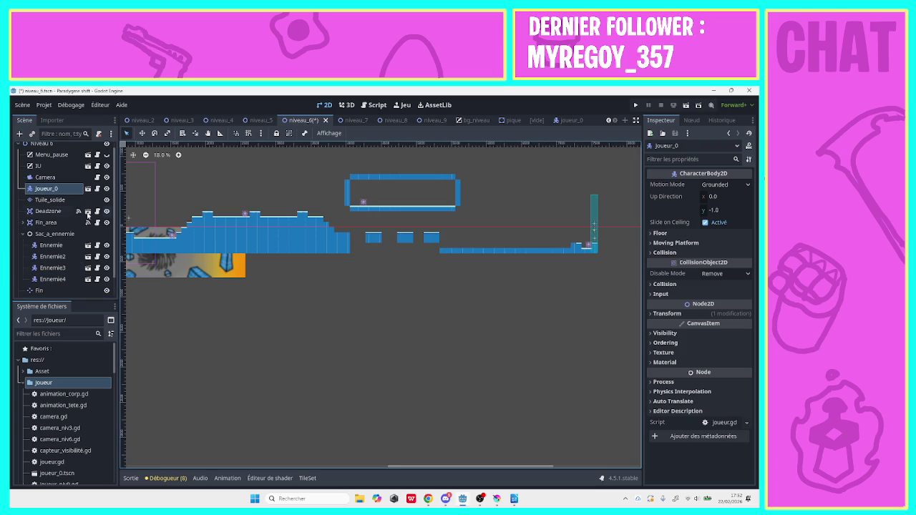
Extend the right-hand floor with tuile_1.png tiles from cell 74 to 96.
click(47, 201)
click(48, 212)
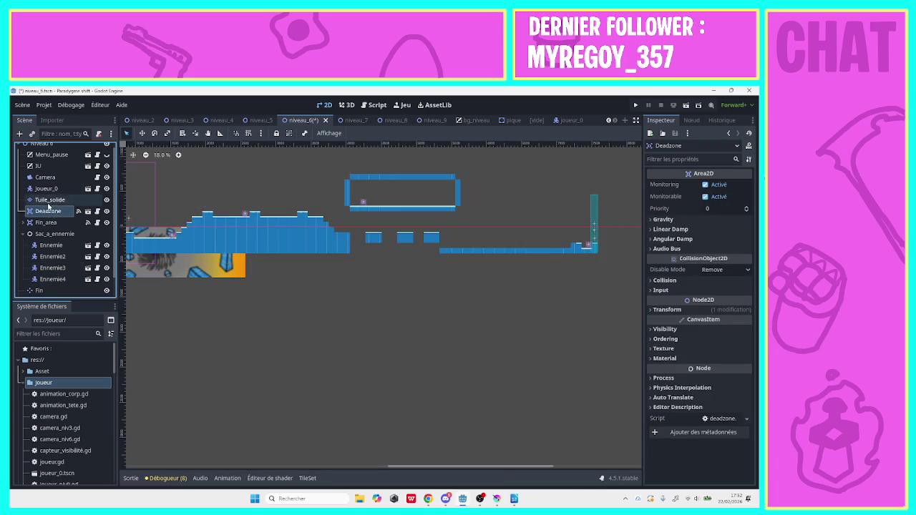
click(47, 200)
drag(439, 250, 487, 251)
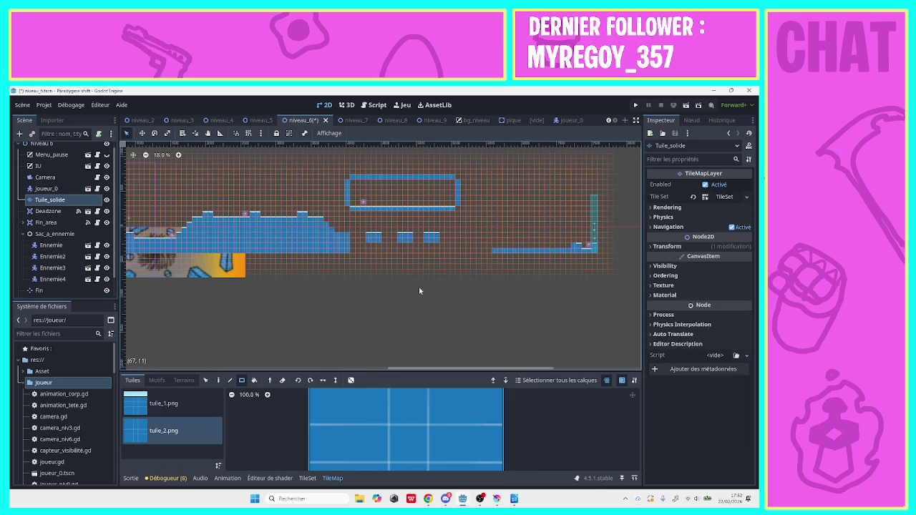
click(179, 405)
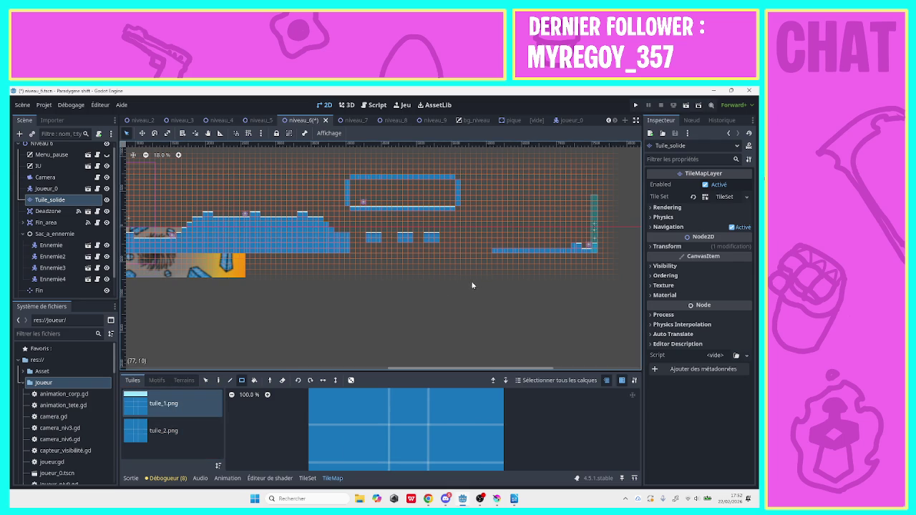
click(456, 251)
drag(458, 252, 489, 253)
drag(457, 248, 574, 247)
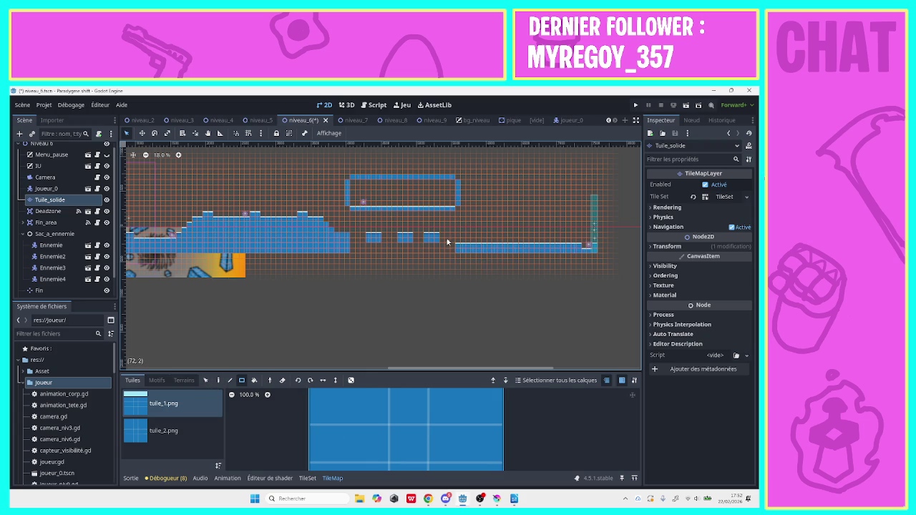
Add a raised row of tiles at the floor's left start.
mouse_move(458, 239)
mouse_down()
mouse_move(491, 235)
mouse_move(478, 249)
mouse_move(507, 247)
mouse_move(505, 240)
mouse_up()
click(174, 433)
click(163, 404)
click(49, 281)
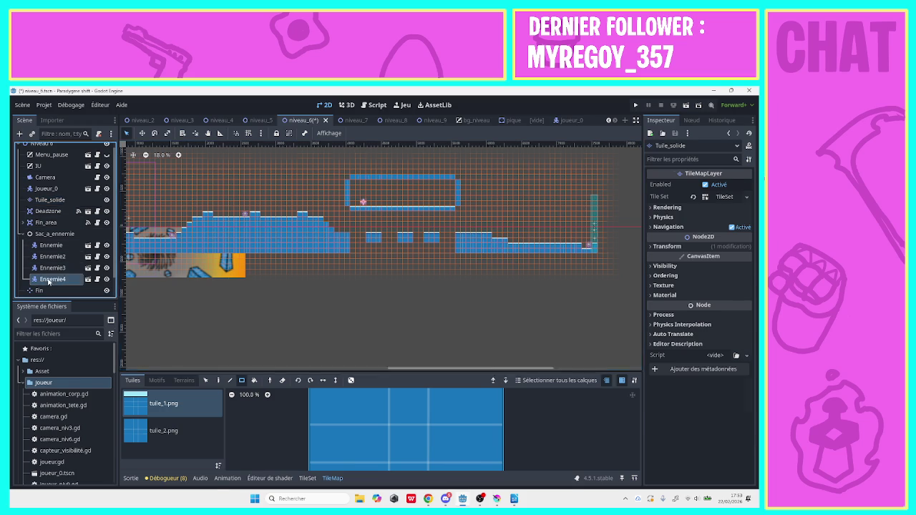
Duplicate Ennemie4 as Ennemie5 and place it on the right-hand floor before the end zone.
right_click(49, 280)
click(75, 321)
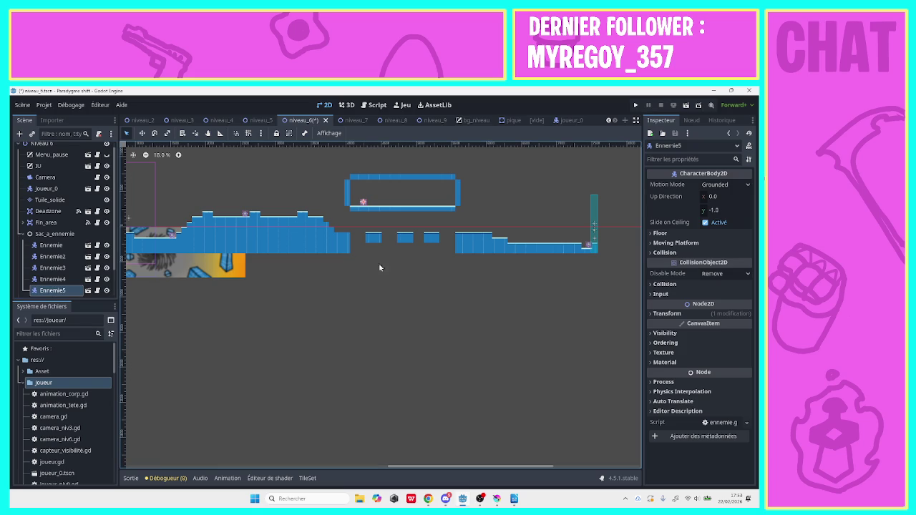
mouse_move(379, 193)
mouse_down()
mouse_move(530, 216)
mouse_move(552, 240)
mouse_up()
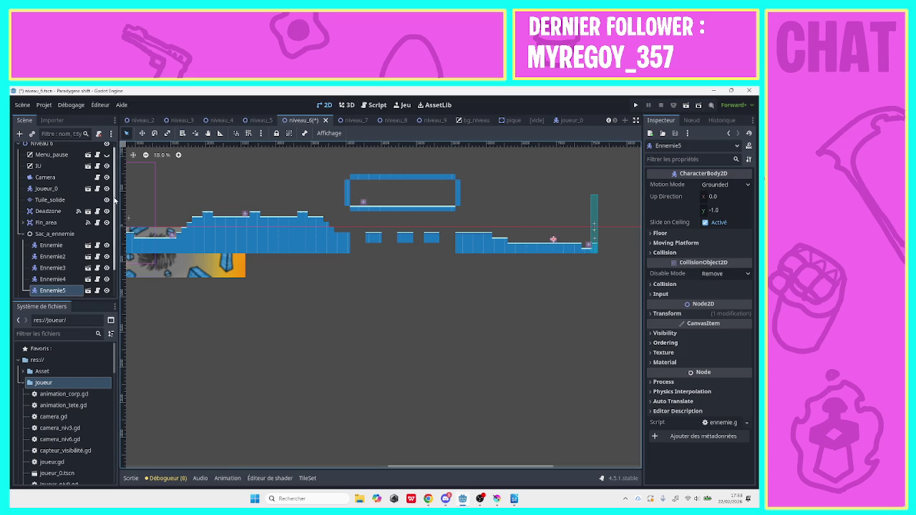
scroll(115, 247, down, 2)
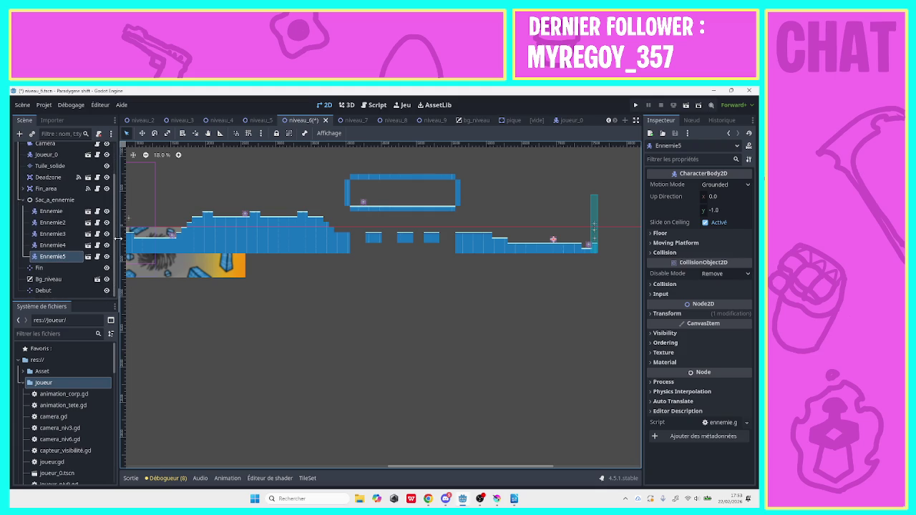
scroll(115, 214, up, 2)
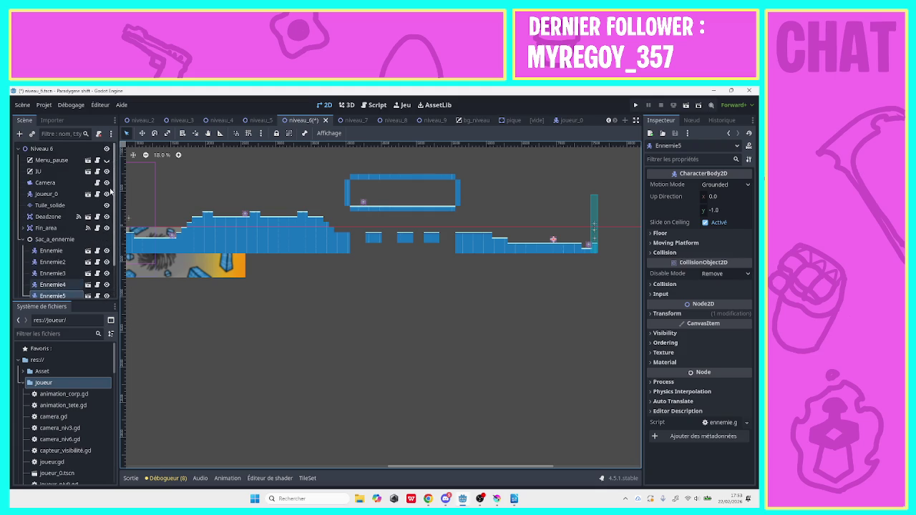
Instance the pique spike scene under the Niveau 6 root node.
click(70, 150)
click(20, 133)
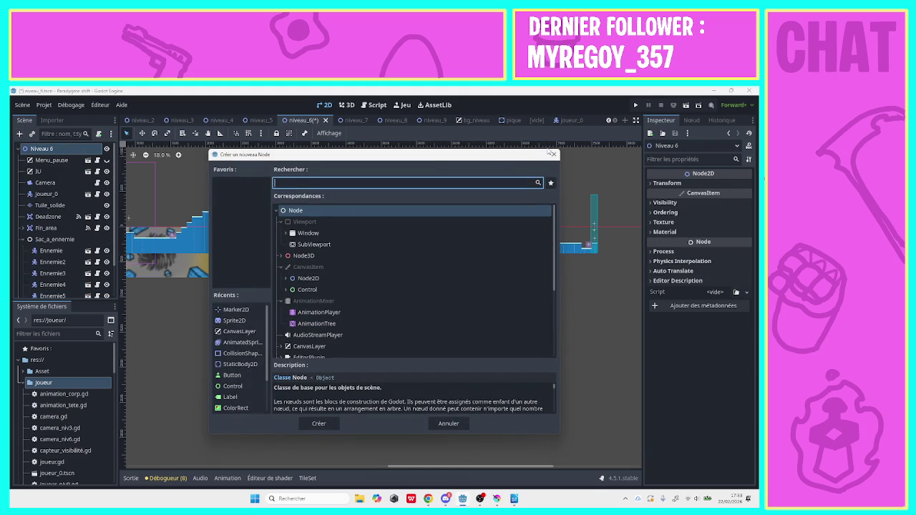
click(553, 154)
click(31, 133)
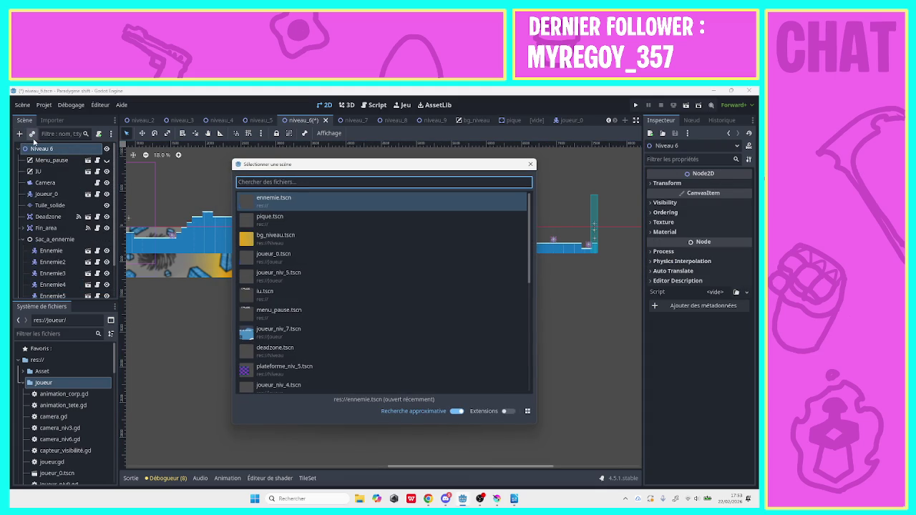
double_click(285, 222)
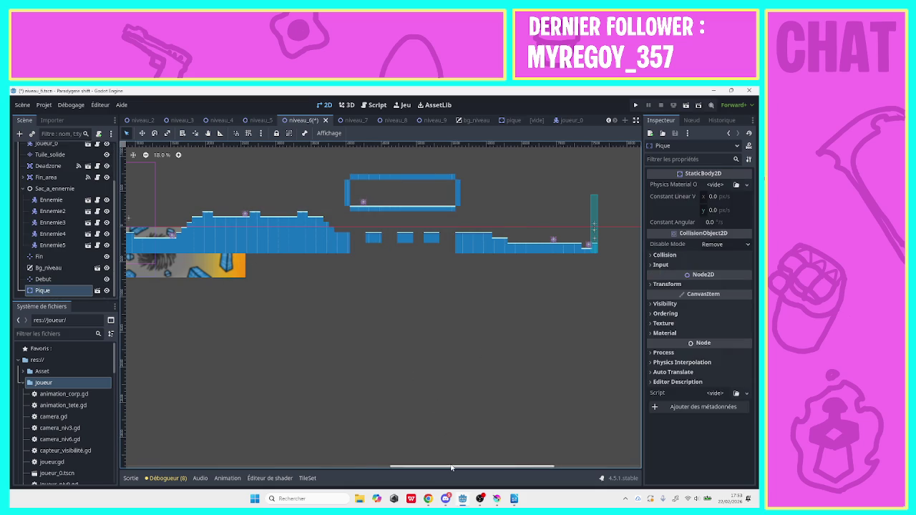
Move the spike from the level's start to the lower right platform near the end zone.
scroll(230, 217, left, 5)
scroll(230, 217, down, 1)
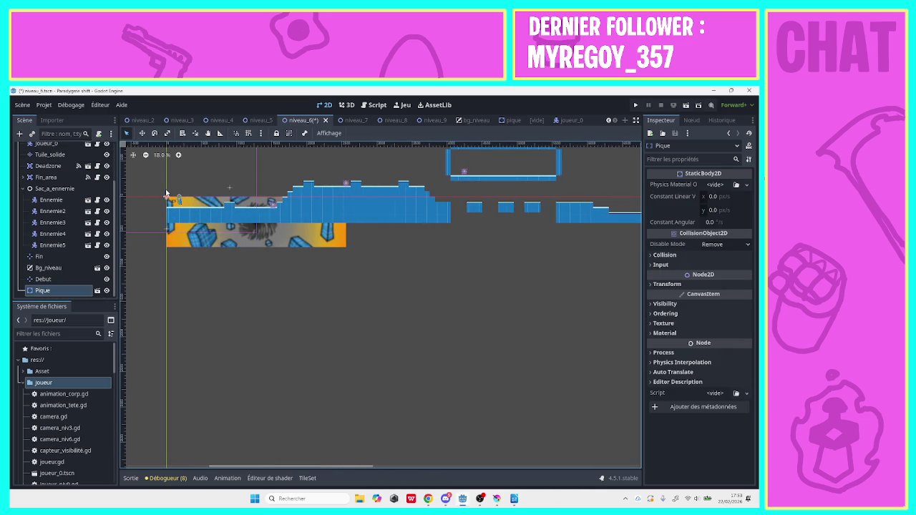
drag(169, 199, 602, 193)
click(289, 460)
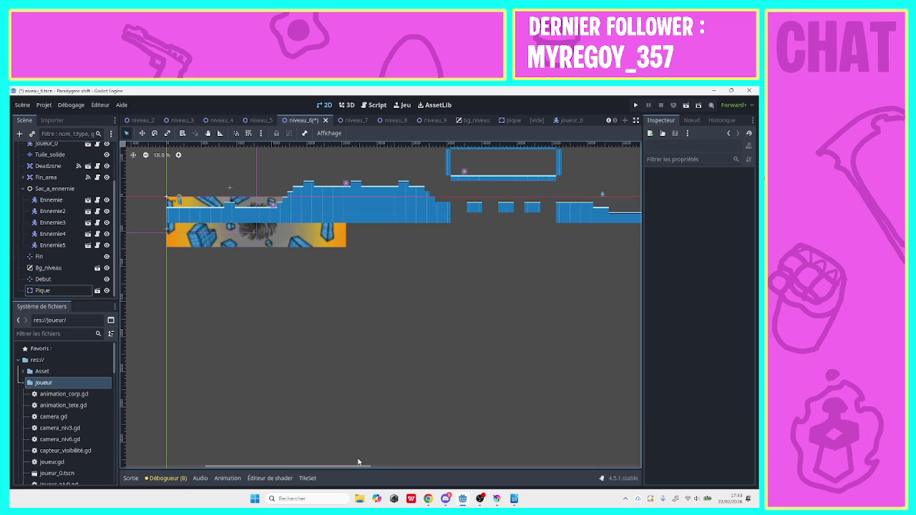
drag(344, 466, 616, 466)
drag(450, 198, 478, 213)
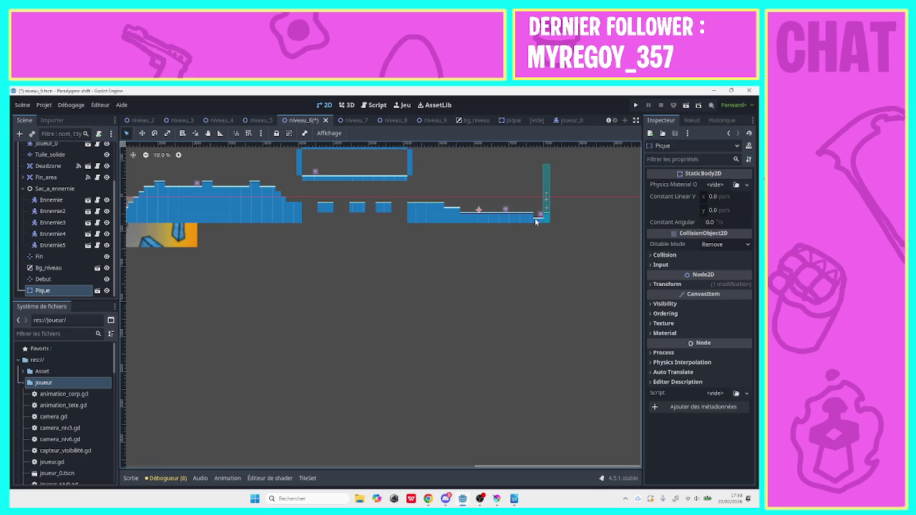
click(52, 295)
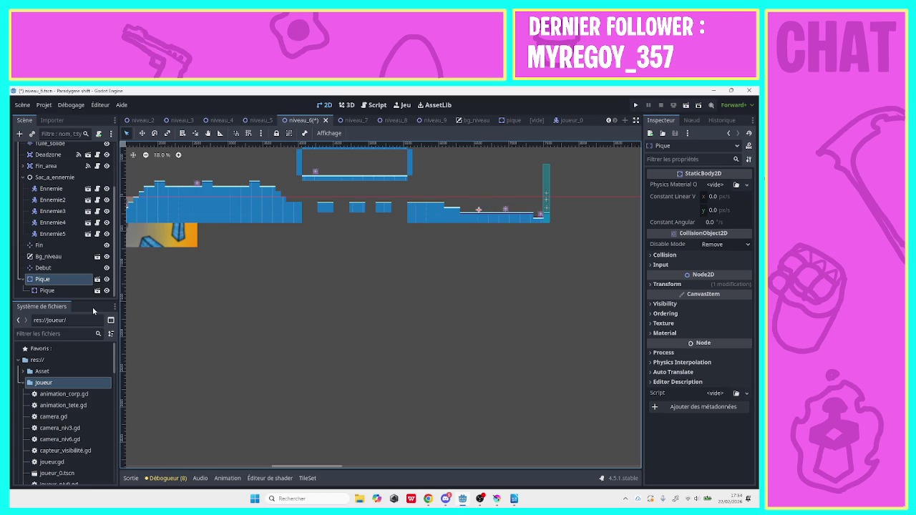
Delete the stray Pique spike nested under the main spike.
click(80, 290)
right_click(80, 291)
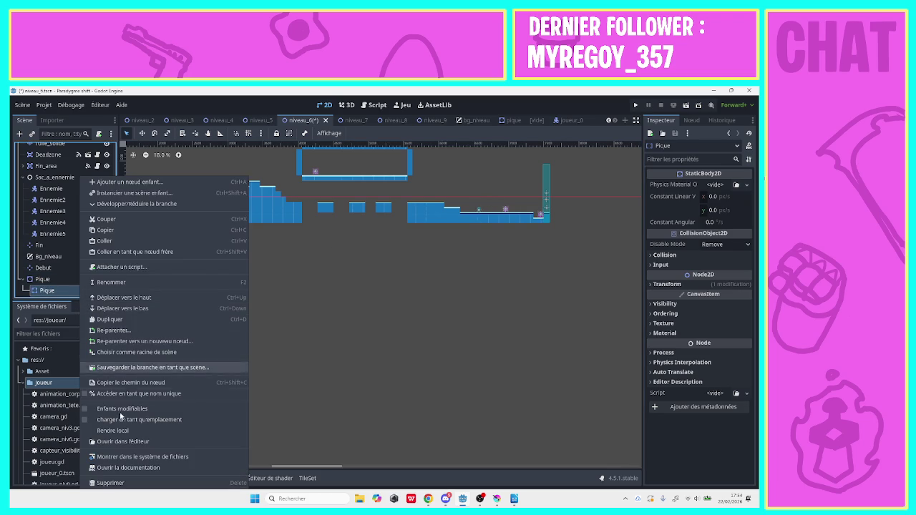
click(111, 483)
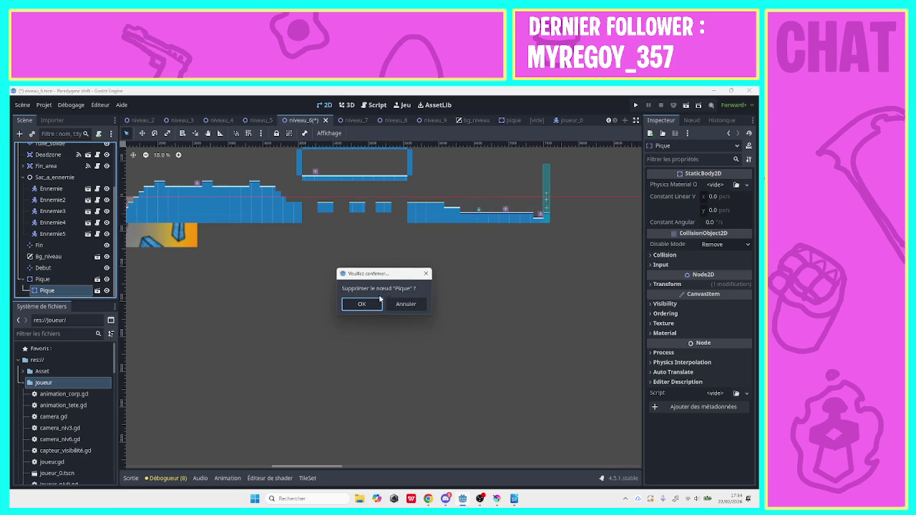
click(362, 304)
Duplicate the spike into Pique2 and Pique3, spacing them right along the lower platform.
click(52, 290)
right_click(51, 291)
click(78, 319)
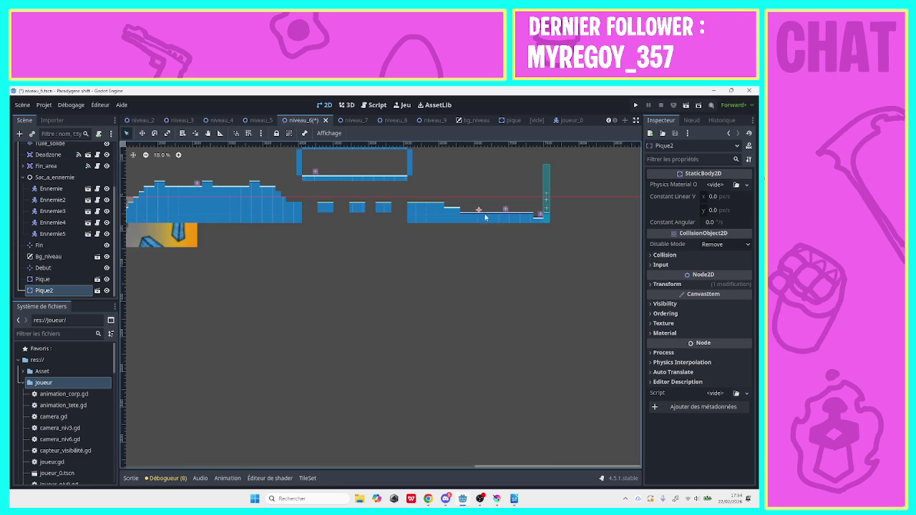
drag(480, 212, 526, 211)
right_click(71, 289)
click(93, 317)
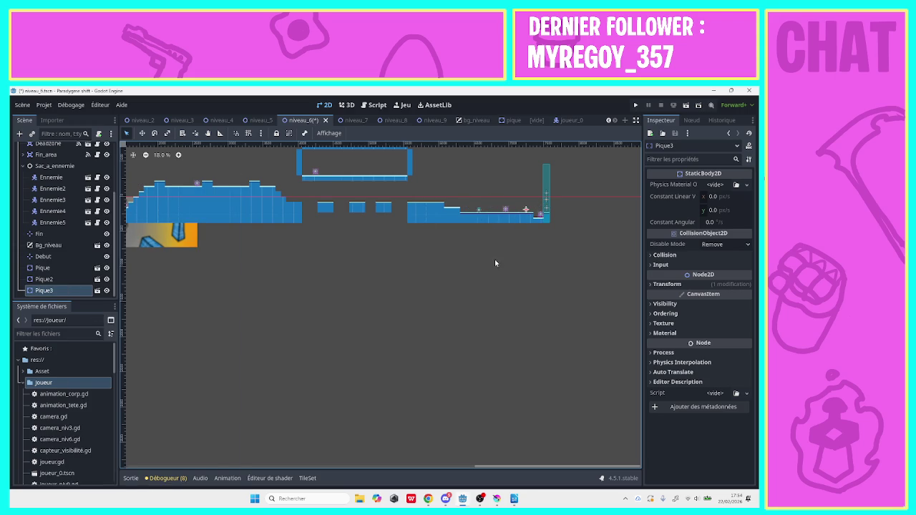
drag(529, 217, 533, 216)
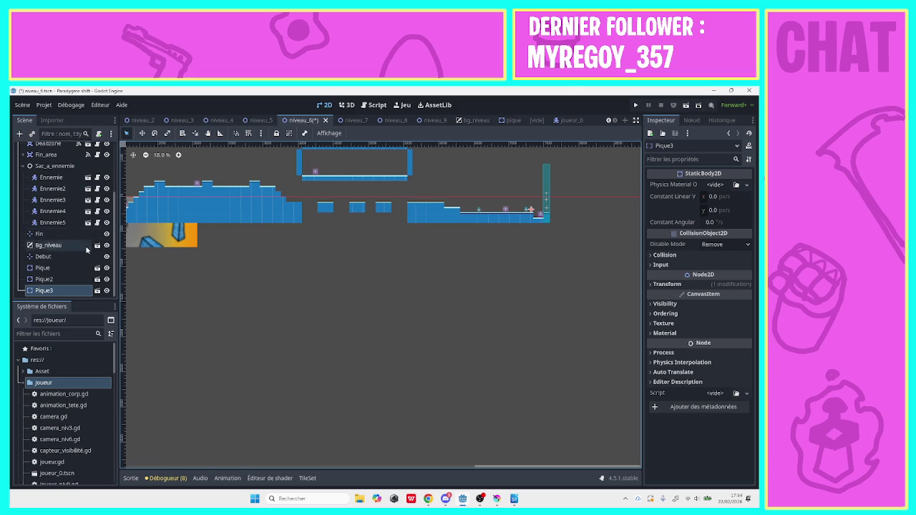
scroll(53, 245, up, 3)
scroll(54, 244, down, 2)
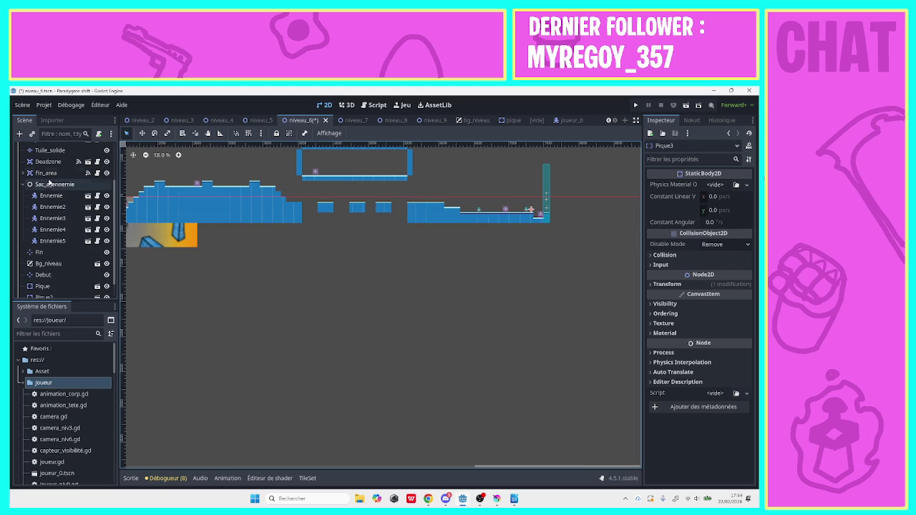
On Tuile_solide, extend the right platform with a 7-tile row and a tuile_2 row beneath.
click(50, 150)
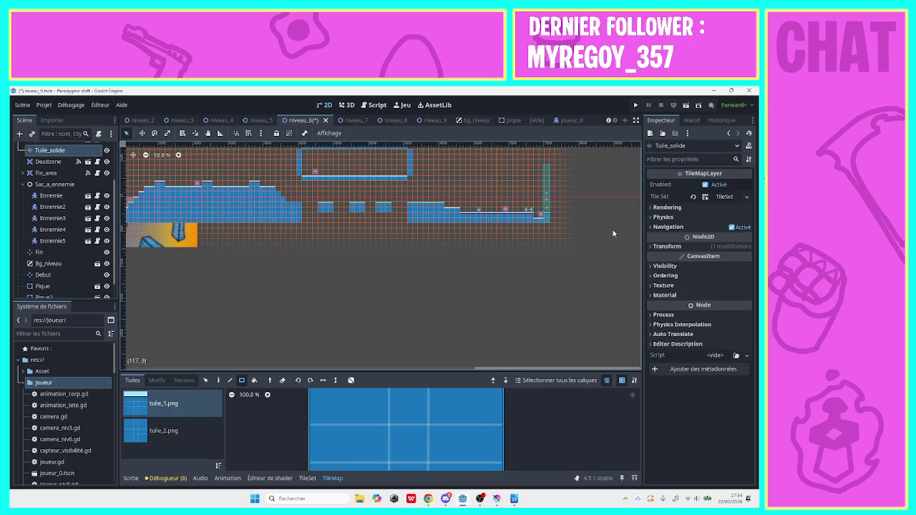
drag(550, 215, 607, 214)
click(163, 430)
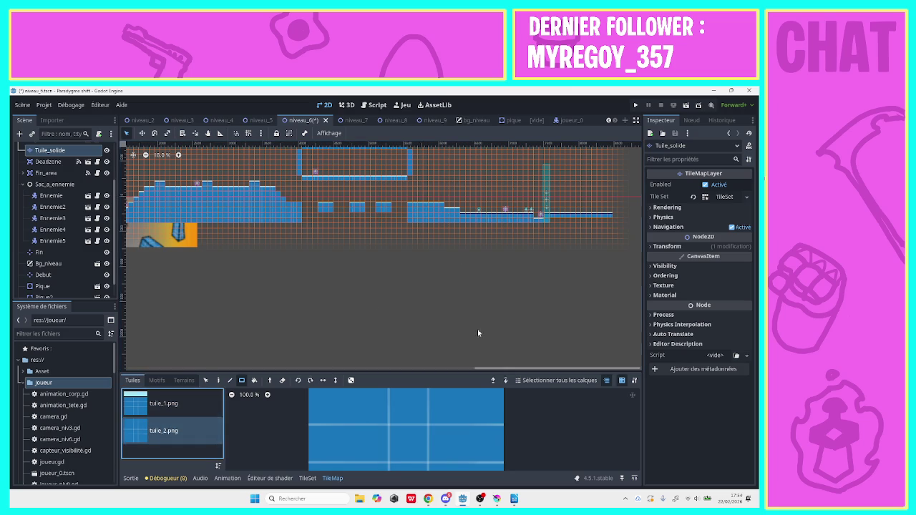
drag(554, 223, 611, 222)
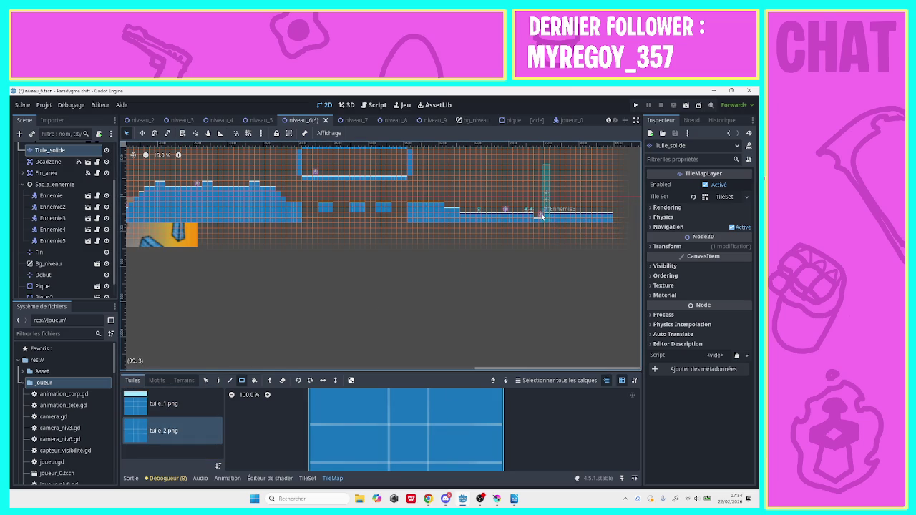
Move Ennemie3 aside and paint a 6-tile tuile_1 rectangle row extending the right platform.
click(71, 218)
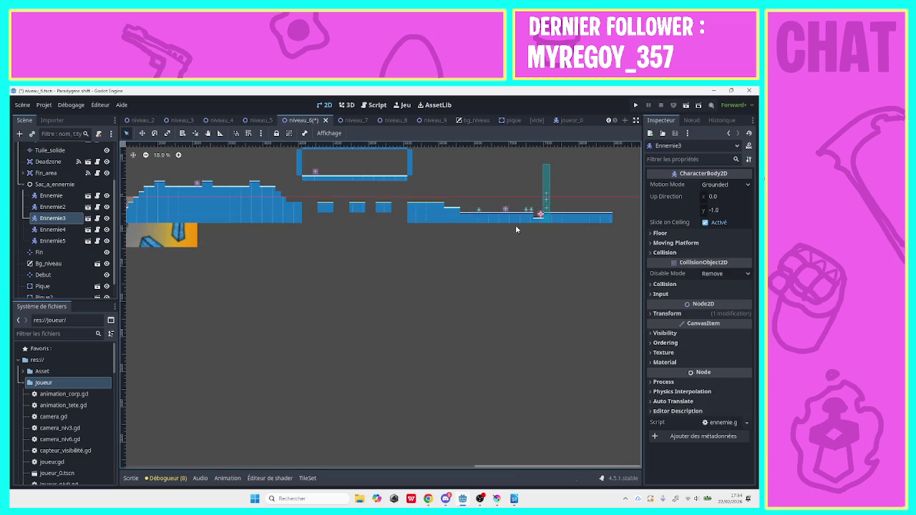
drag(540, 215, 520, 253)
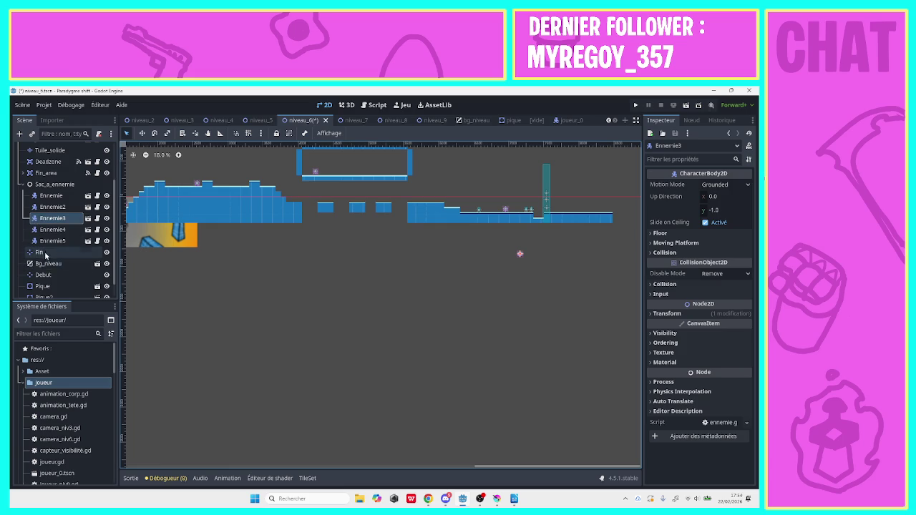
click(51, 151)
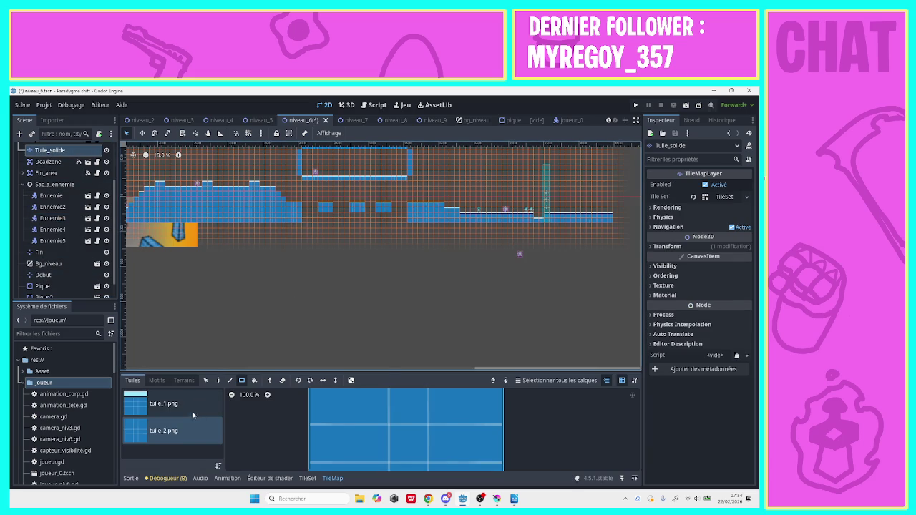
click(192, 414)
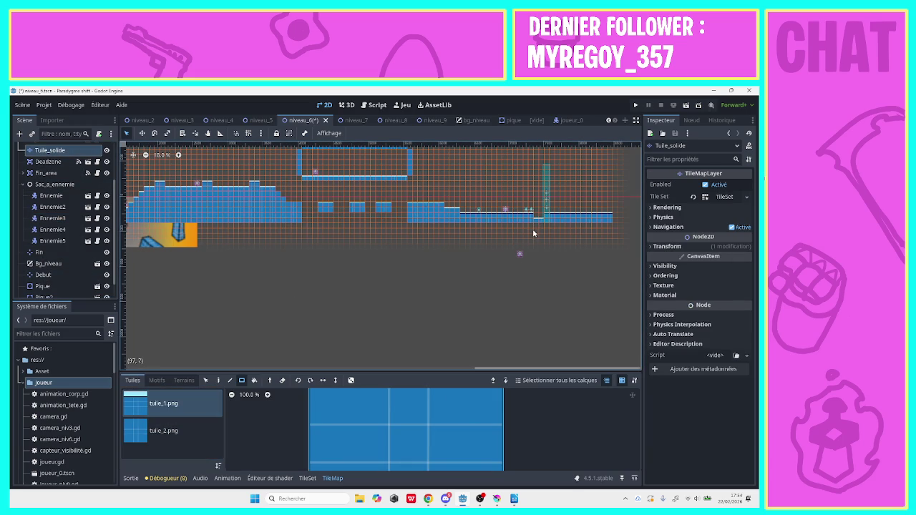
click(241, 380)
mouse_move(534, 224)
mouse_down()
mouse_move(593, 223)
mouse_move(581, 223)
mouse_up()
Add a 4-tile tuile_1 strip, then fill tuile_2 blocks under the platform and a 3-deep strip beneath the level.
click(171, 431)
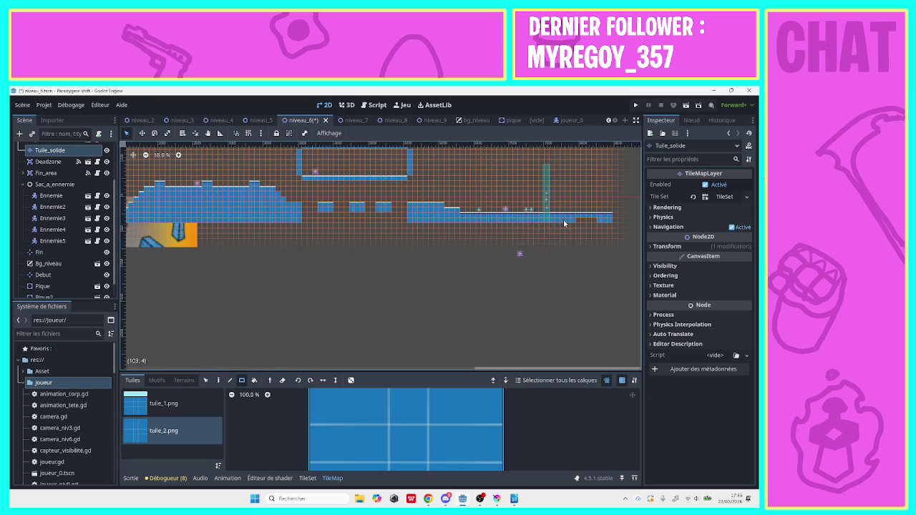
click(158, 405)
drag(582, 222, 594, 229)
drag(594, 228, 594, 227)
click(187, 431)
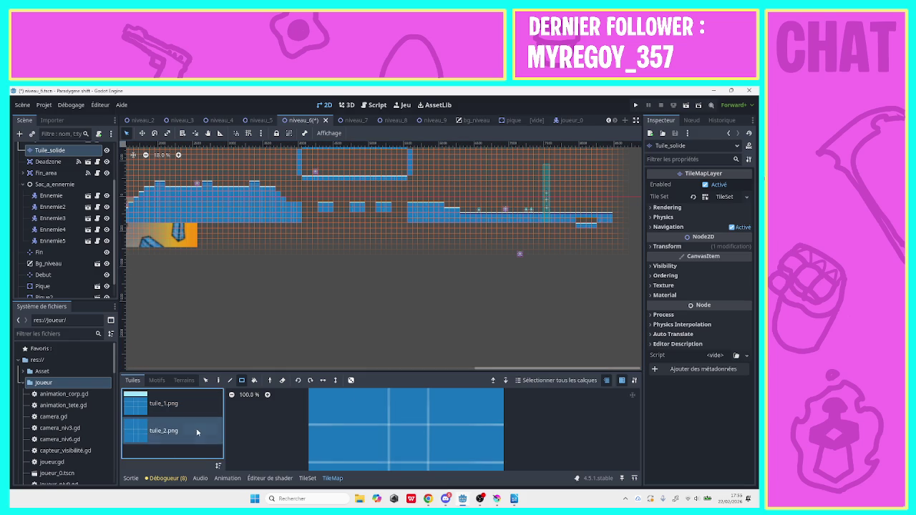
mouse_move(610, 229)
mouse_down()
mouse_move(599, 240)
mouse_move(565, 233)
mouse_move(604, 250)
mouse_move(116, 253)
mouse_up()
mouse_move(574, 227)
mouse_down()
mouse_move(334, 273)
mouse_move(79, 229)
mouse_move(82, 240)
mouse_up()
Clear the middle gap, add a tile below the right platform, and put Ennemie3 back on the right ledge.
mouse_move(406, 217)
mouse_down()
mouse_move(399, 229)
mouse_move(303, 256)
mouse_up()
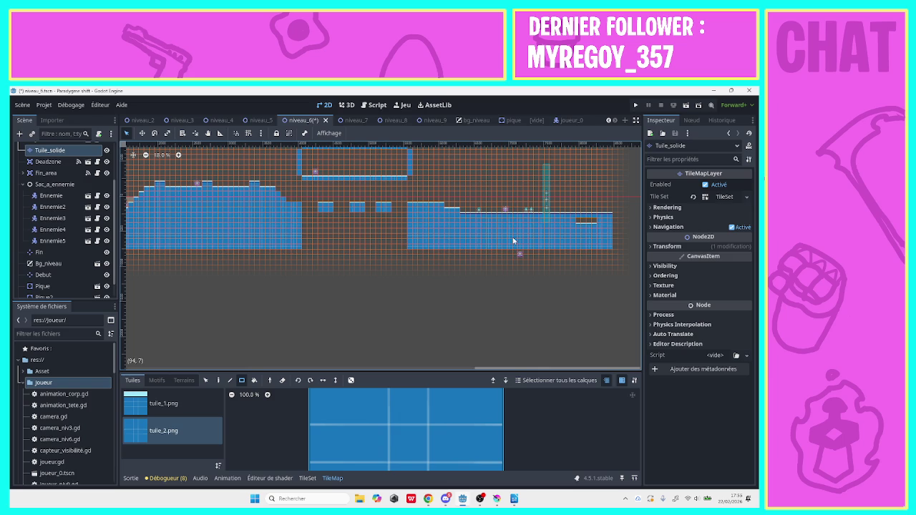
drag(525, 258, 529, 256)
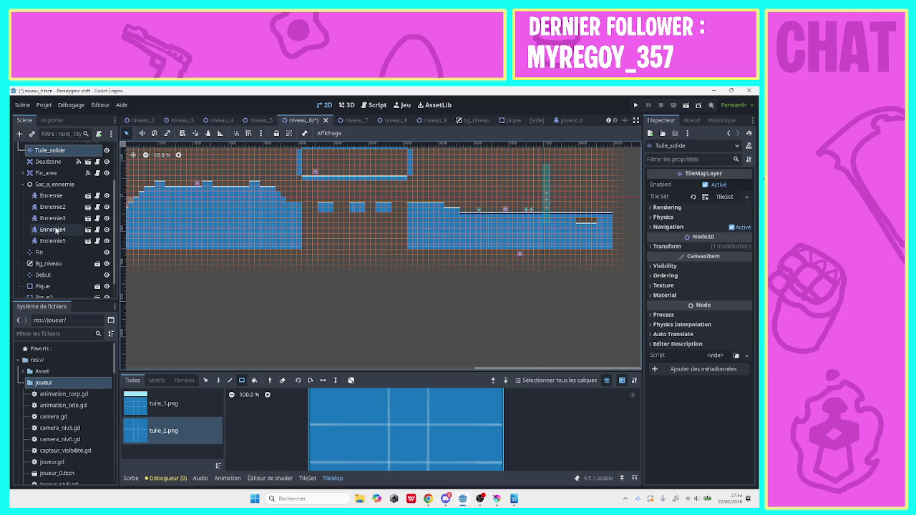
click(52, 219)
drag(518, 251, 592, 220)
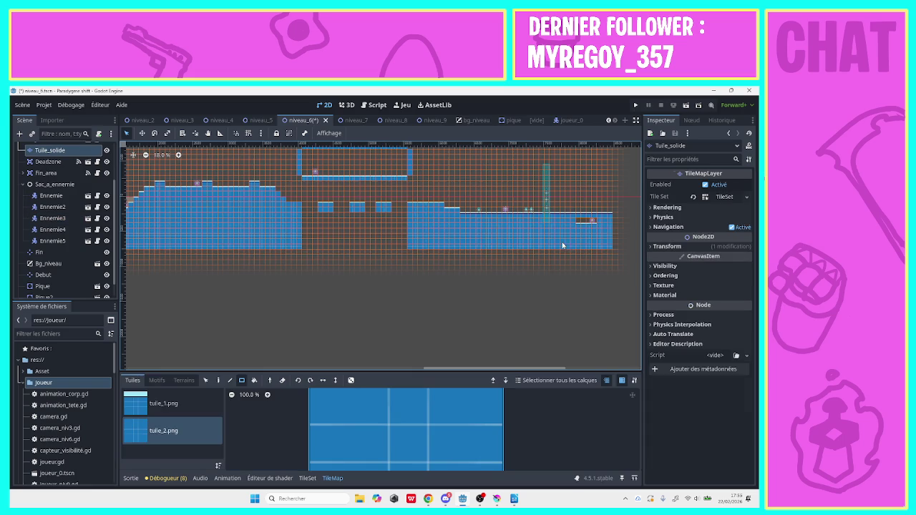